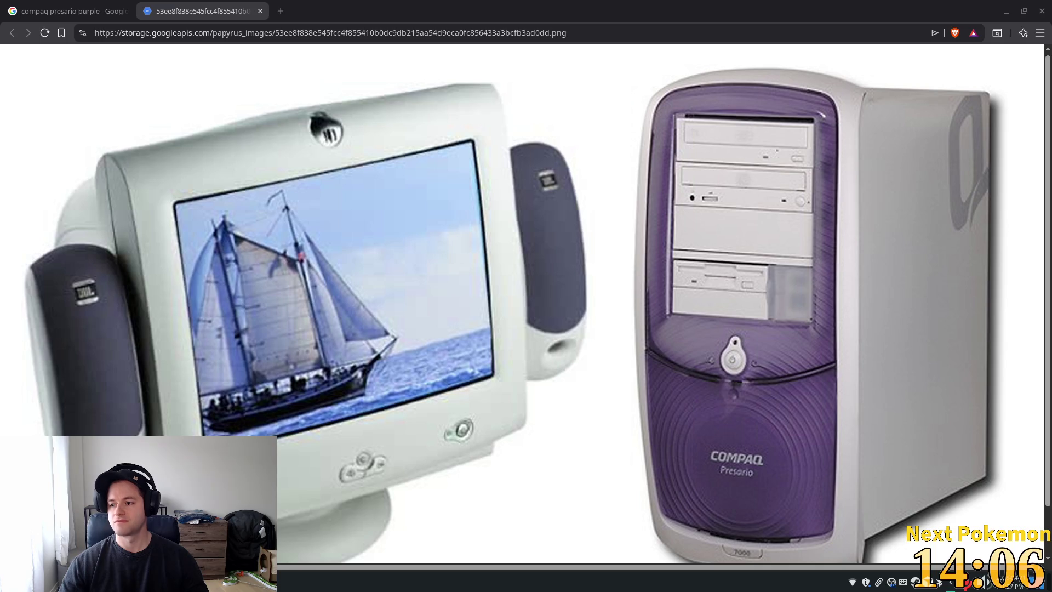
Step: Close the Compaq Presario image view and the browser to reveal the Godot editor and running game
click(260, 11)
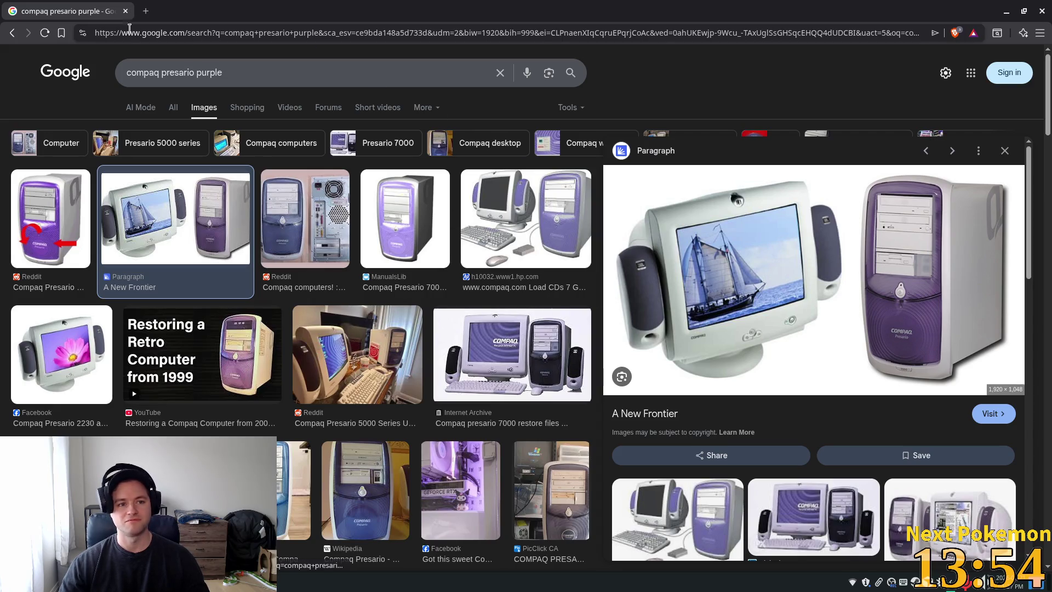
click(126, 12)
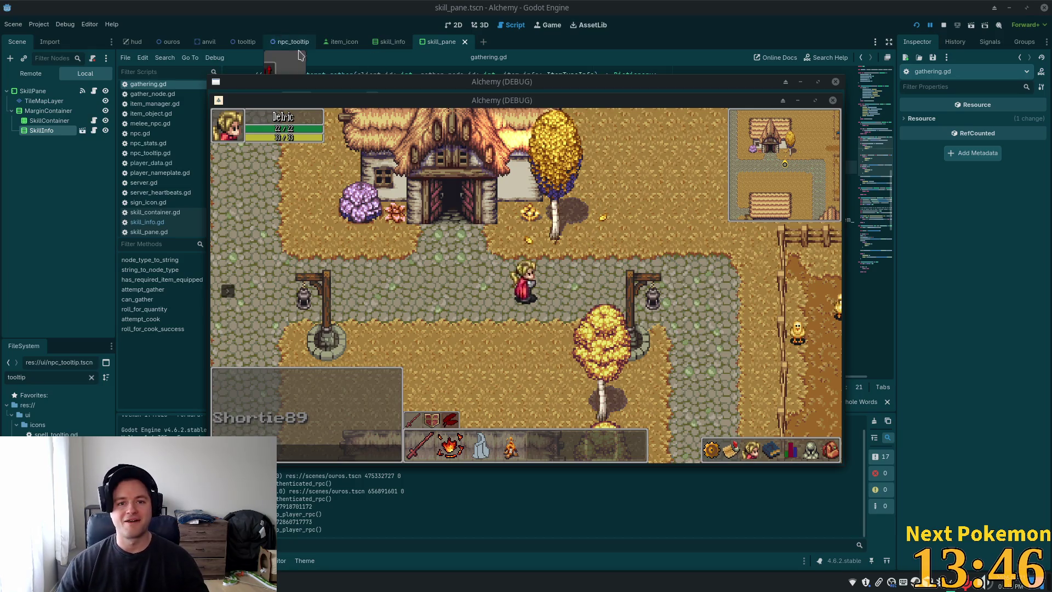
Step: Walk the character through the village and open the inventory, then the equipment view
key(a)
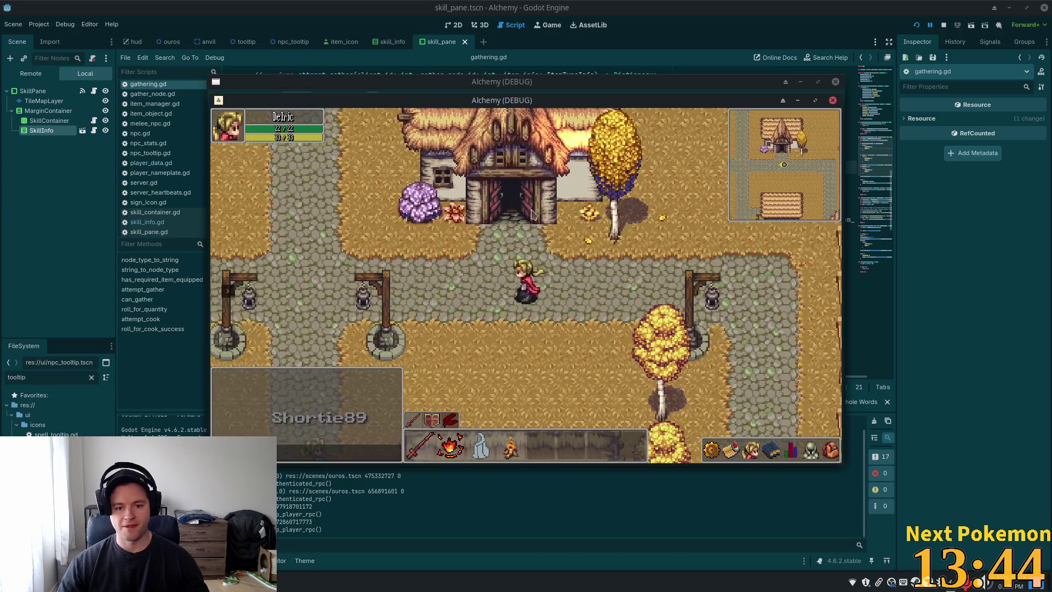
key(s)
key(d)
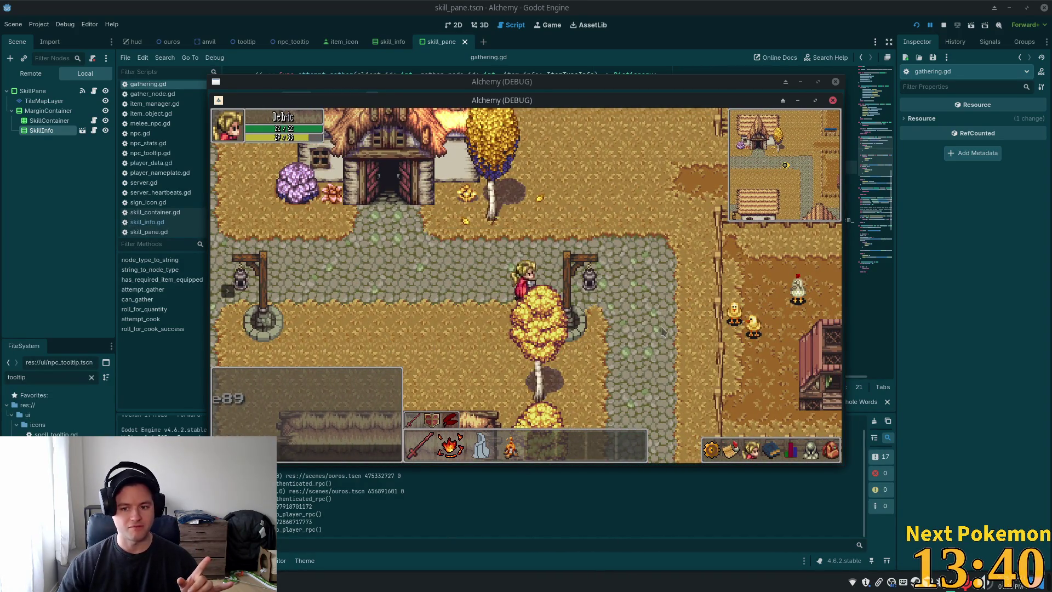
click(791, 452)
click(828, 454)
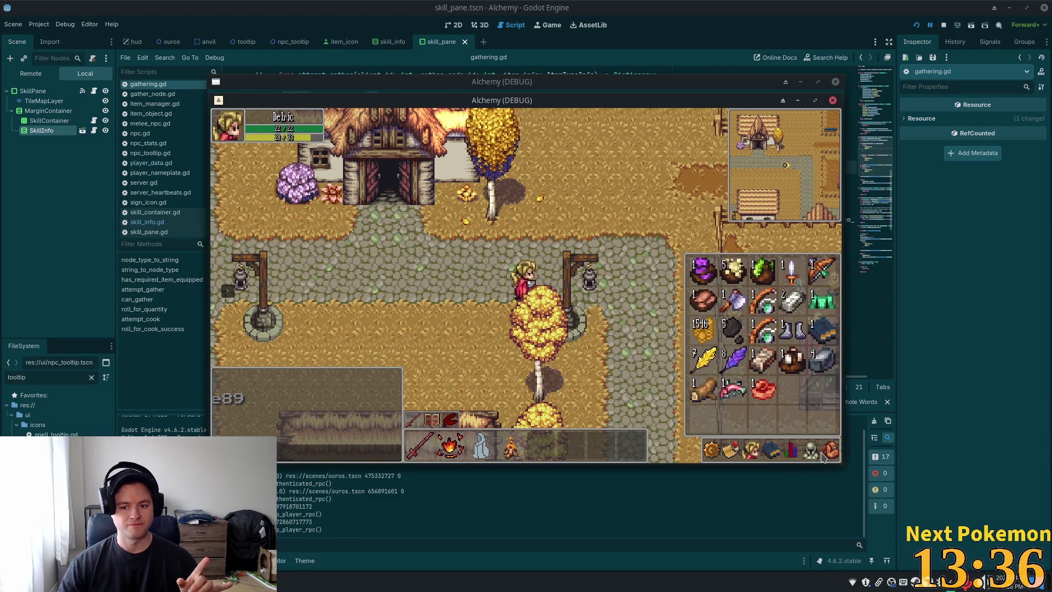
click(824, 456)
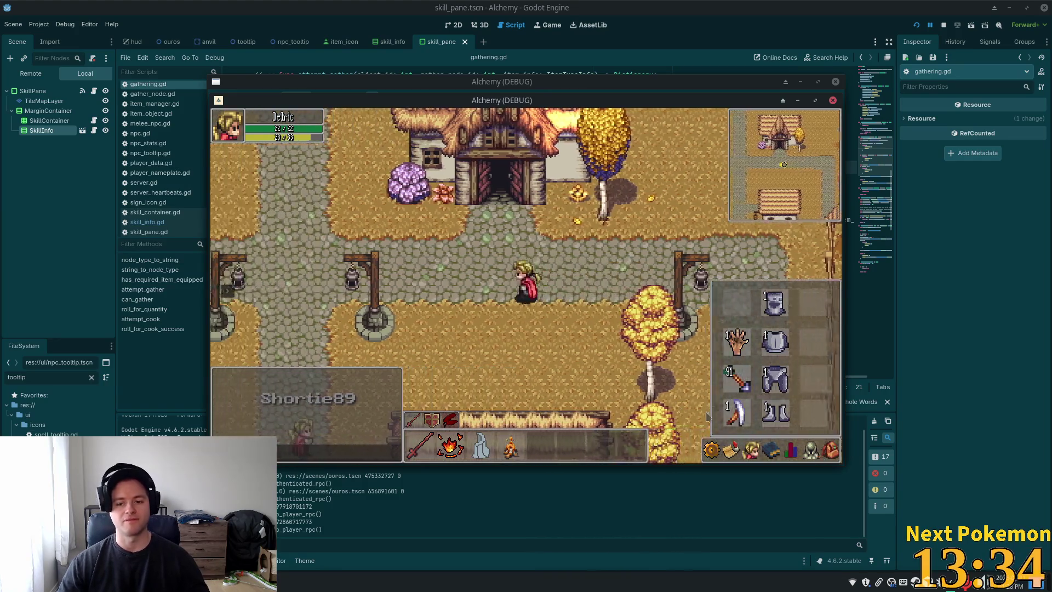
Step: Bring the other game client to the front and look through its ability and skill panels
mouse_move(444, 99)
mouse_down()
mouse_move(322, 153)
mouse_move(545, 176)
mouse_move(470, 128)
mouse_up()
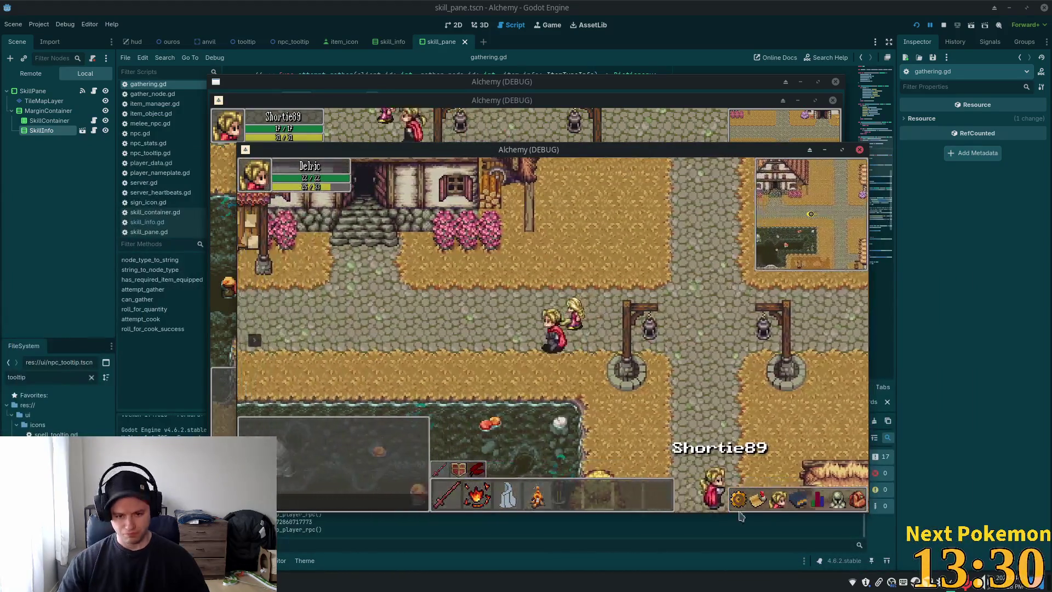
click(832, 496)
click(858, 499)
click(828, 498)
click(798, 499)
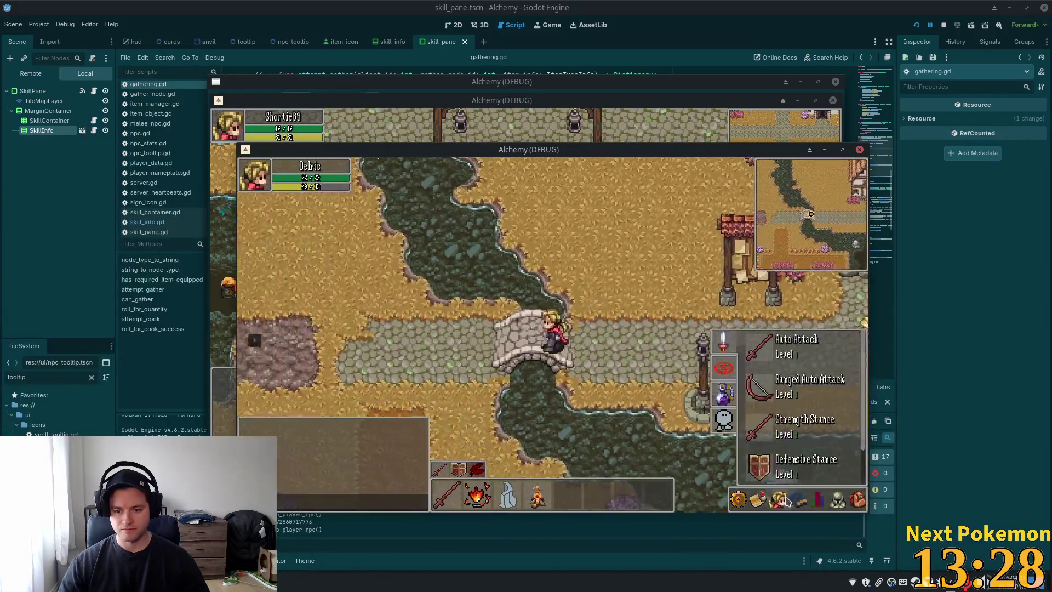
click(815, 502)
Step: Walk up into the quarry and mine the Stone Deposit rock
mouse_move(741, 387)
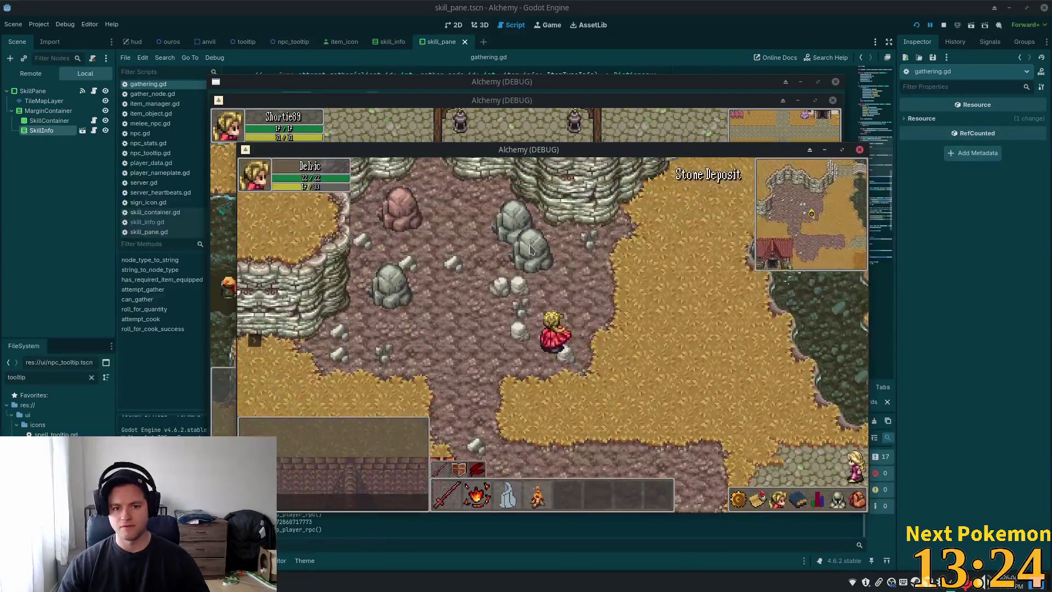
click(582, 316)
click(582, 343)
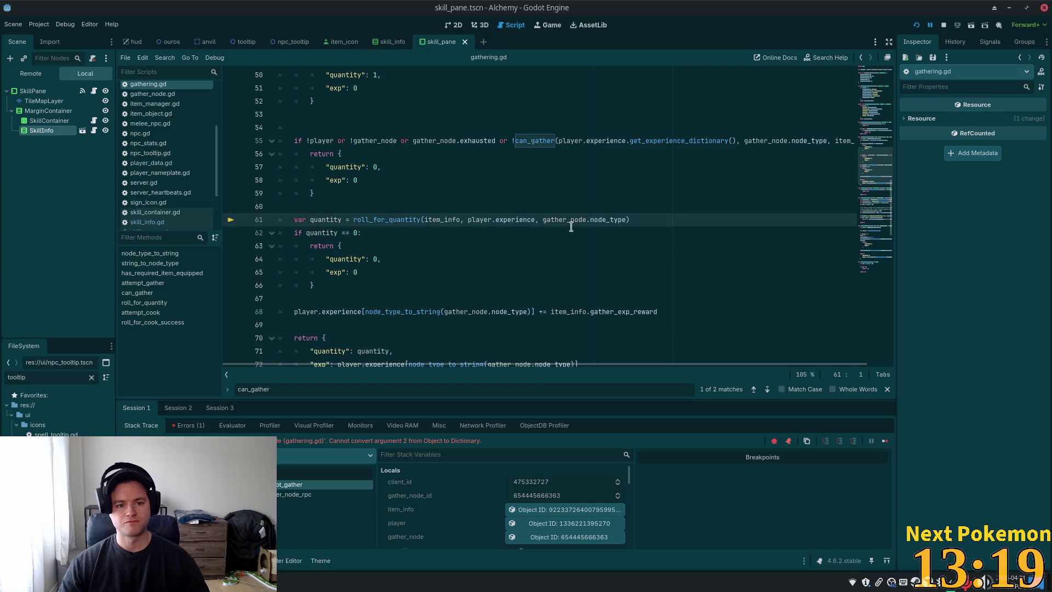
Step: Copy .get_experience_dictionary() from line 55 and paste it after player.experience on line 61
click(571, 232)
click(432, 222)
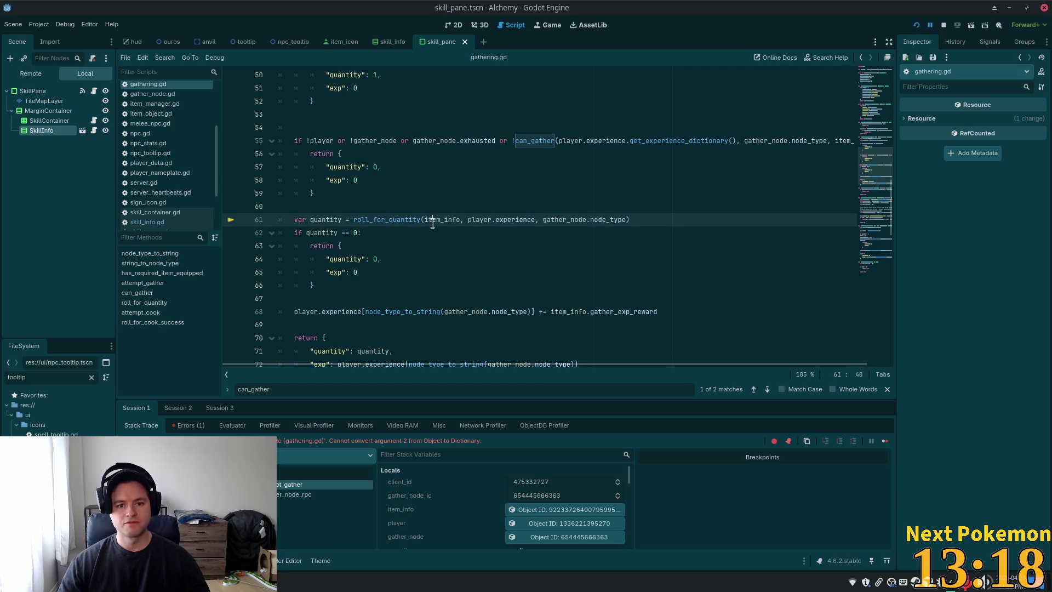
click(550, 219)
click(687, 140)
drag(736, 140, 629, 137)
key(ctrl+c)
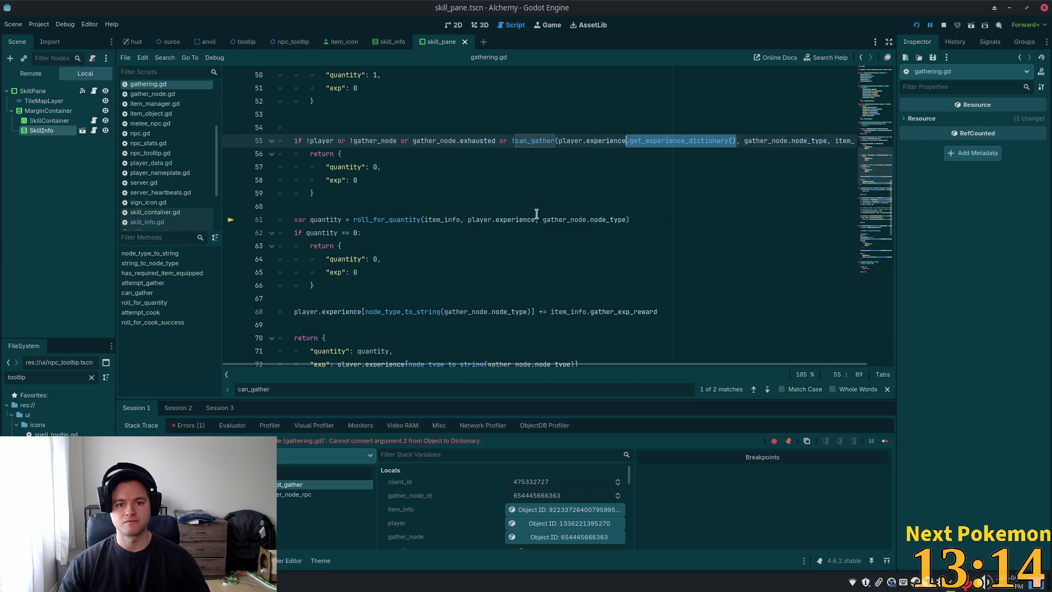
click(535, 219)
key(ctrl+v)
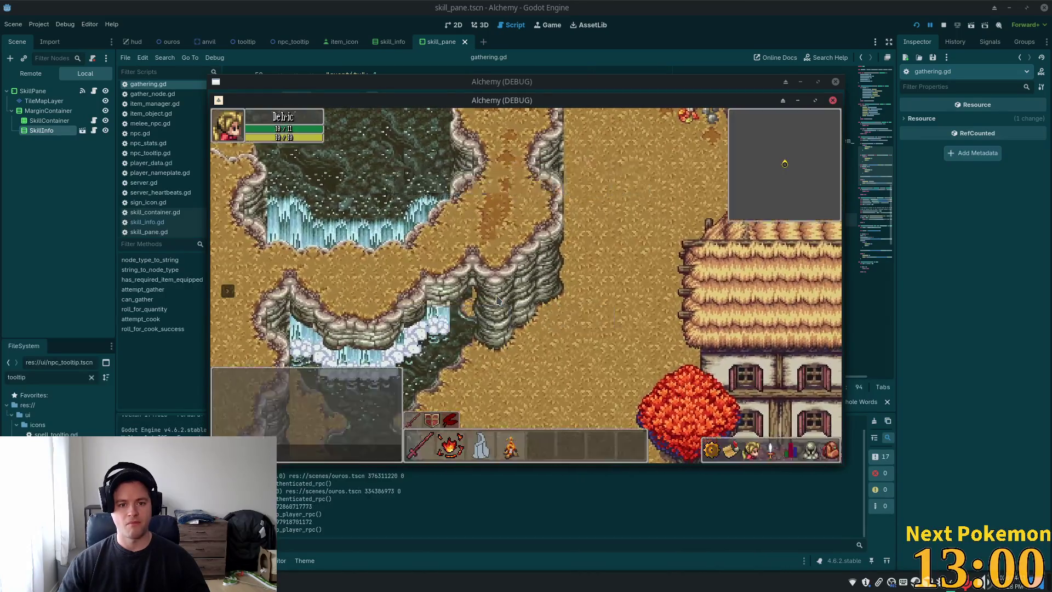
Step: Walk to the quarry, log out to the ALCHEMY! title screen and log back in, checking equipment and skills
key(d)
click(831, 453)
key(a)
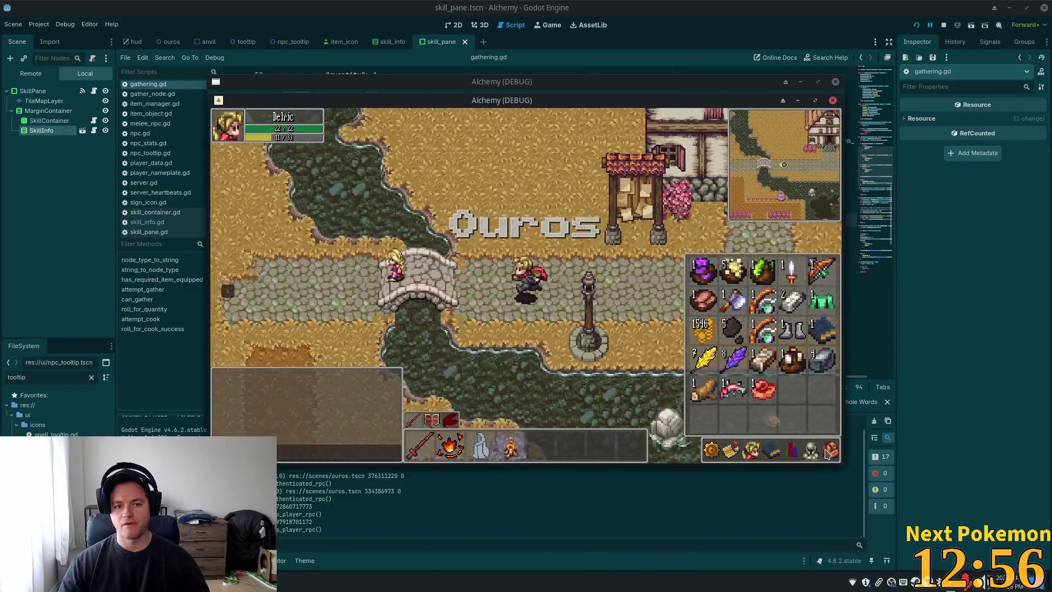
click(751, 450)
key(Escape)
key(w)
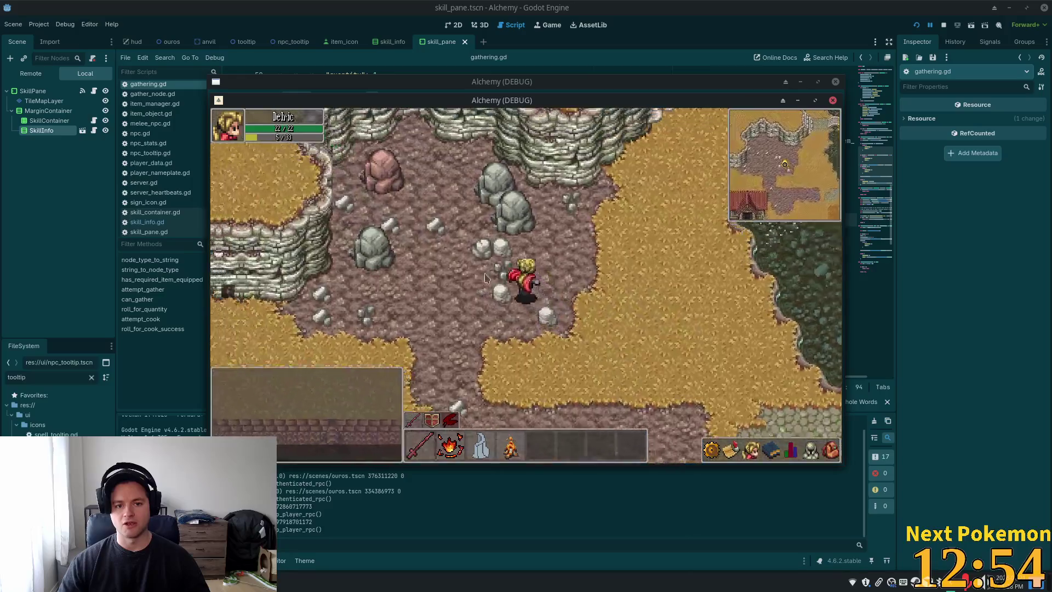
key(Escape)
click(761, 296)
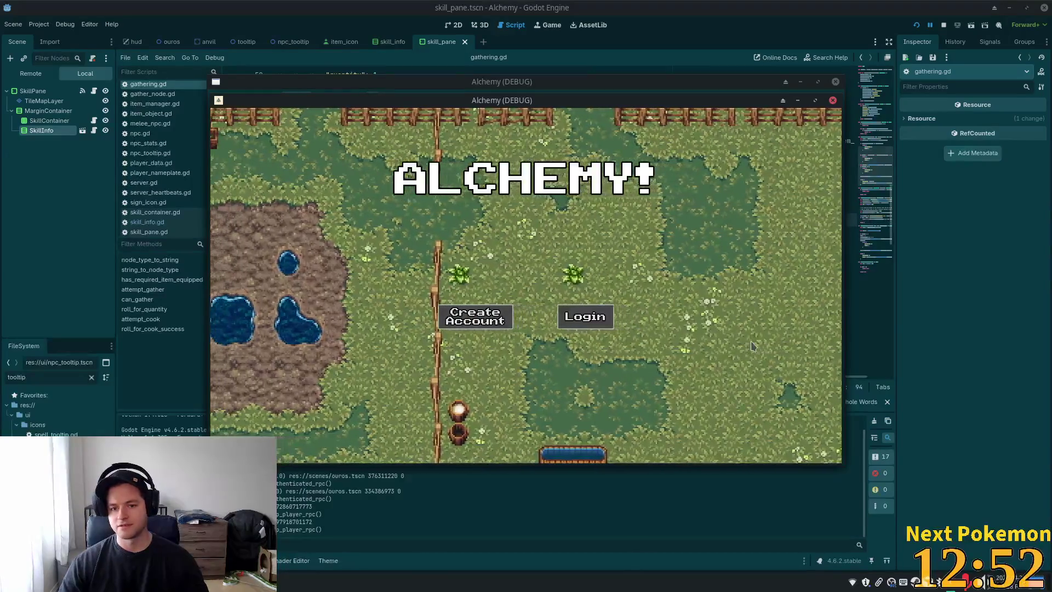
key(Return)
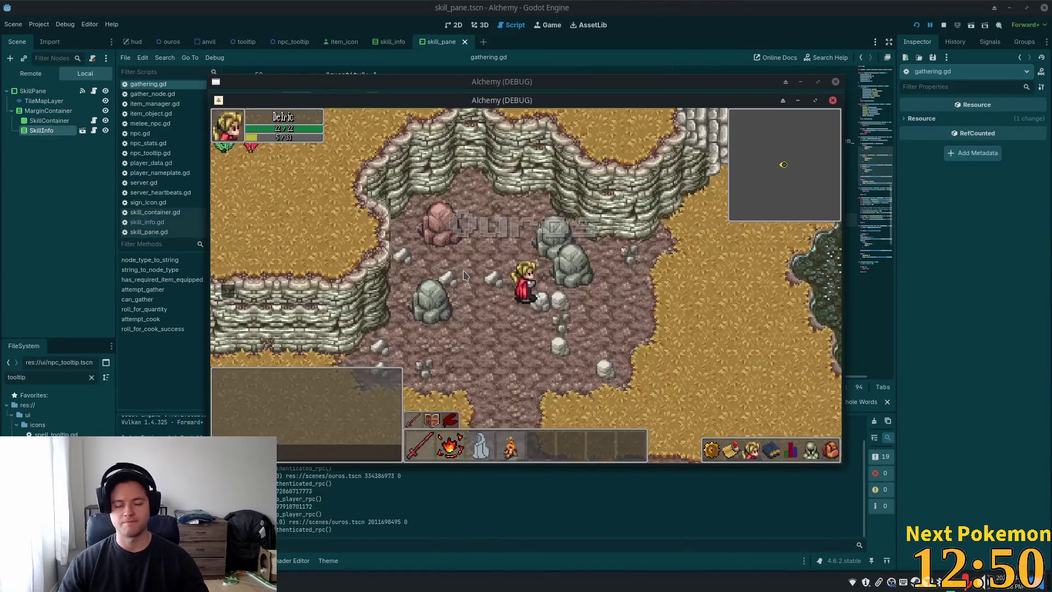
click(824, 451)
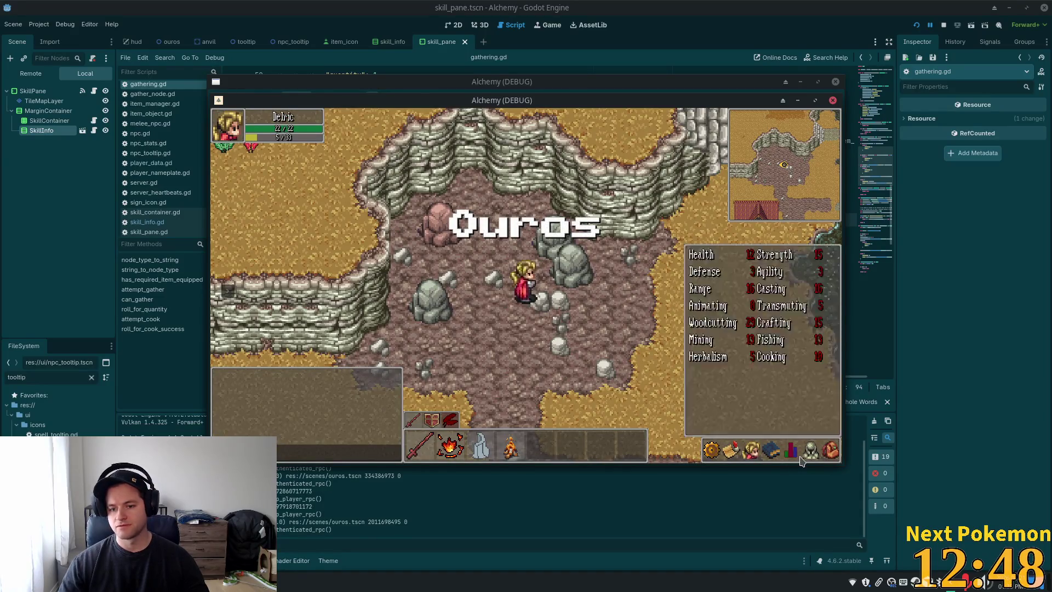
click(804, 451)
Step: Mine the Stone, Tin and Copper Deposits in the quarry, then another Stone Deposit
click(585, 272)
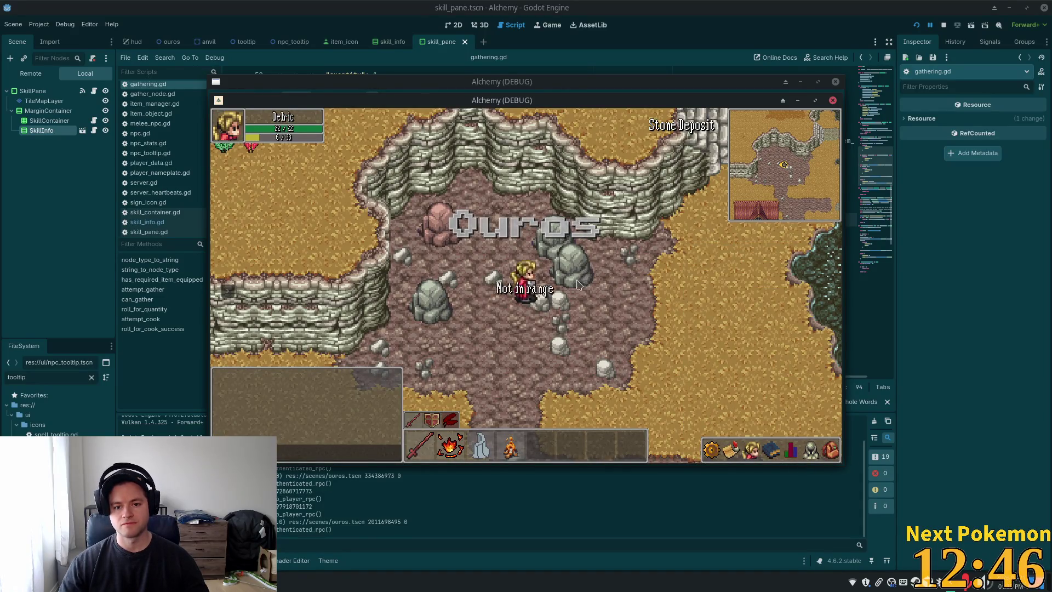
click(550, 303)
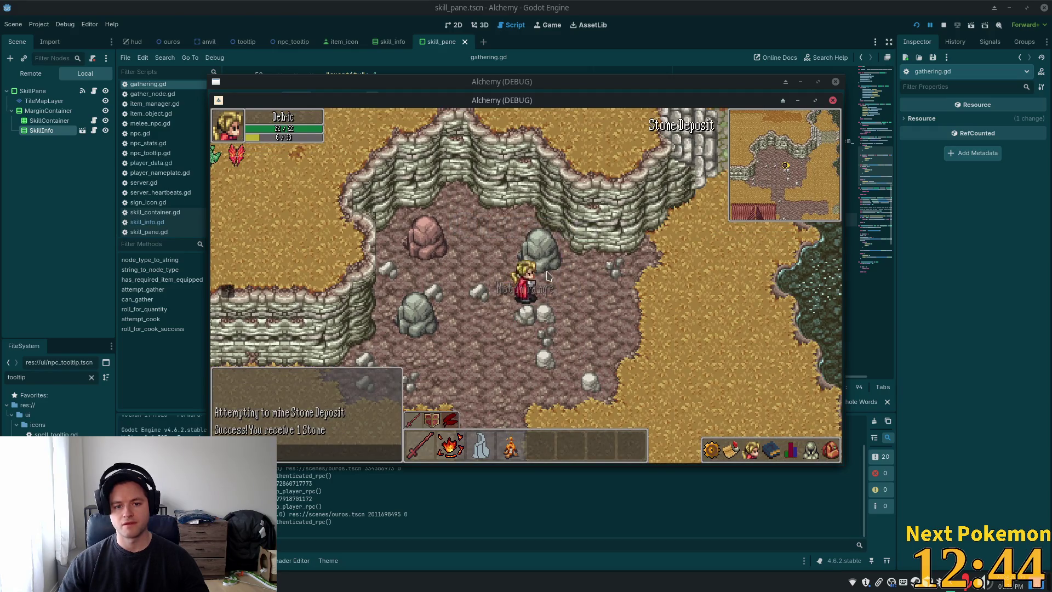
click(568, 296)
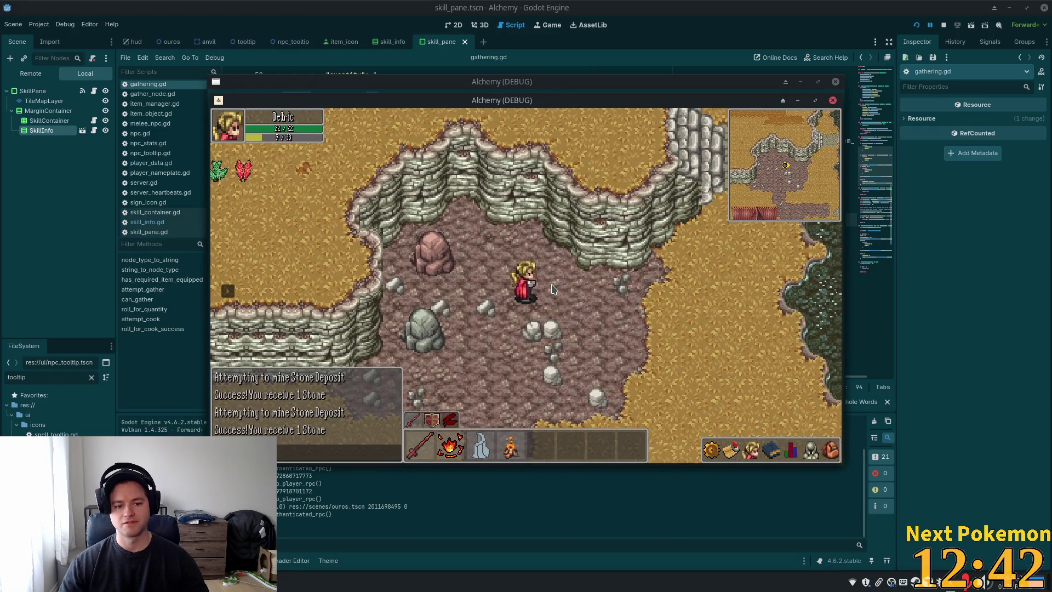
click(443, 297)
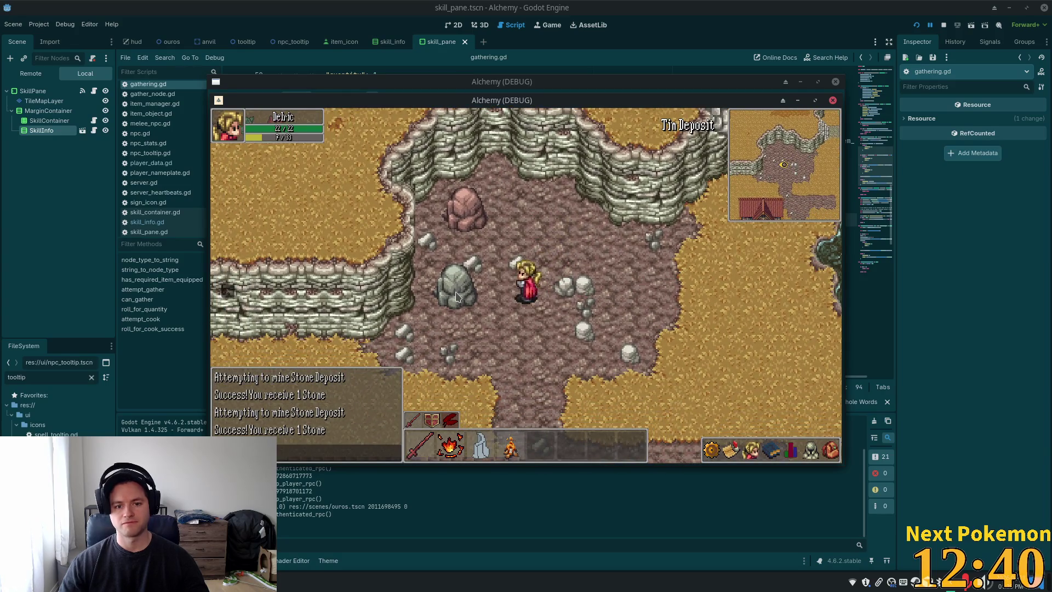
click(456, 297)
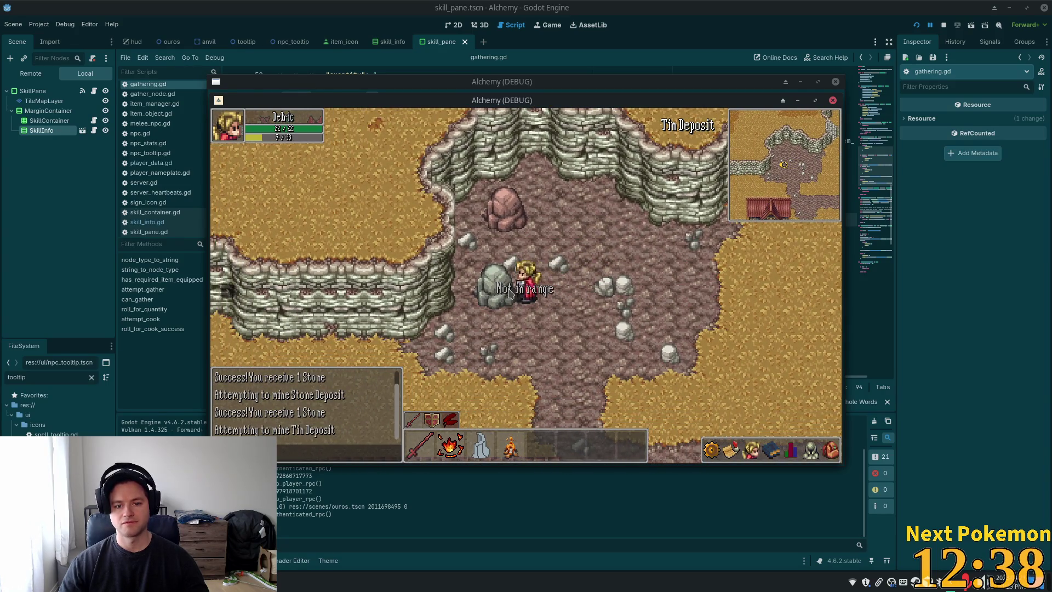
click(504, 292)
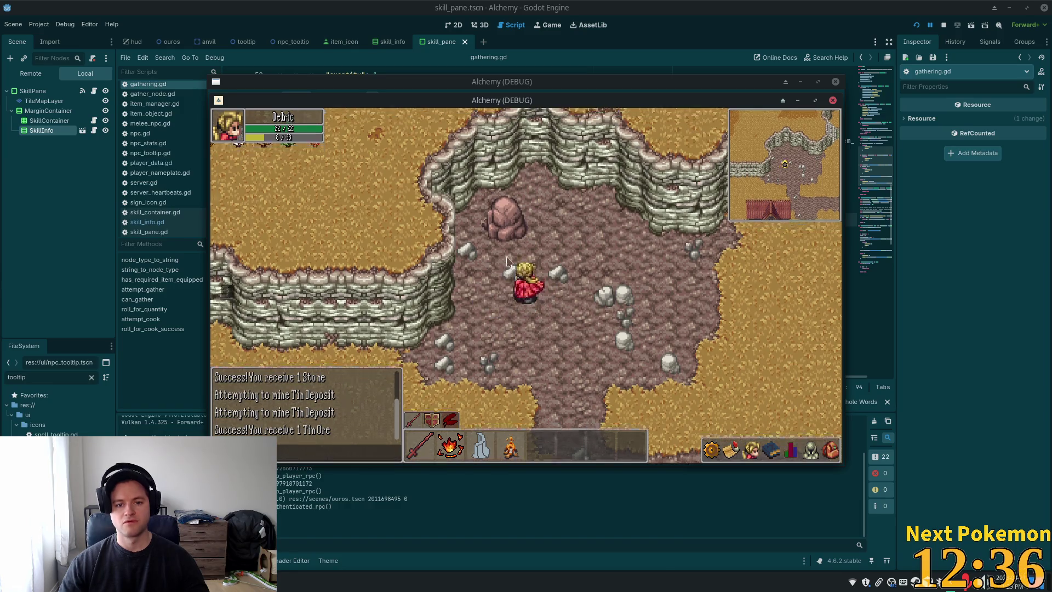
key(w)
click(502, 295)
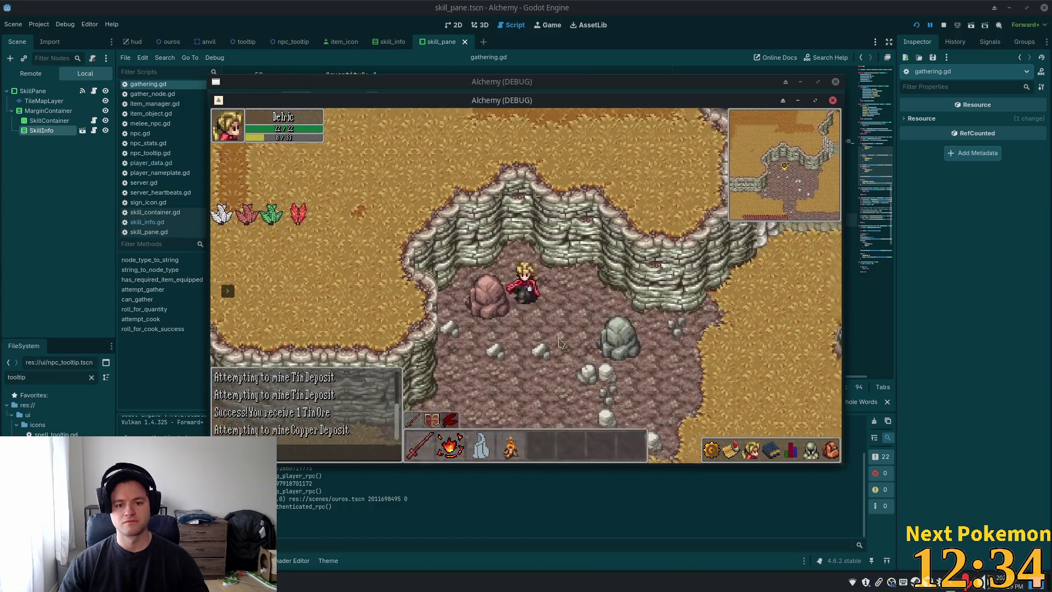
click(577, 313)
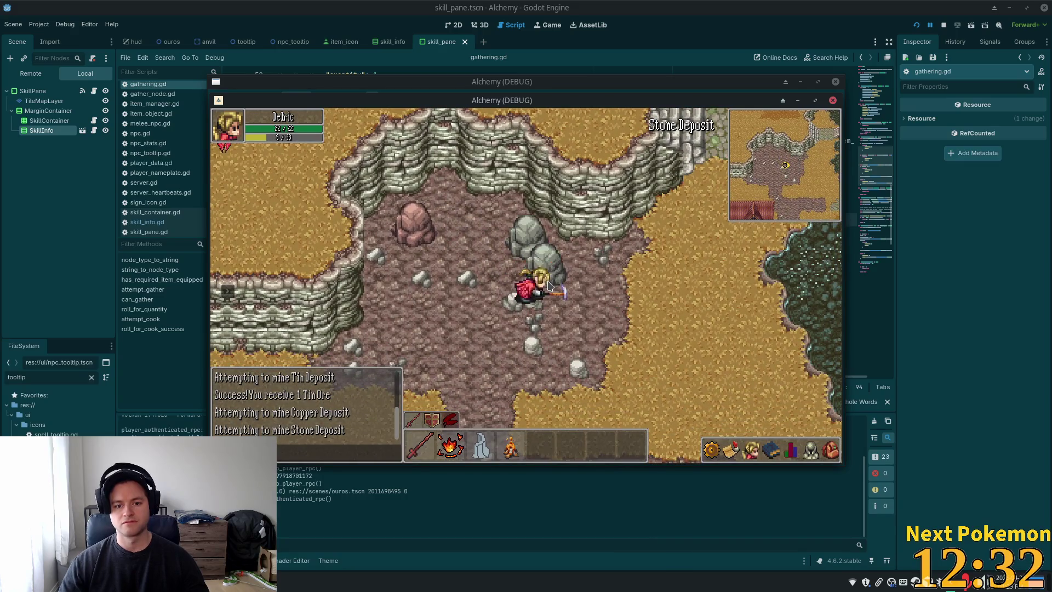
click(544, 247)
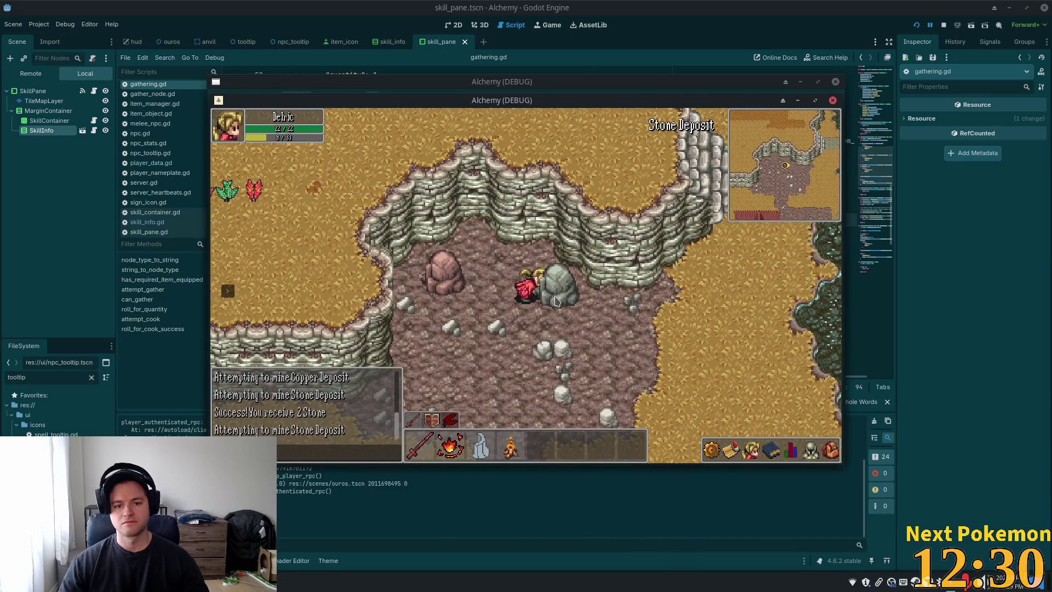
Step: Check the mined stone in the inventory and the Mining skill, then switch to phpMyAdmin
click(738, 420)
key(i)
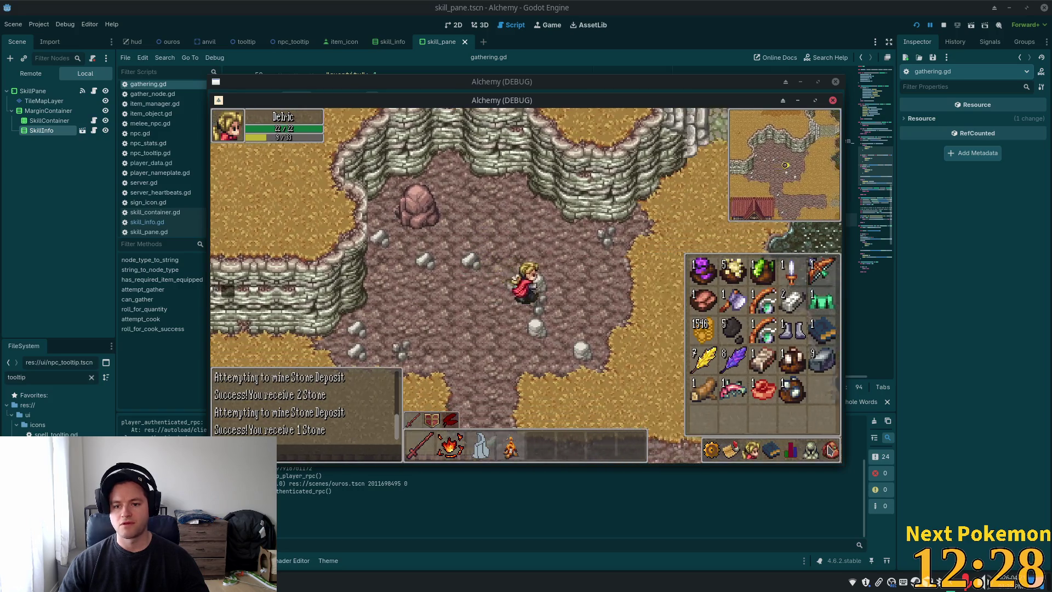
mouse_move(818, 367)
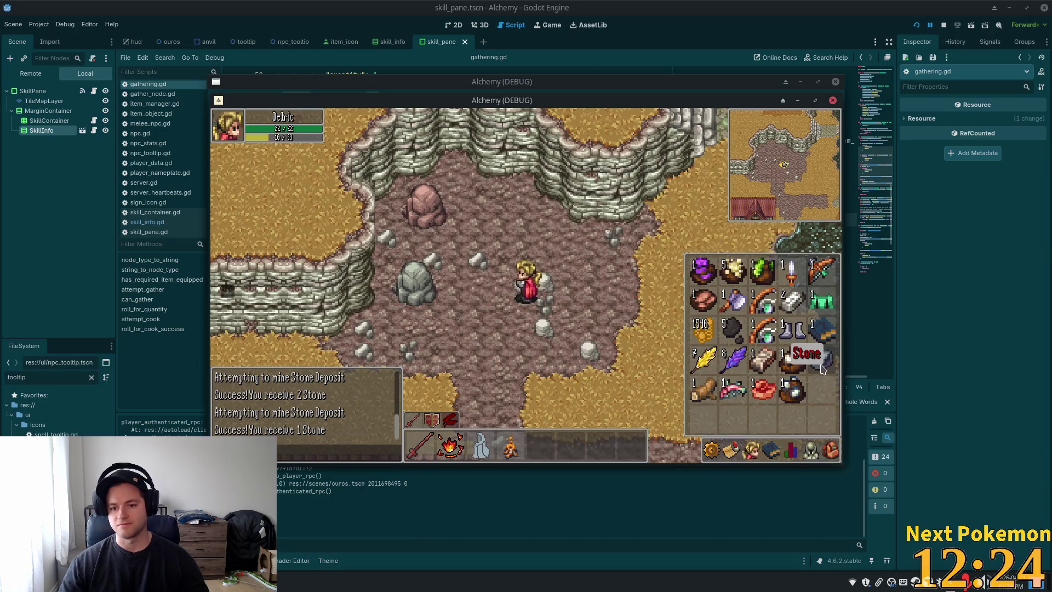
click(791, 451)
click(791, 449)
click(791, 450)
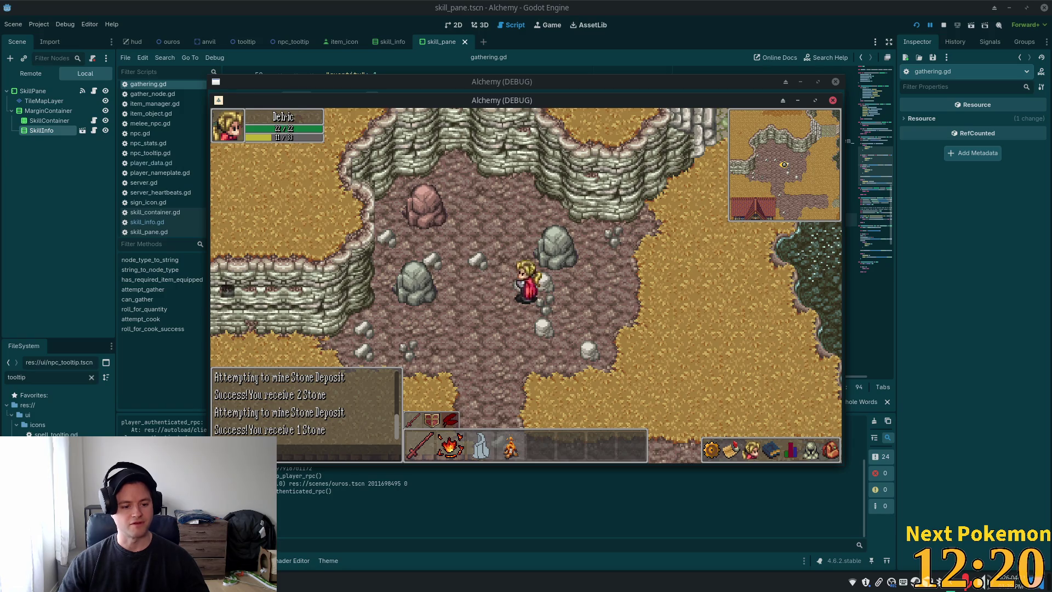
key(alt+Tab)
Step: Log in to phpMyAdmin with the saved server and login credentials
click(553, 205)
click(569, 235)
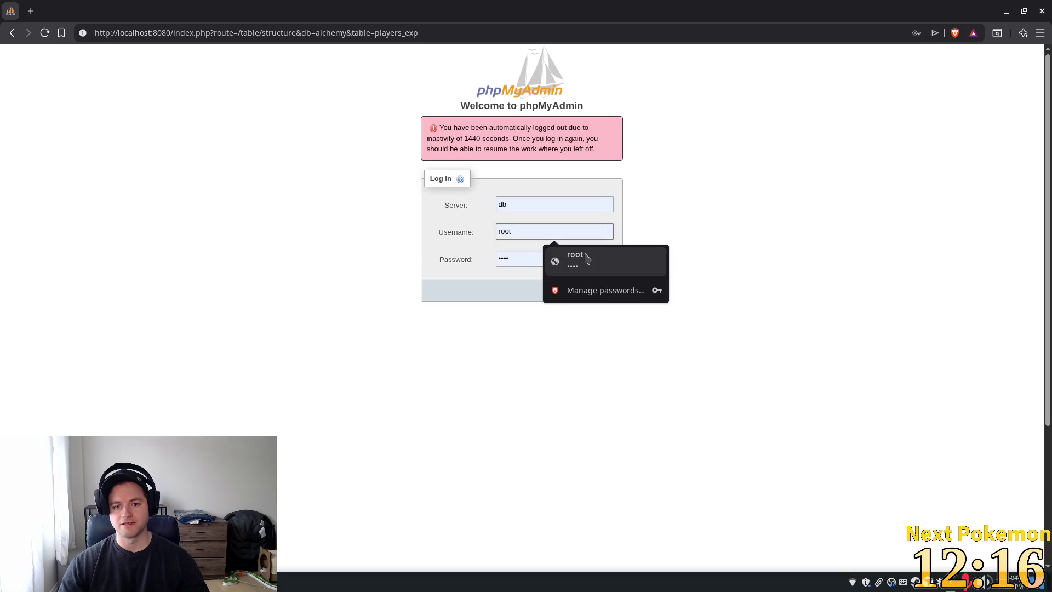
click(605, 272)
click(595, 290)
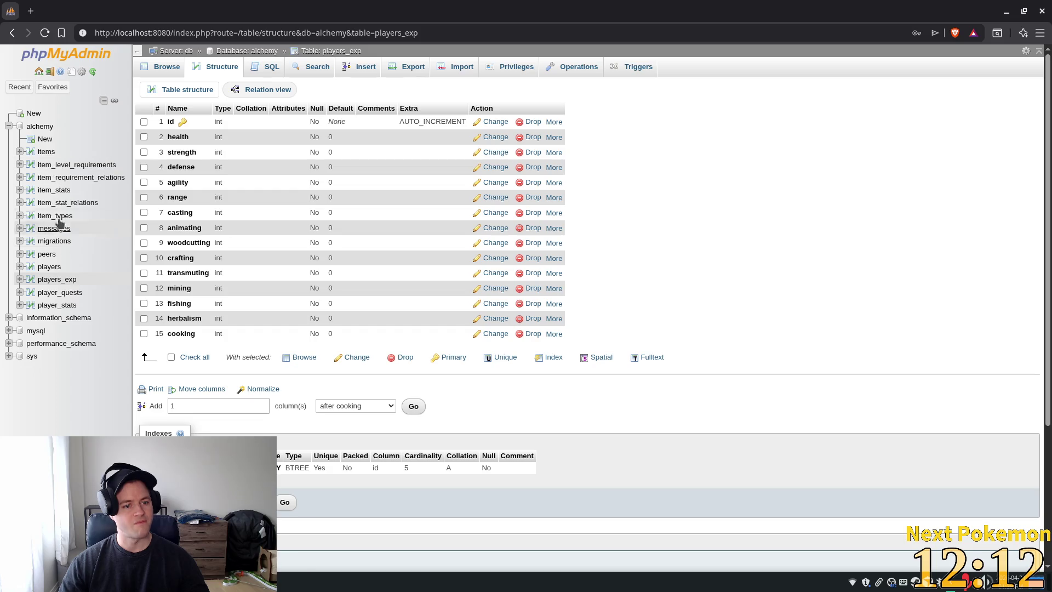
Step: Open the items table, sort it by owner, and show 50 rows per page
click(45, 151)
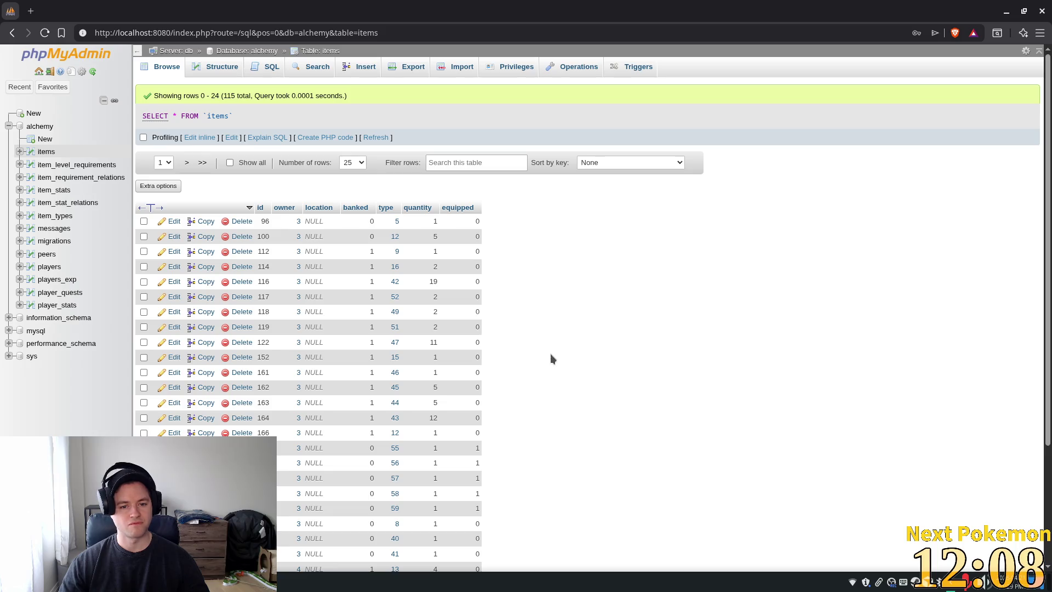
click(283, 208)
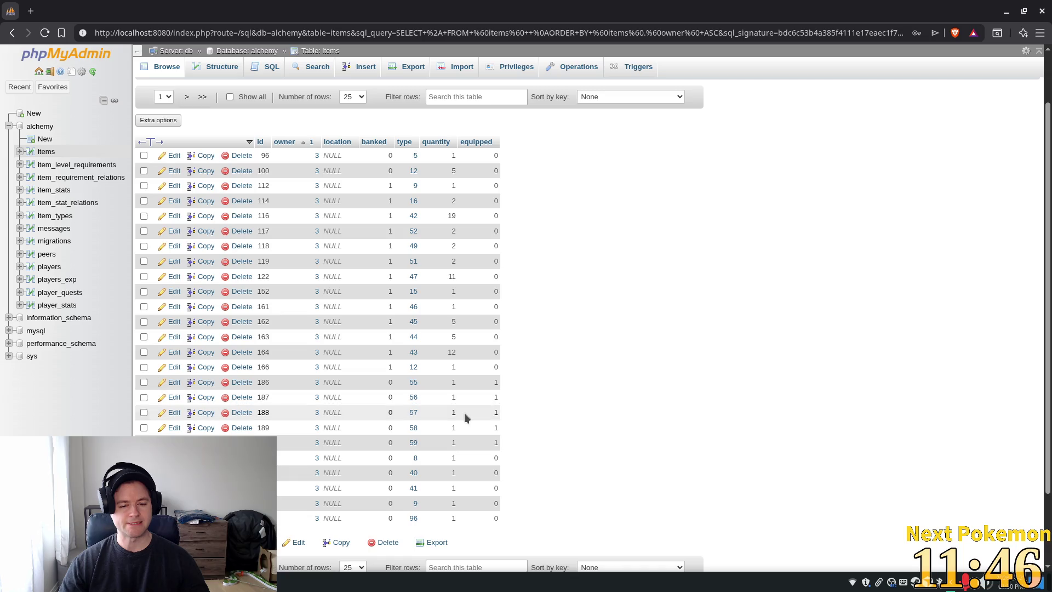
scroll(439, 422, down, 2)
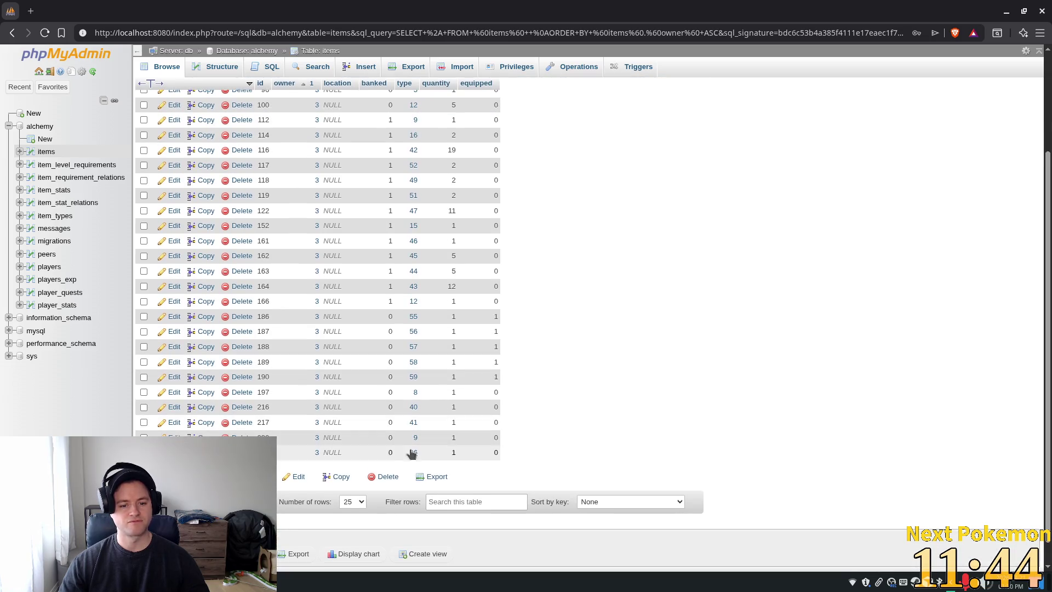
scroll(476, 147, up, 1)
scroll(476, 149, up, 3)
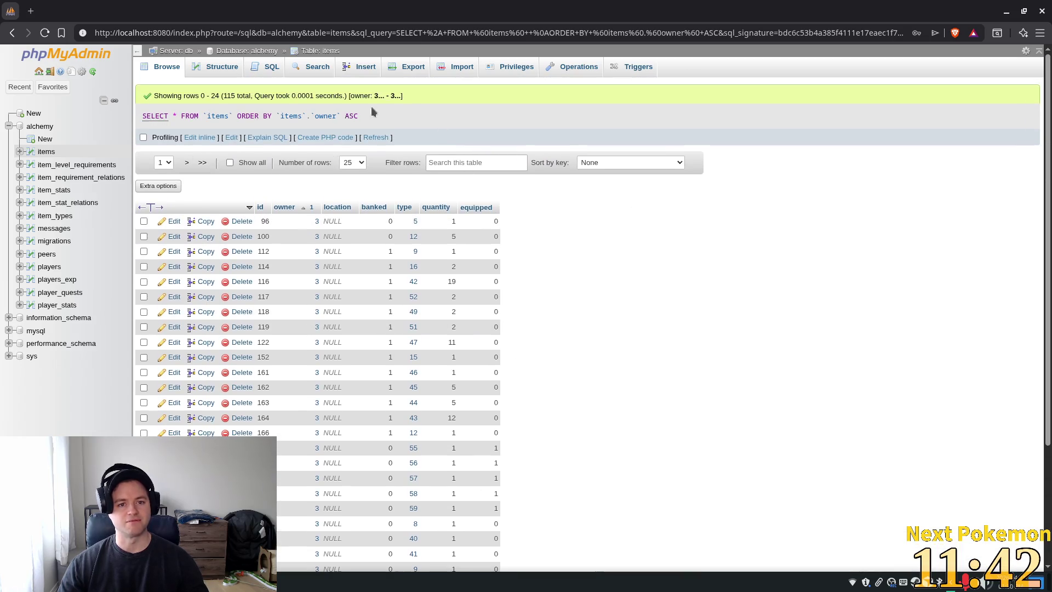
click(357, 162)
click(355, 187)
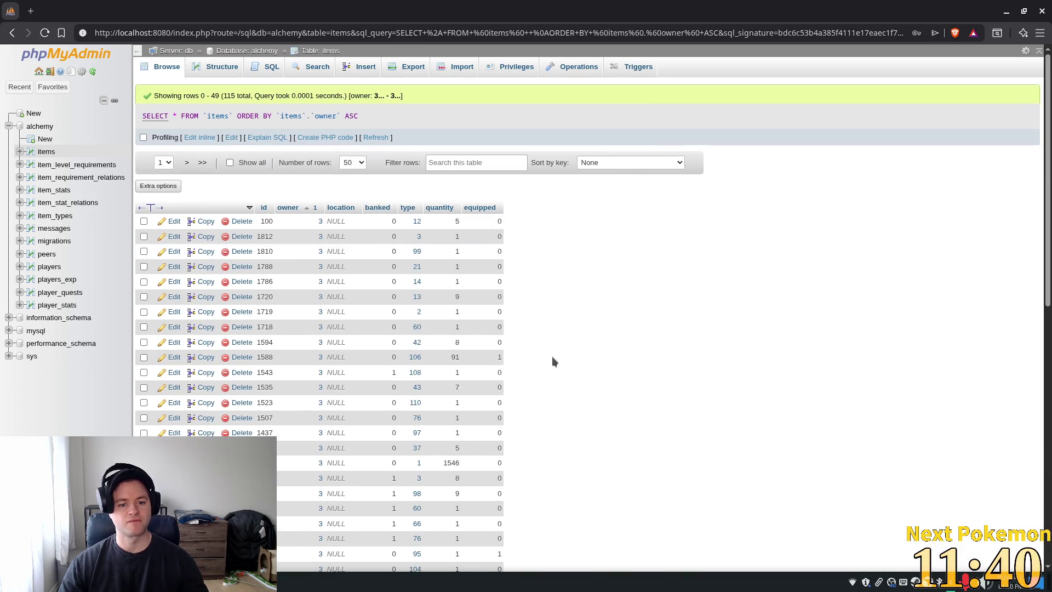
scroll(570, 370, down, 4)
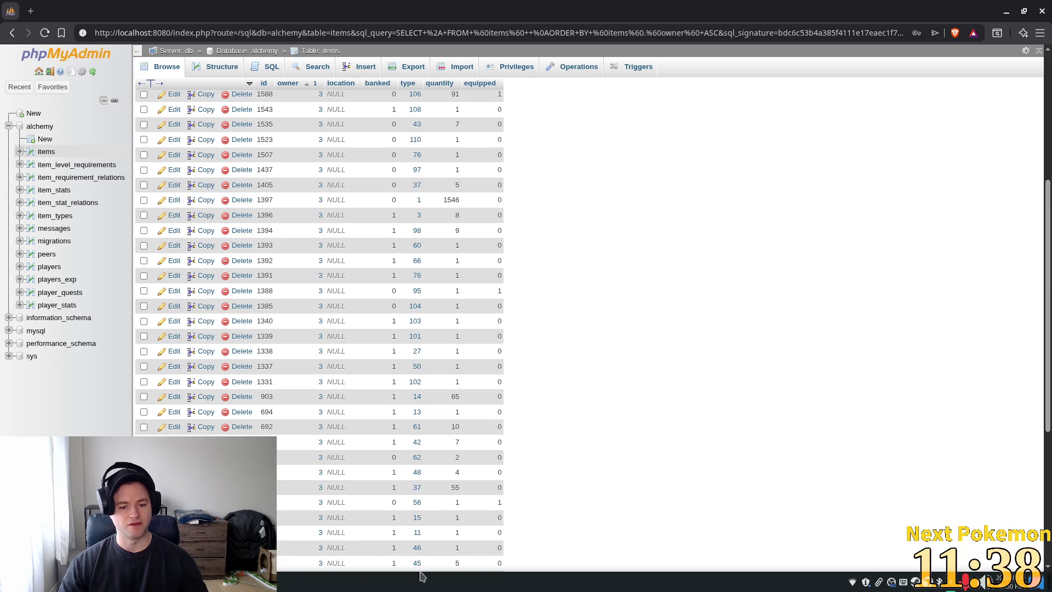
Step: Open items.json in the code editor, search it for 'stone', then return to the browser
key(alt+Tab)
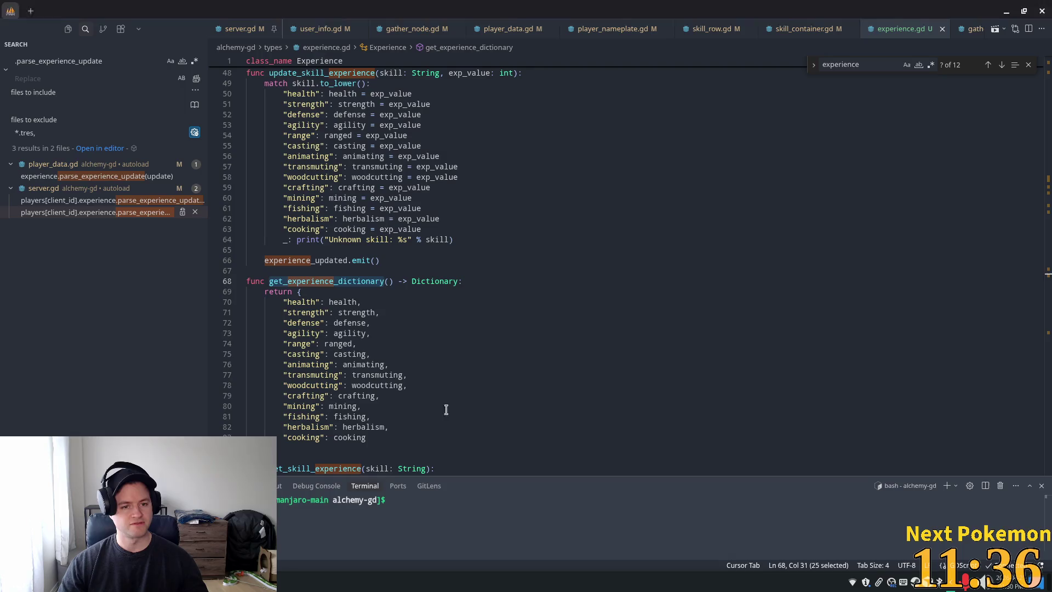
click(612, 95)
key(ctrl+p)
text(items)
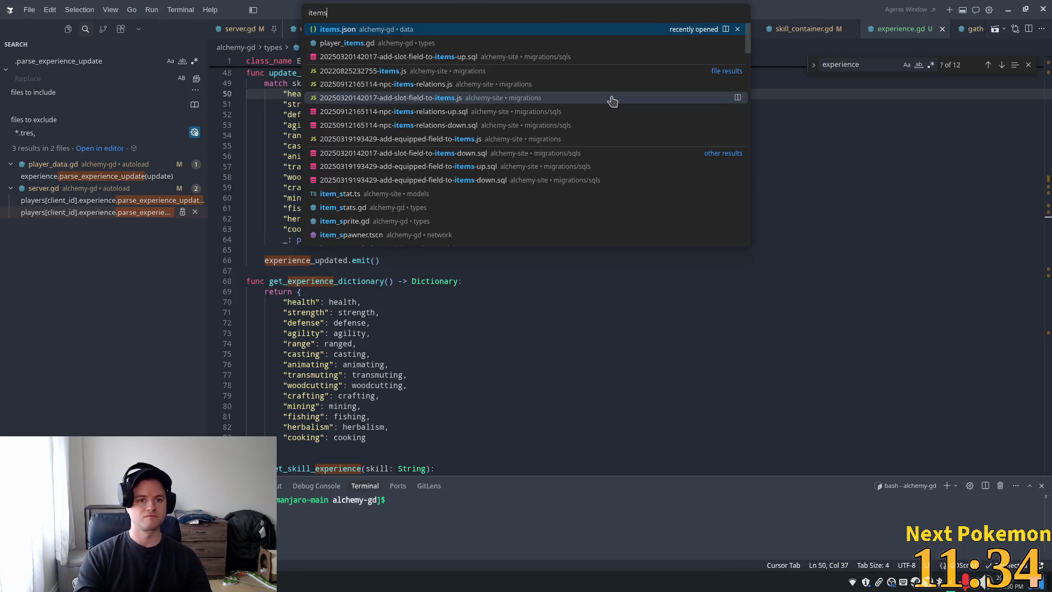
key(Return)
click(603, 108)
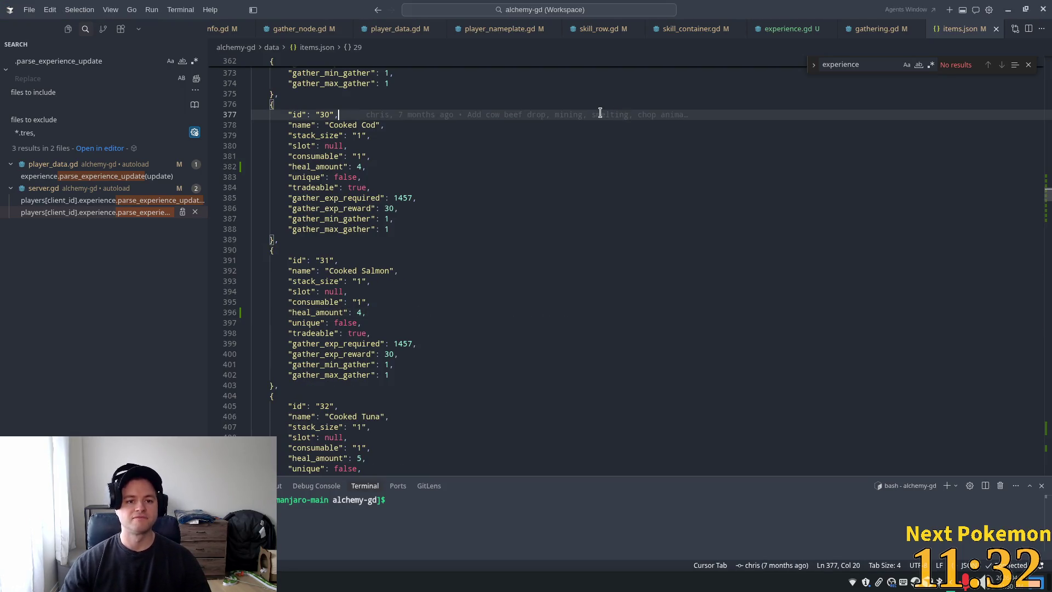
key(ctrl+Home)
key(ctrl+f)
text(stone)
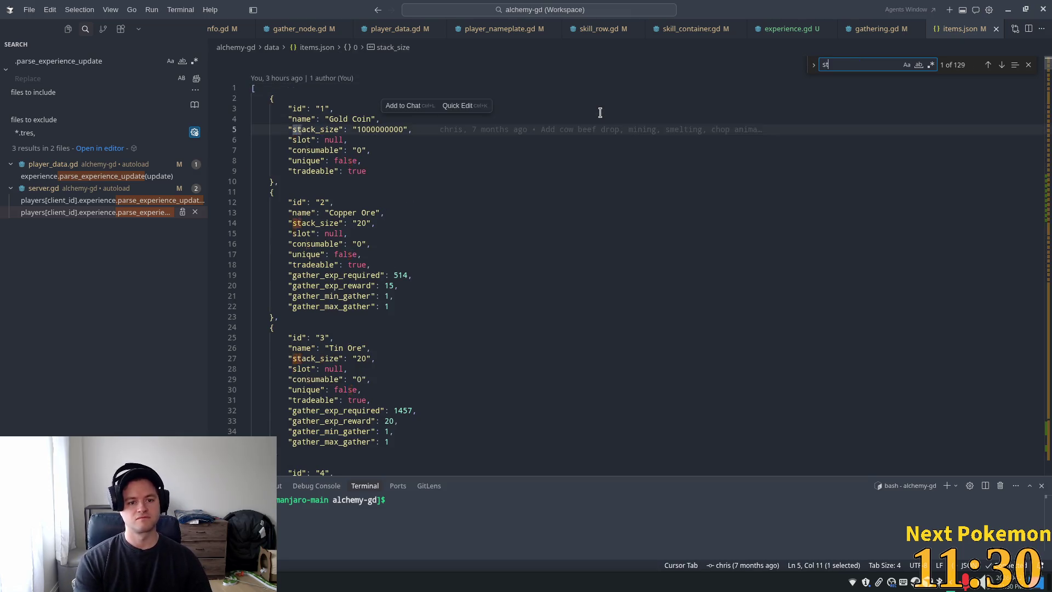
key(alt+Tab)
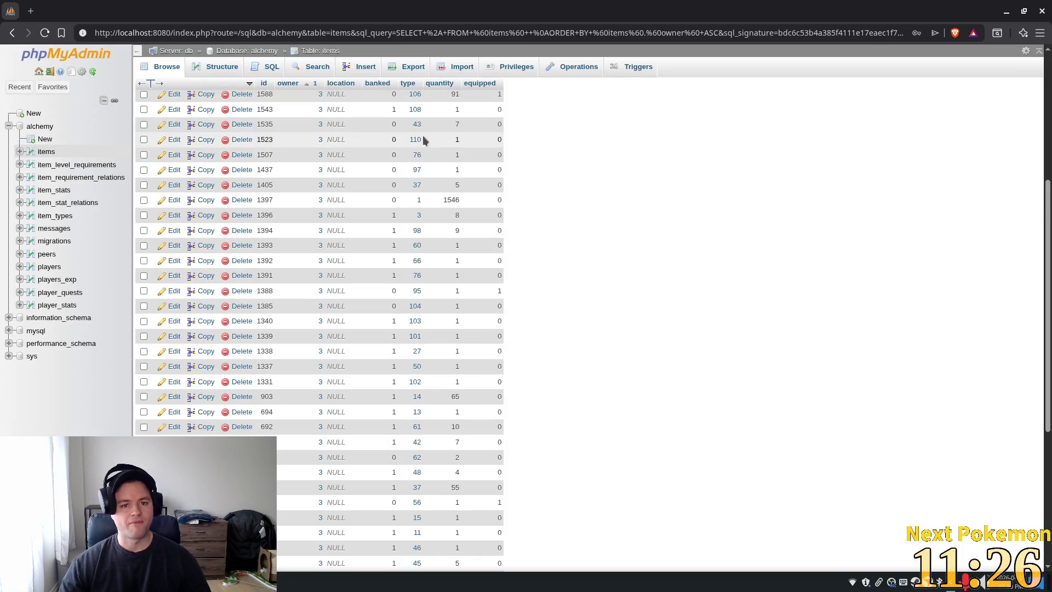
Step: Change row 1720's quantity from 9 to 100, then open the details of item type 13
scroll(454, 243, up, 5)
key(ctrl+f)
text(13)
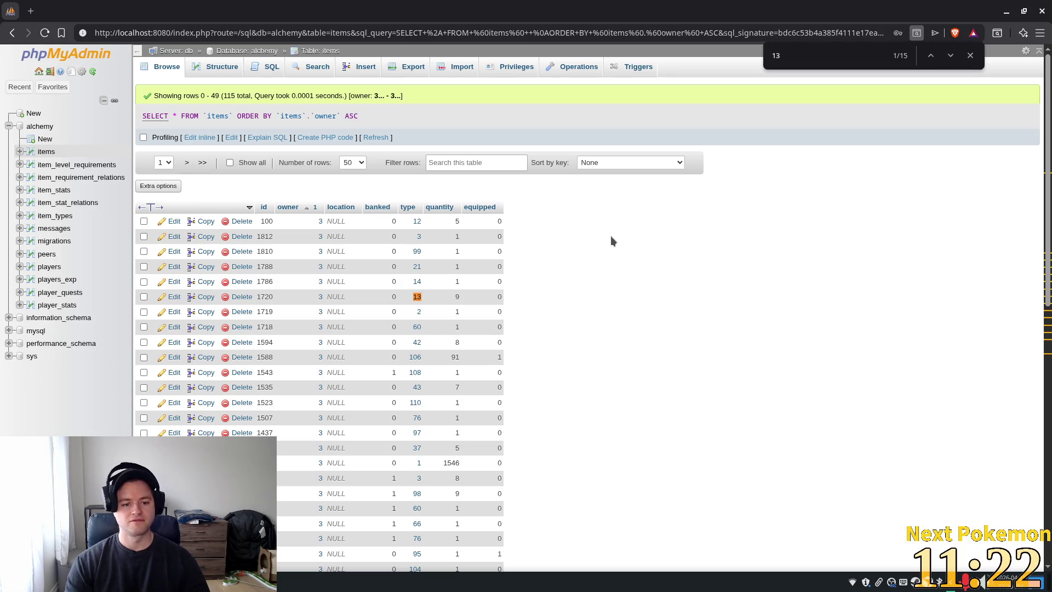
double_click(457, 297)
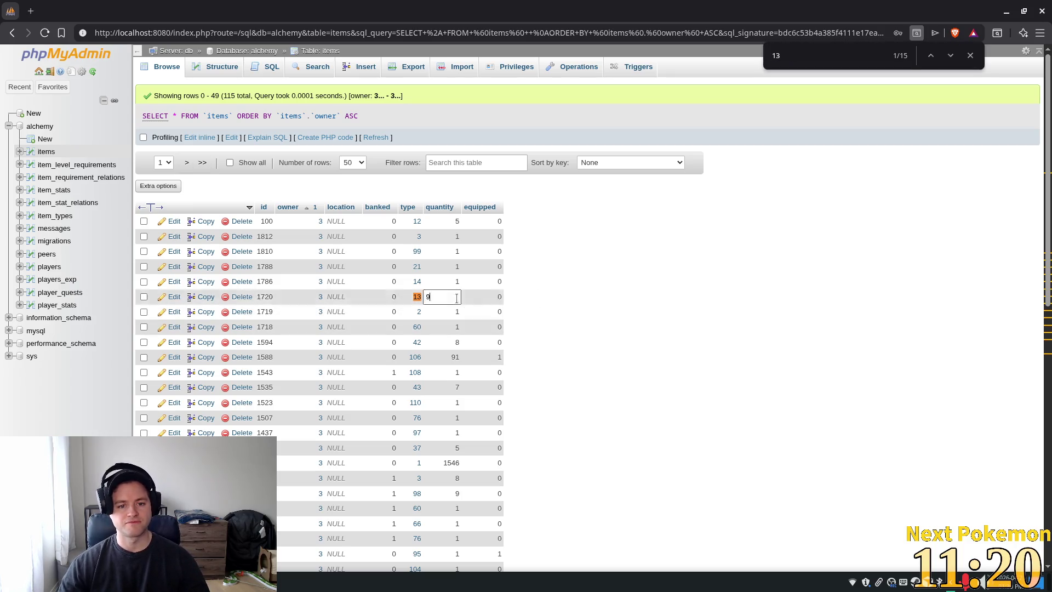
key(Return)
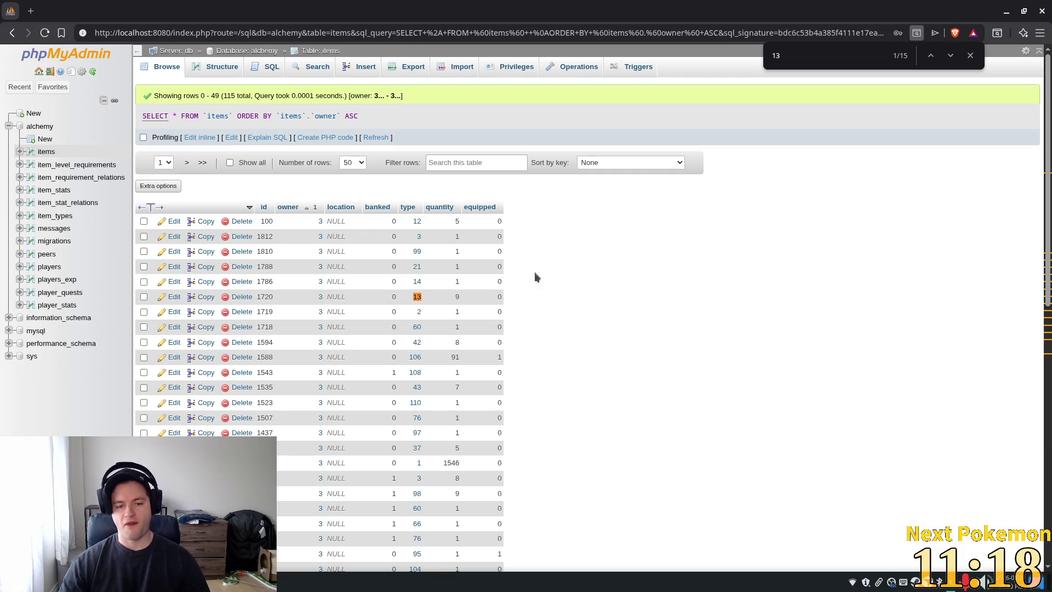
double_click(457, 296)
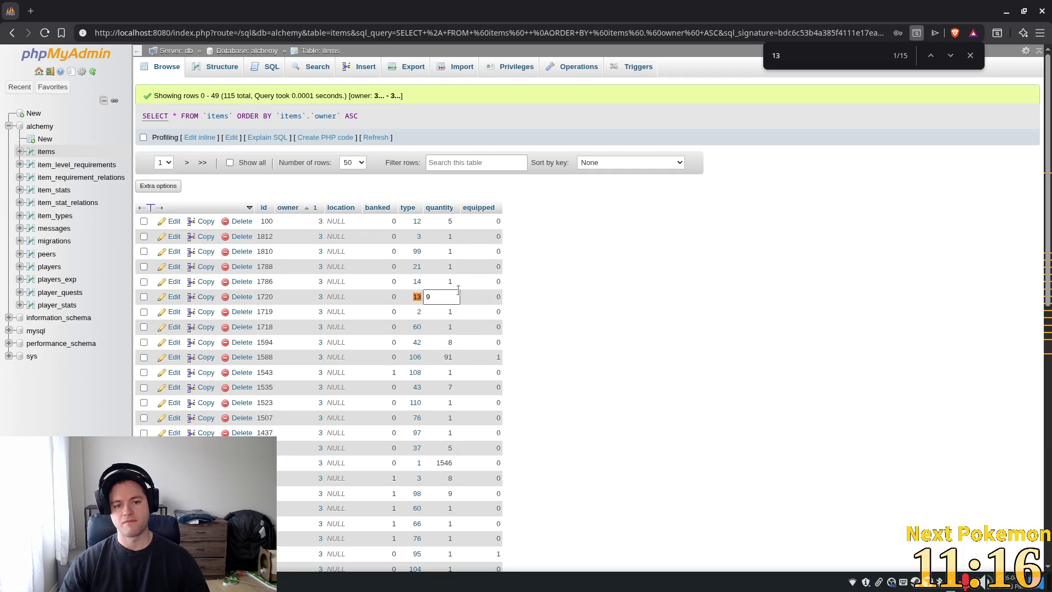
key(BackSpace)
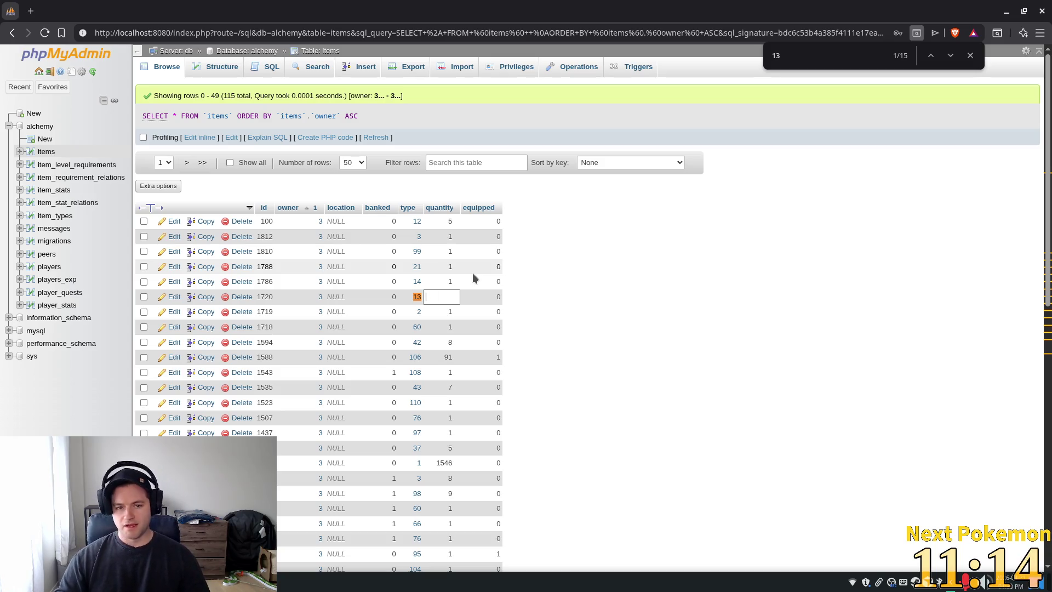
text(100)
key(Return)
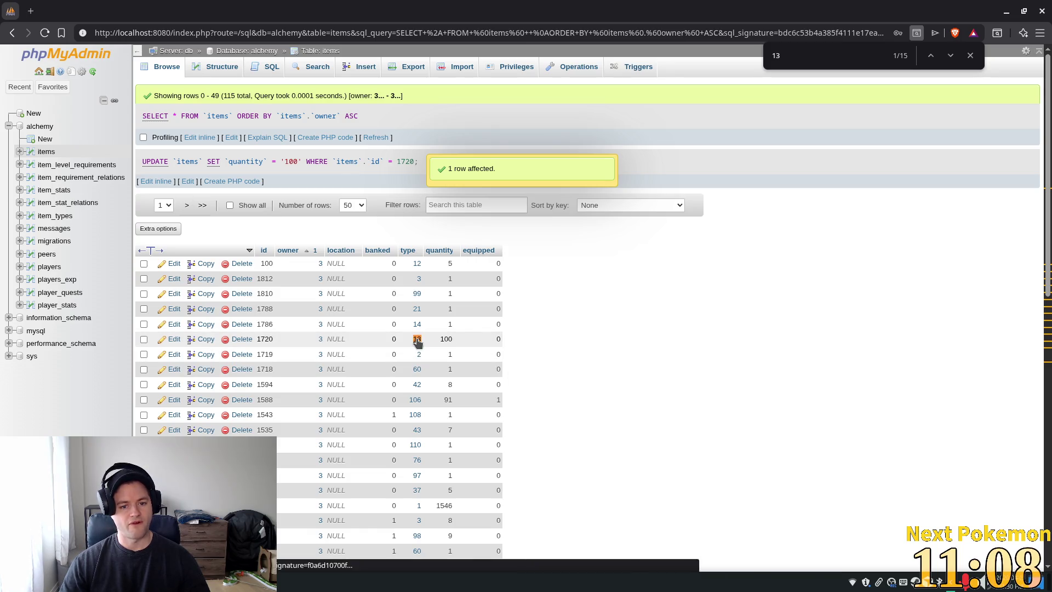
click(416, 339)
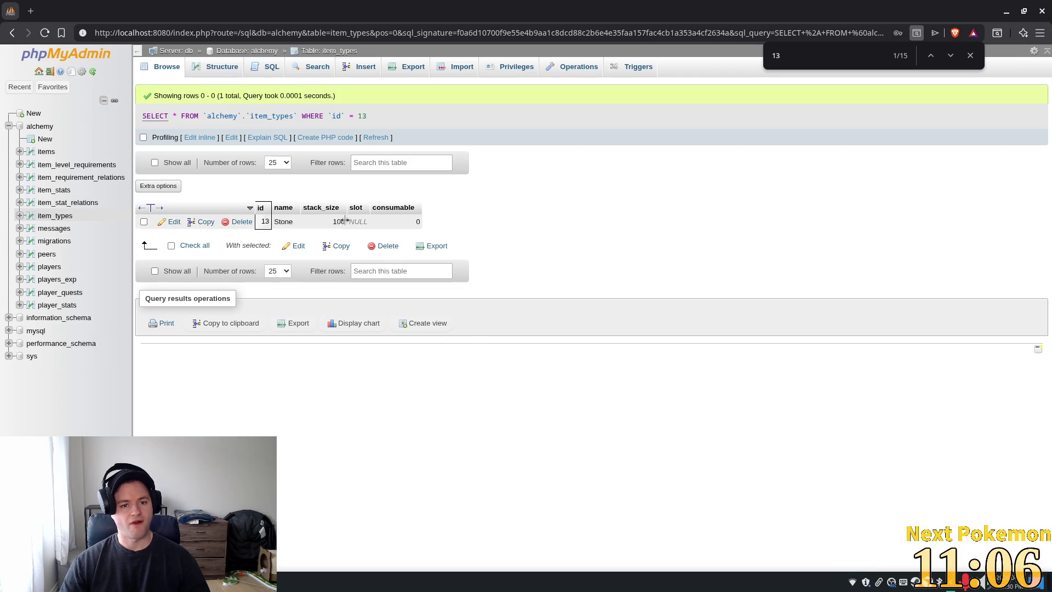
Step: Close the search bar and Save Page dialog, then relaunch the game from Godot with F5
click(971, 56)
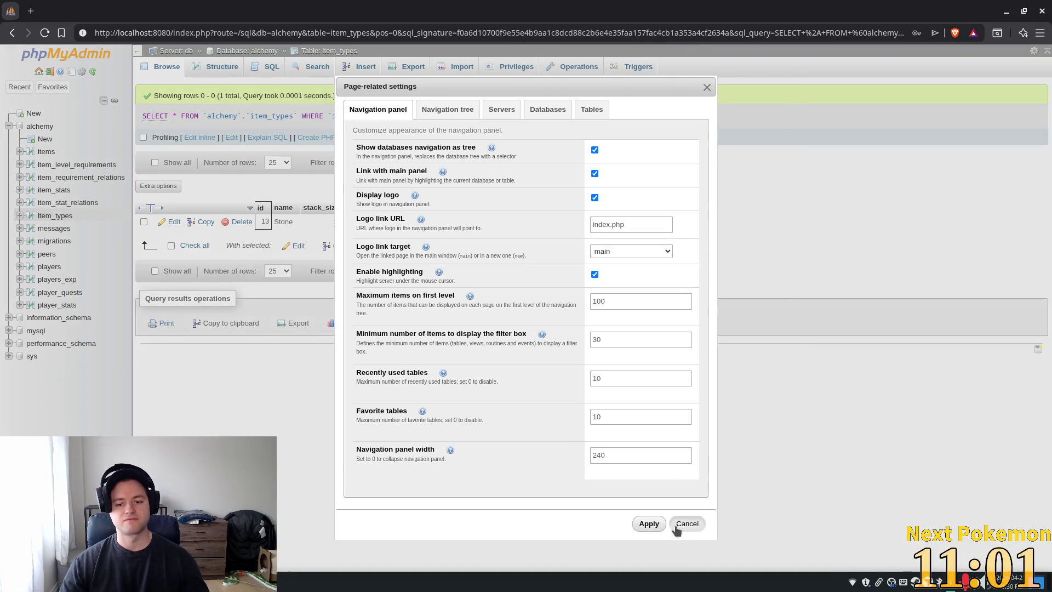
click(678, 527)
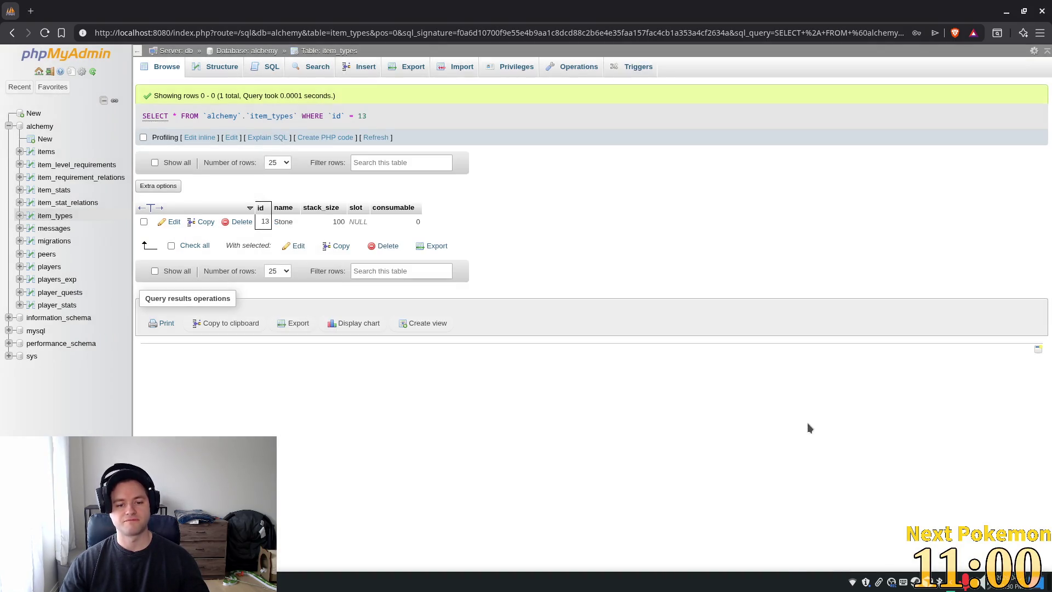
key(alt+Tab)
key(F5)
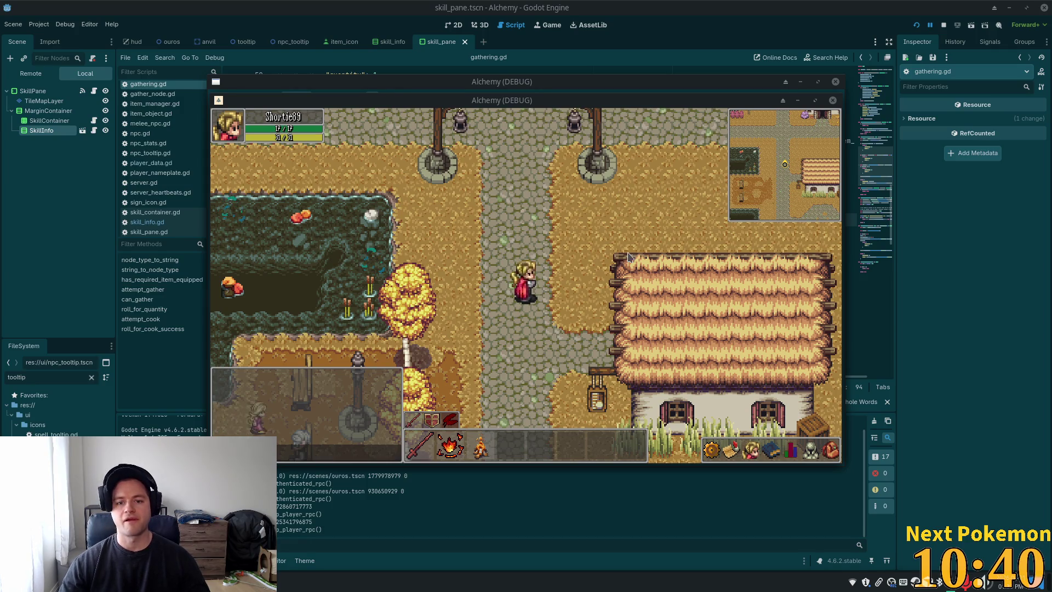
Step: Walk the character in the second game window up to a Stone Deposit and mine it
key(w)
key(d)
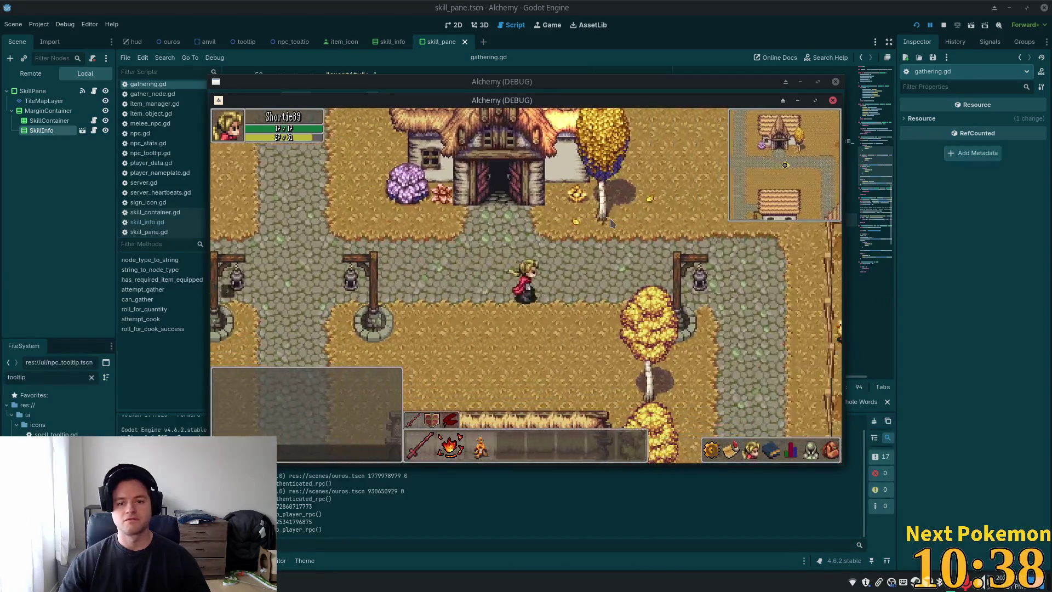
key(d)
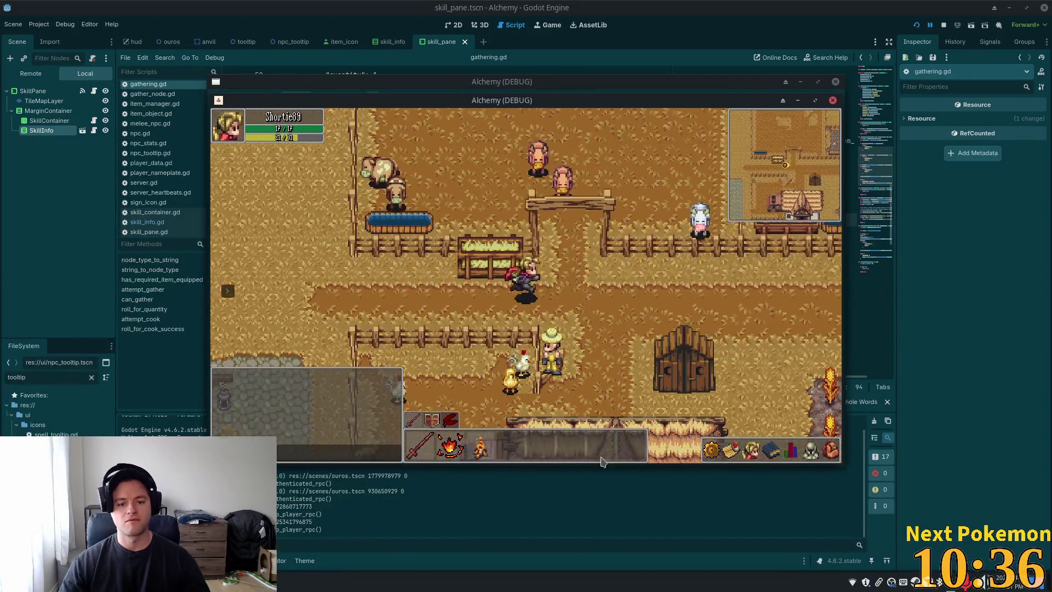
drag(631, 100, 802, 184)
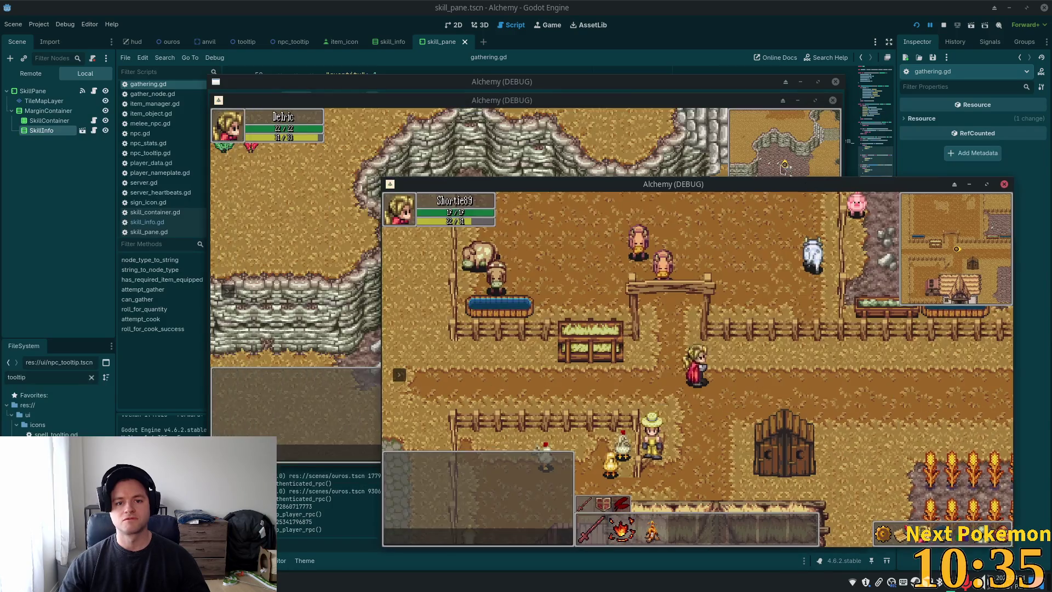
click(784, 167)
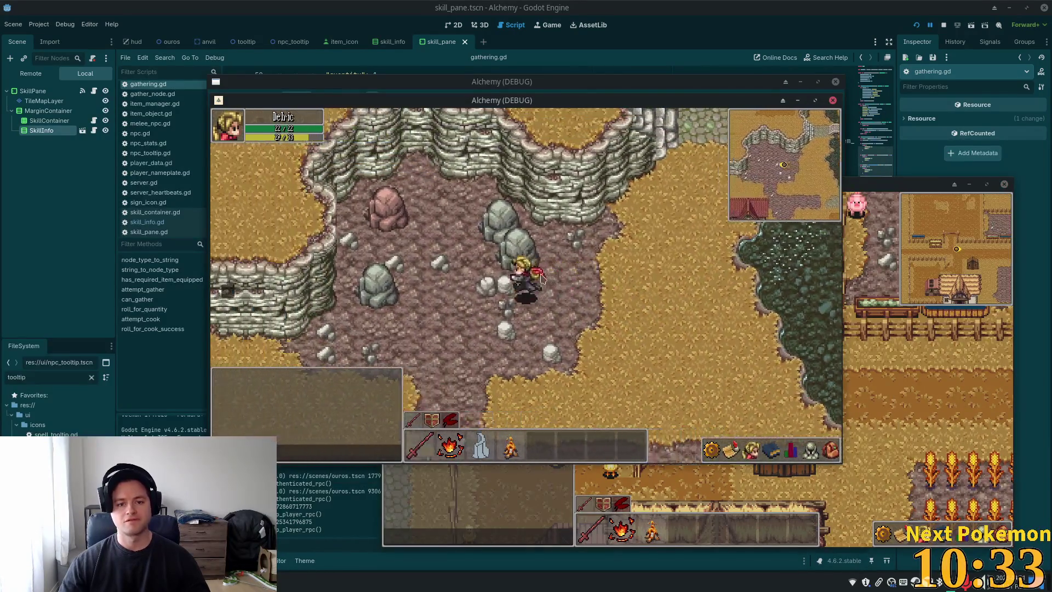
key(w)
key(a)
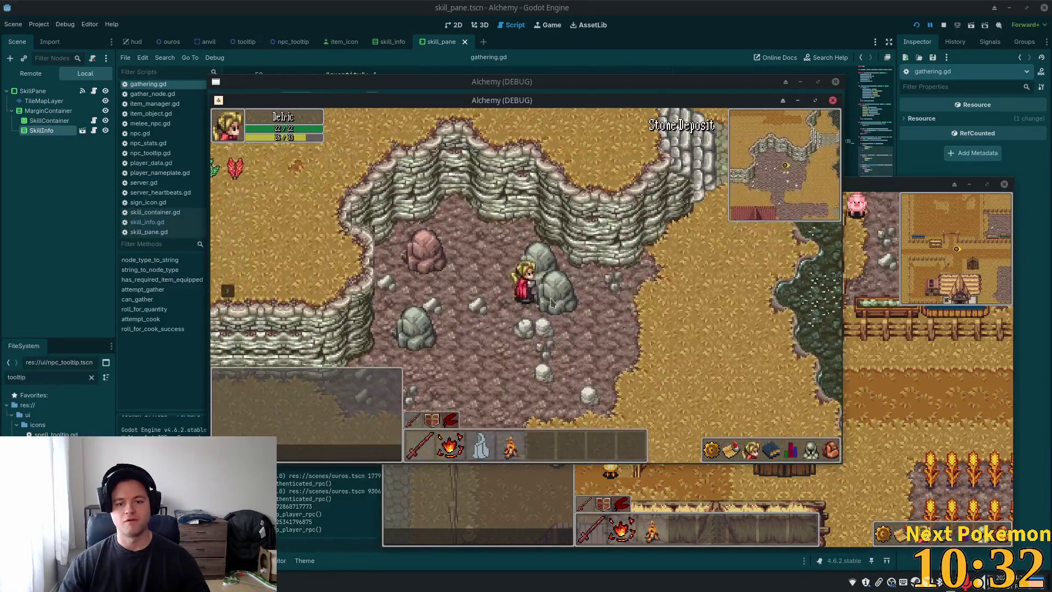
click(570, 307)
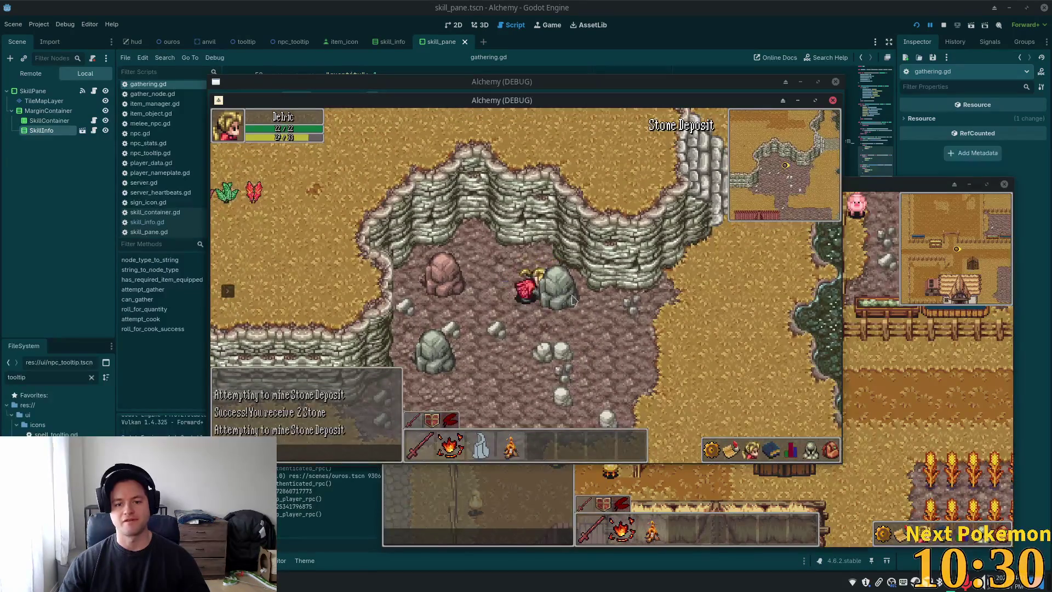
Step: Toggle the inventory open and closed while walking toward the bridge and into the village
key(i)
key(s)
key(d)
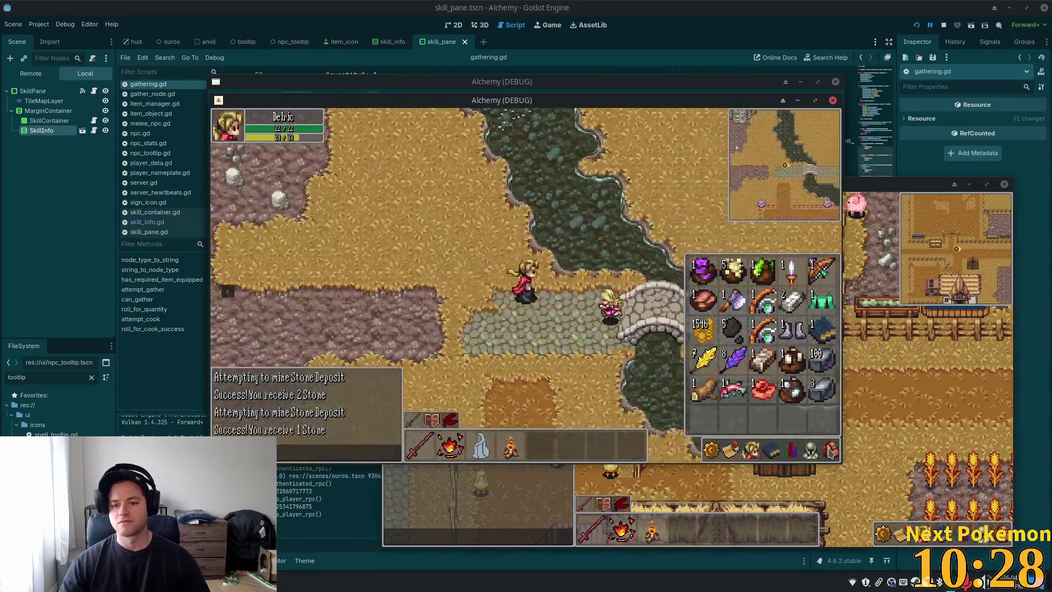
key(w)
key(i)
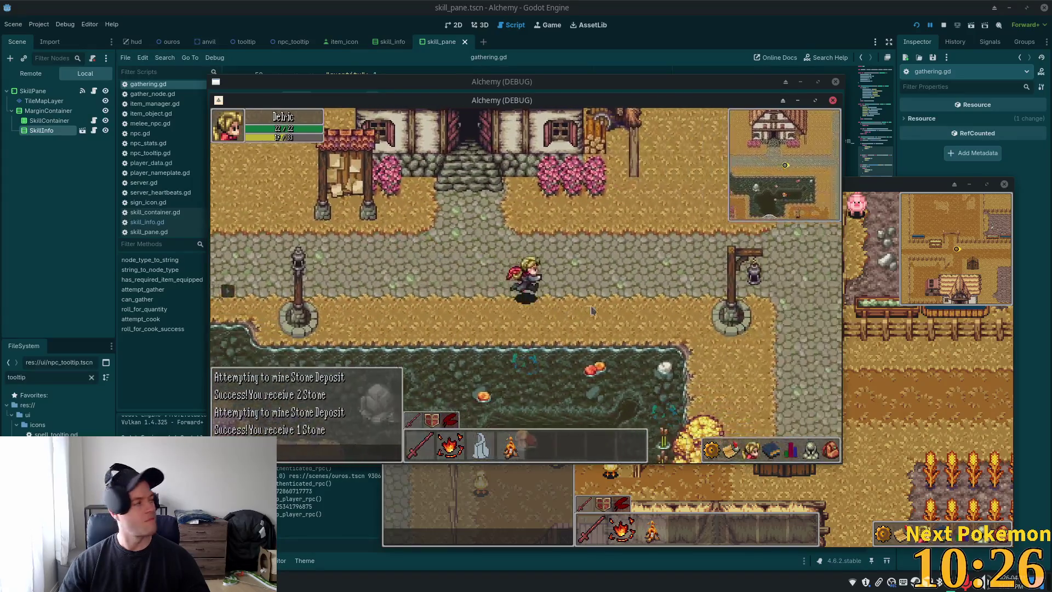
key(i)
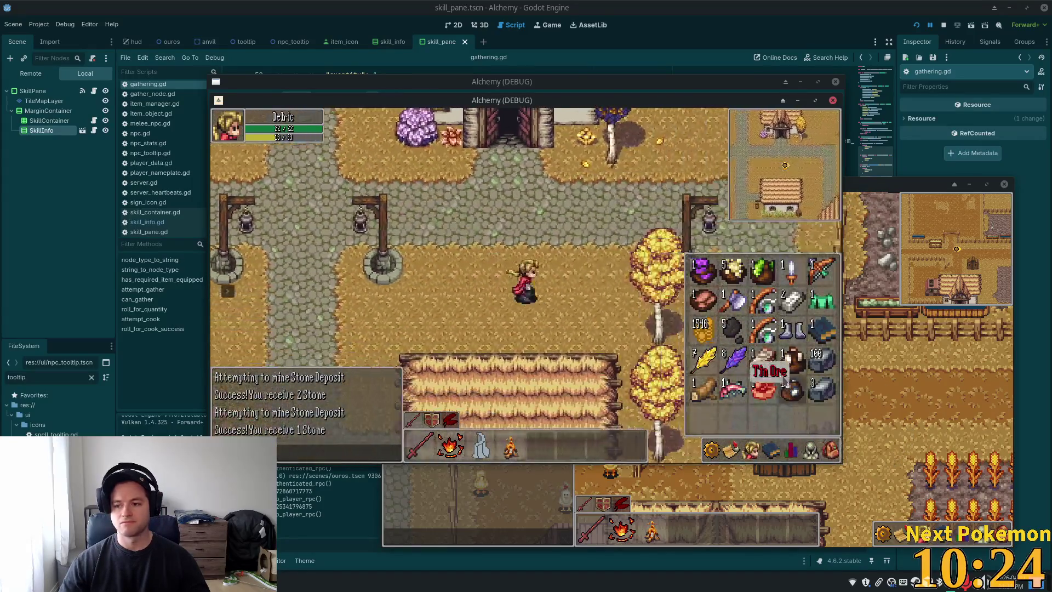
key(i)
Step: Walk the character around inside the farm pen, then down and right out of it
key(d)
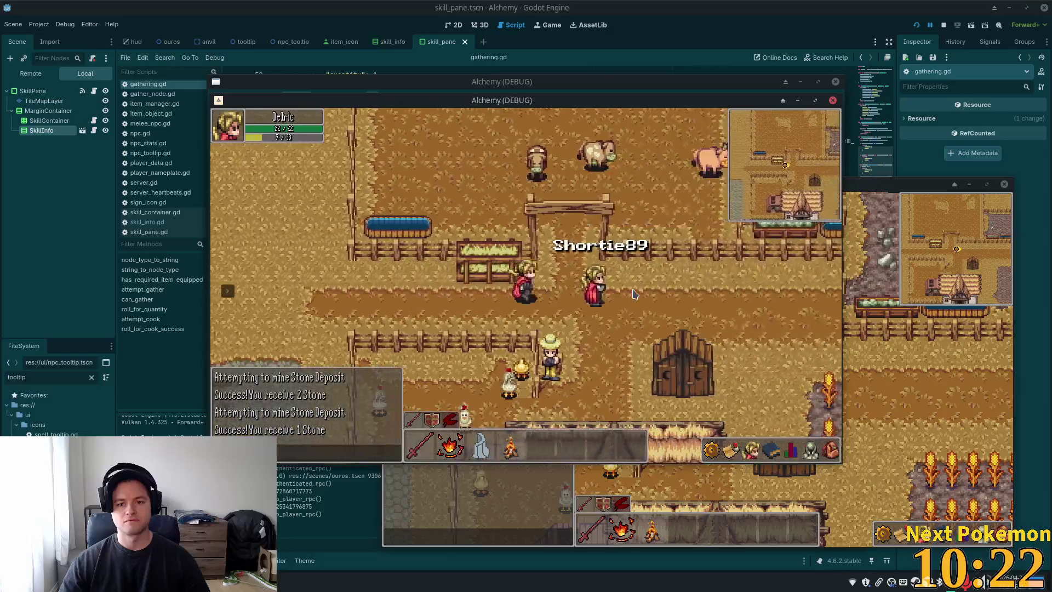
key(a)
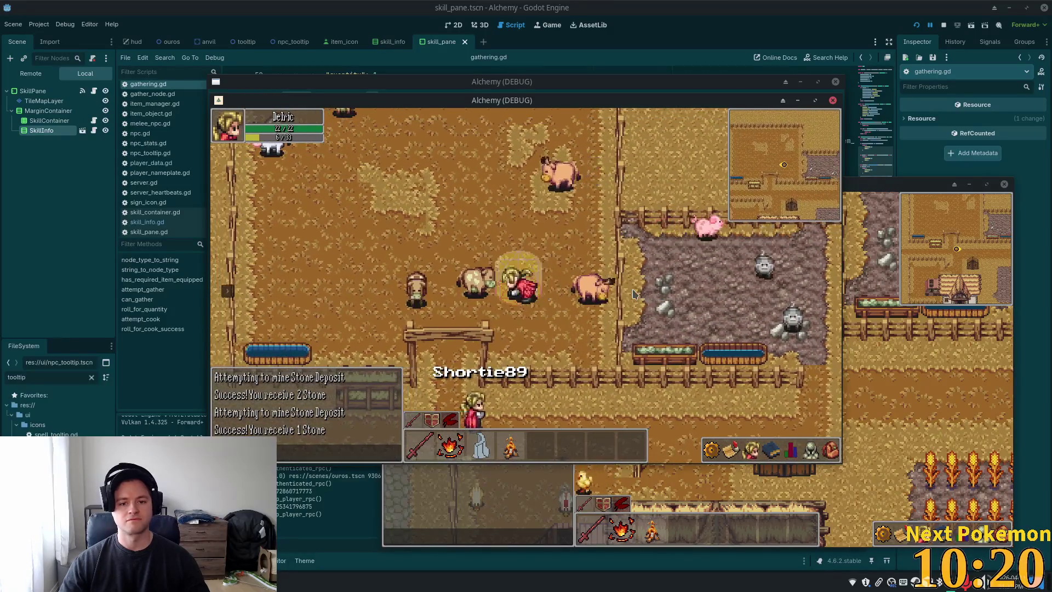
key(w)
key(a)
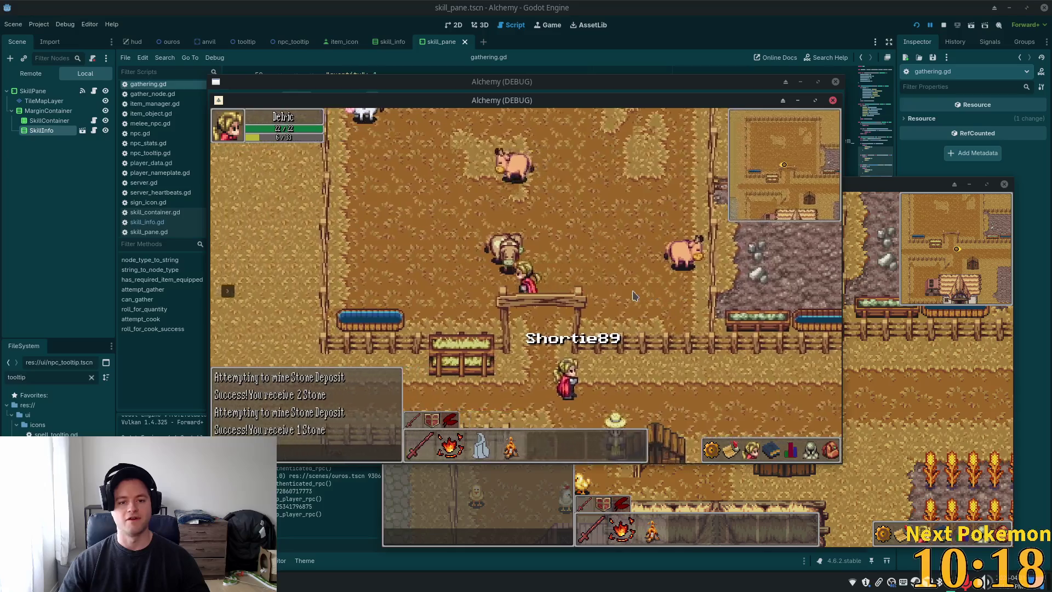
key(d)
key(w)
key(d)
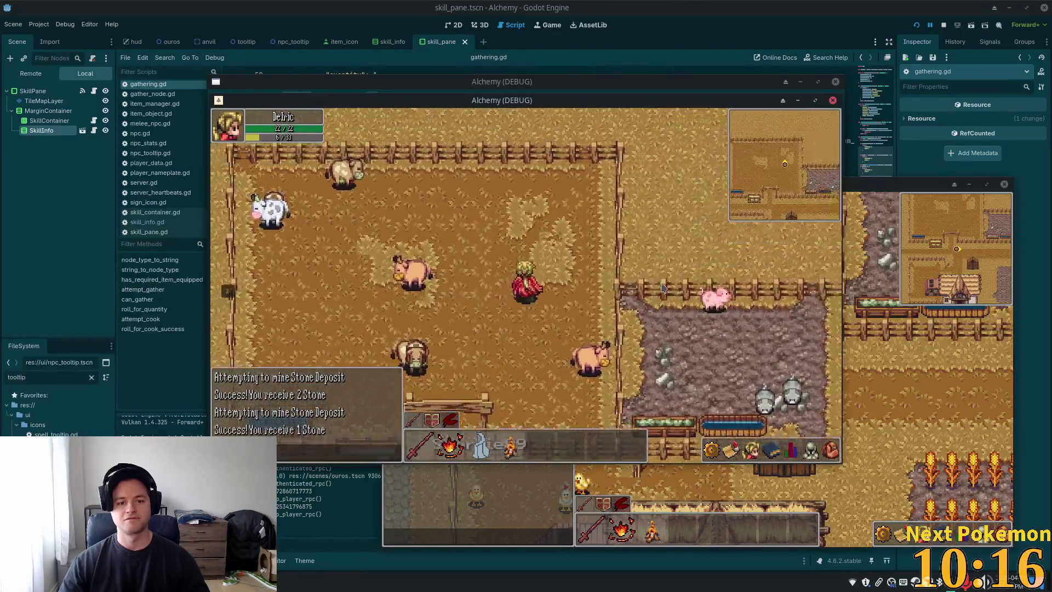
key(s)
key(a)
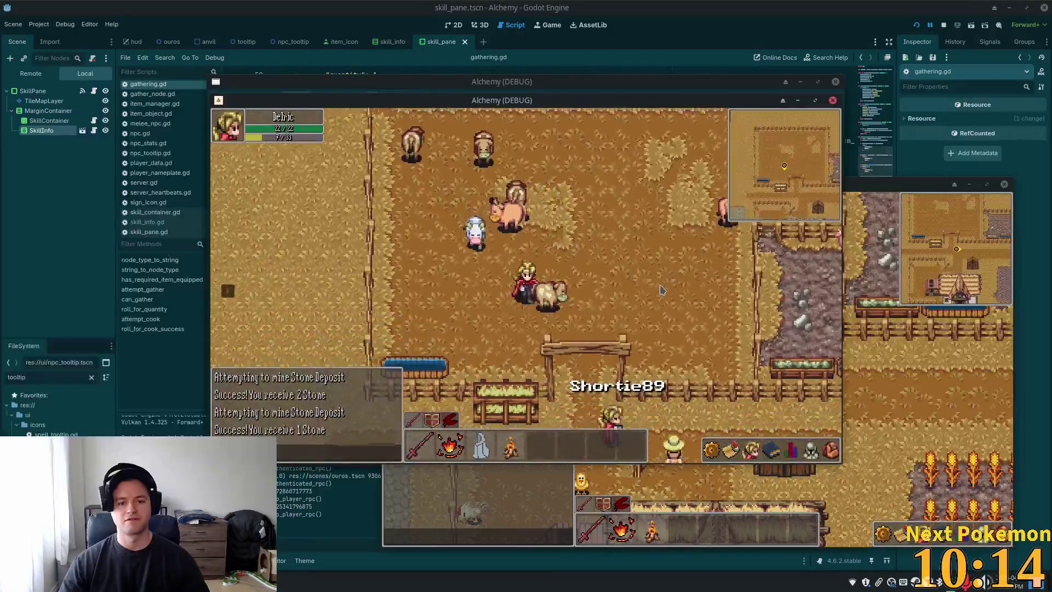
key(w)
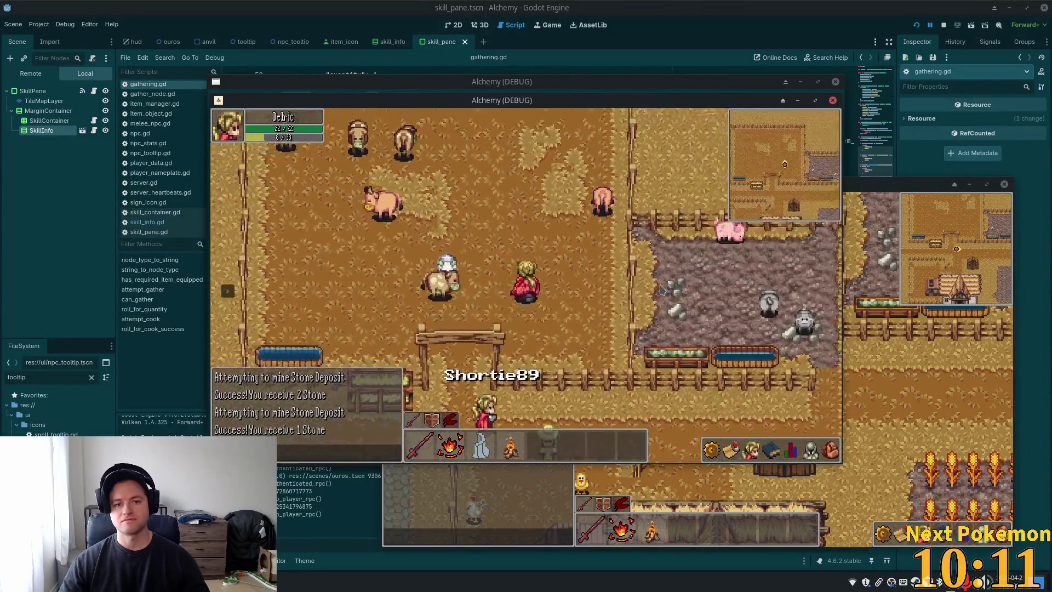
key(w)
key(a)
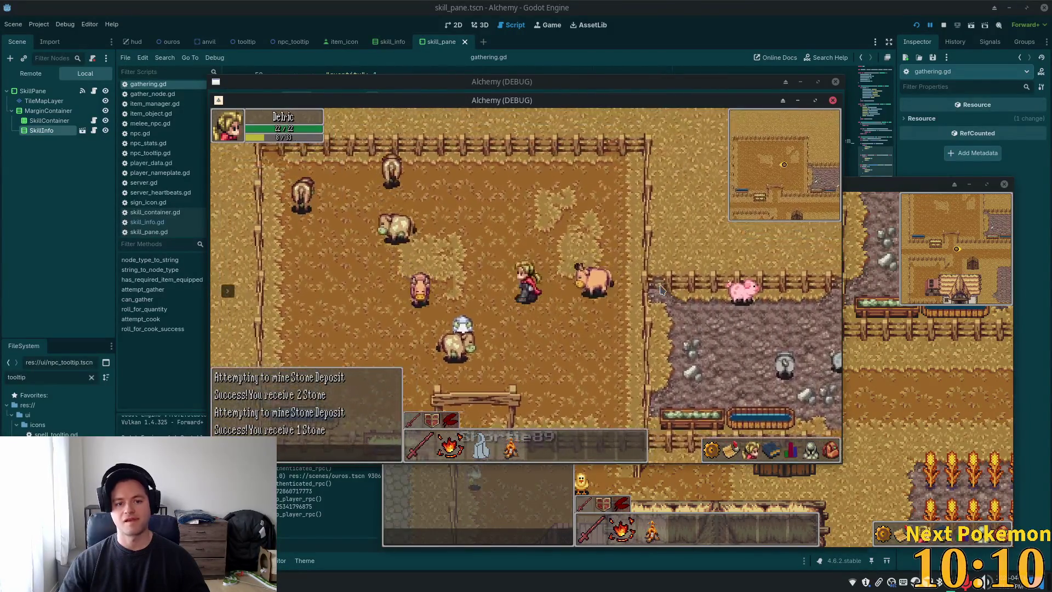
key(d)
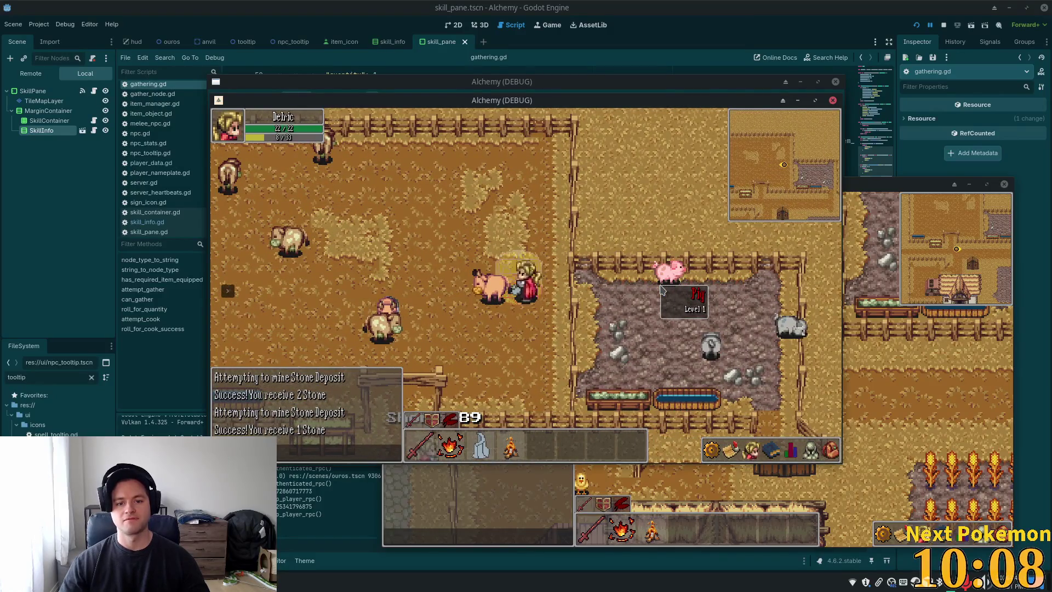
key(a)
key(a)
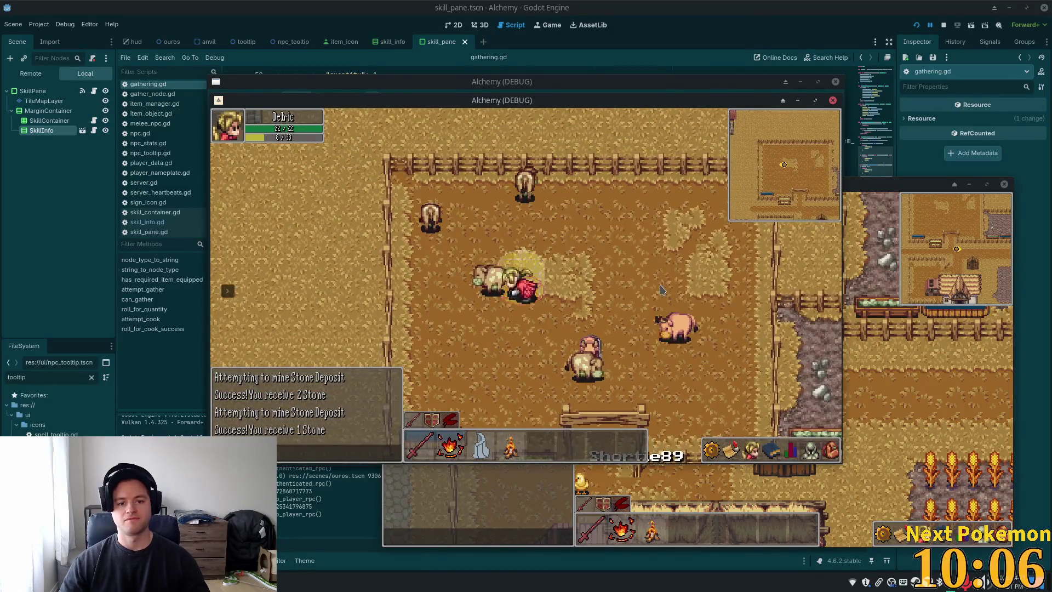
key(d)
key(w)
key(s)
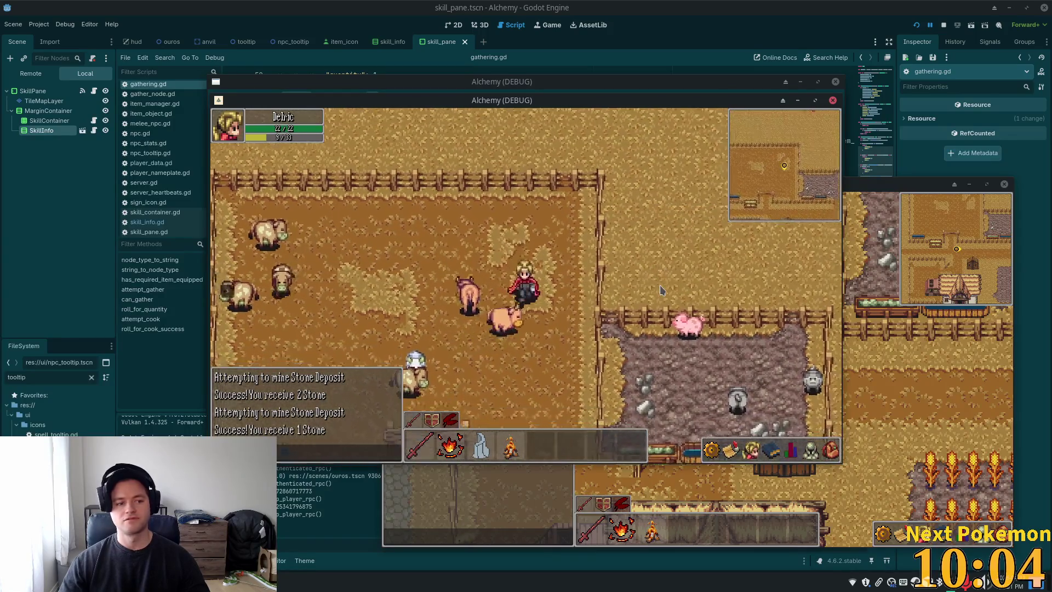
key(s)
key(d)
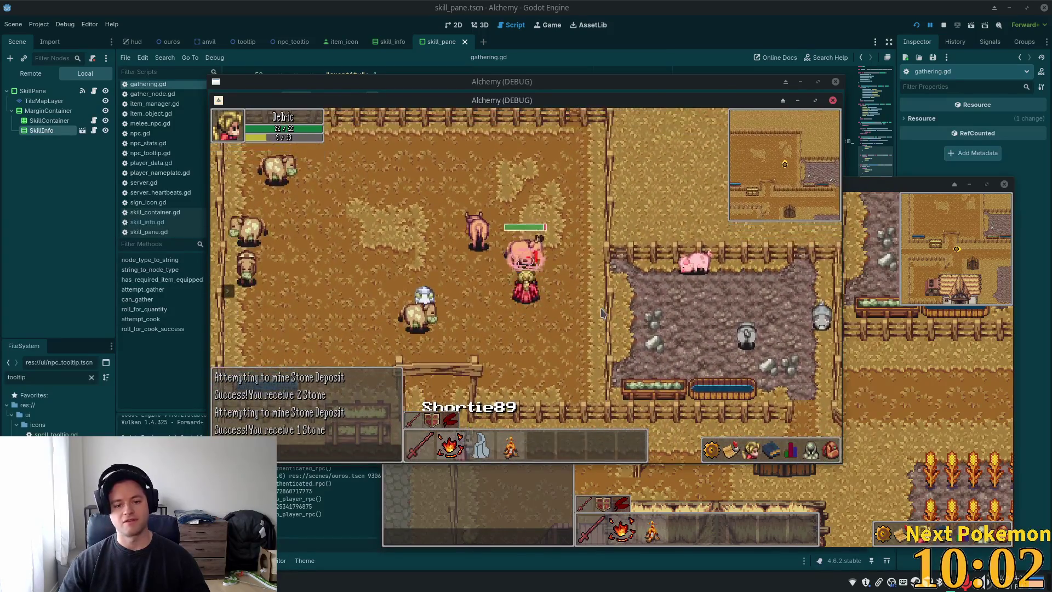
key(s)
key(d)
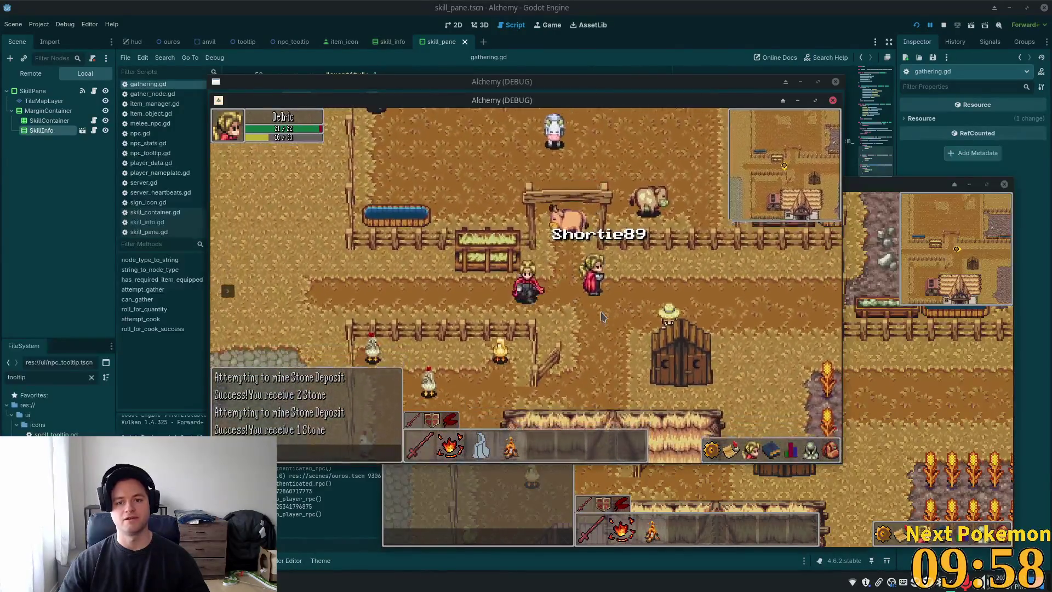
key(d)
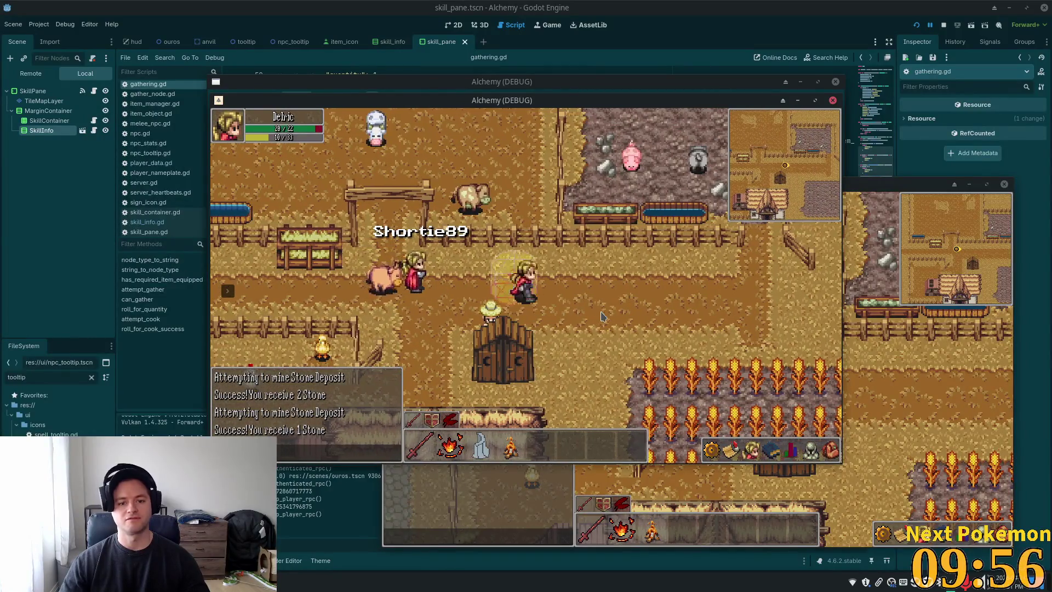
key(a)
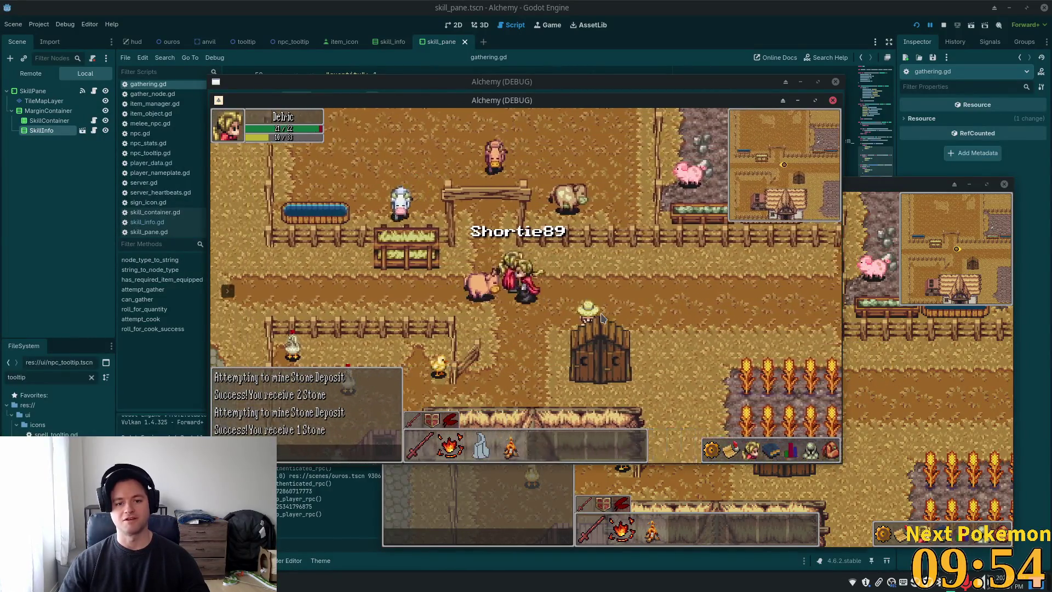
key(a)
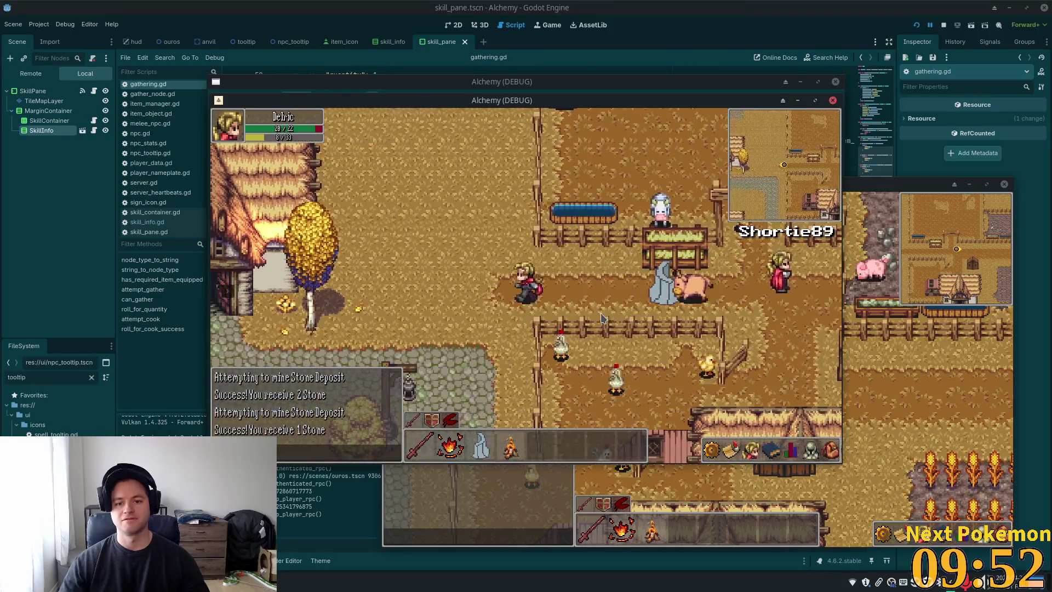
key(d)
key(a)
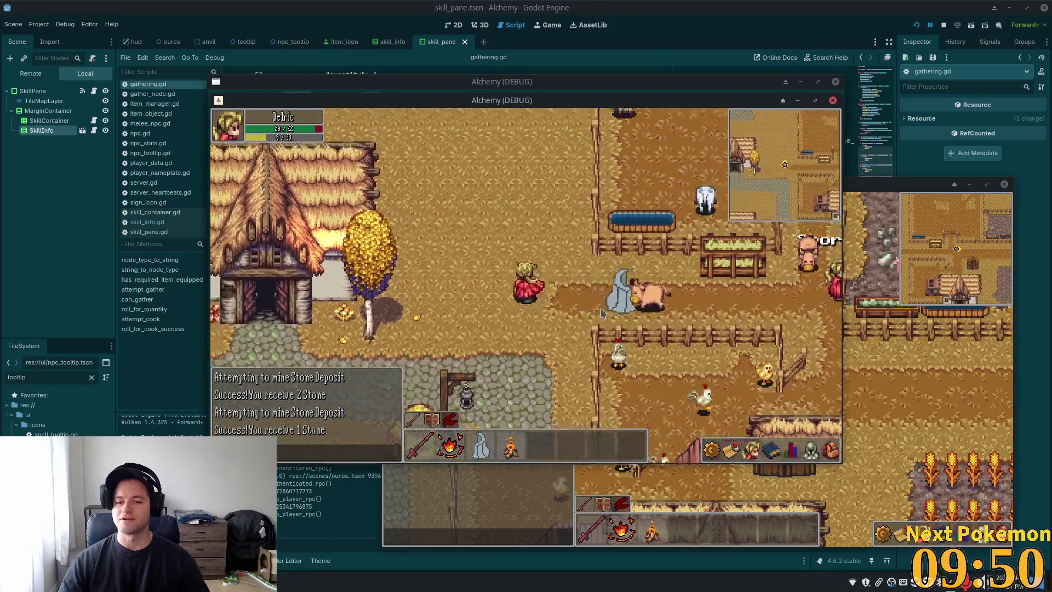
key(s)
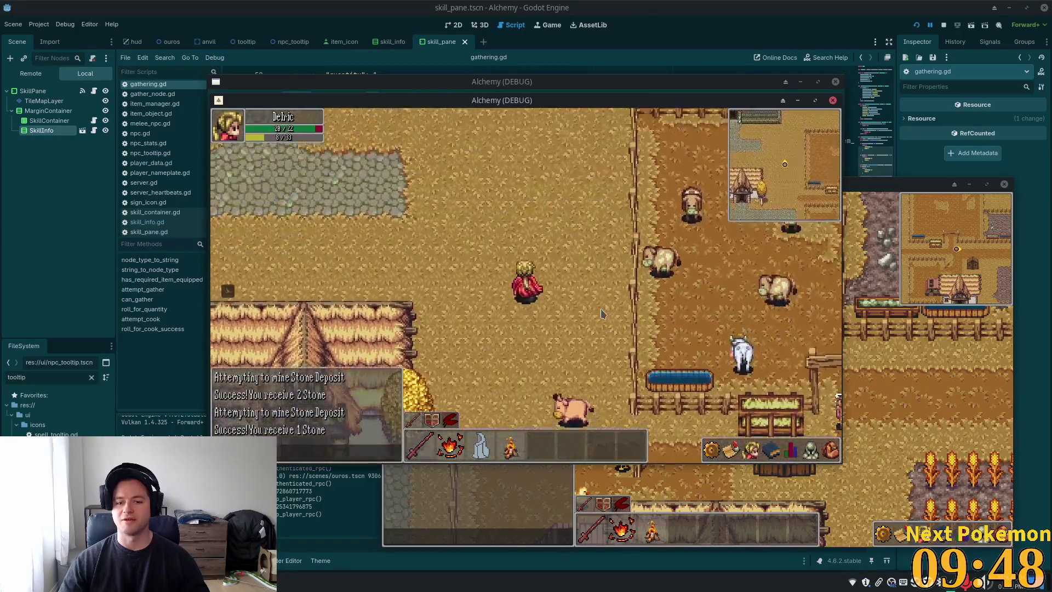
key(d)
key(w)
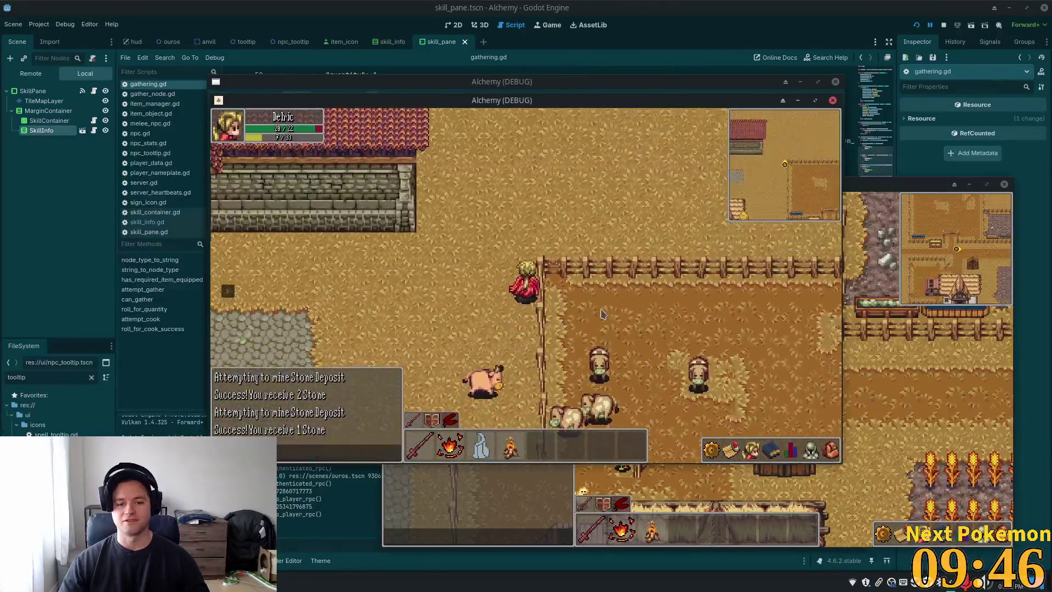
key(d)
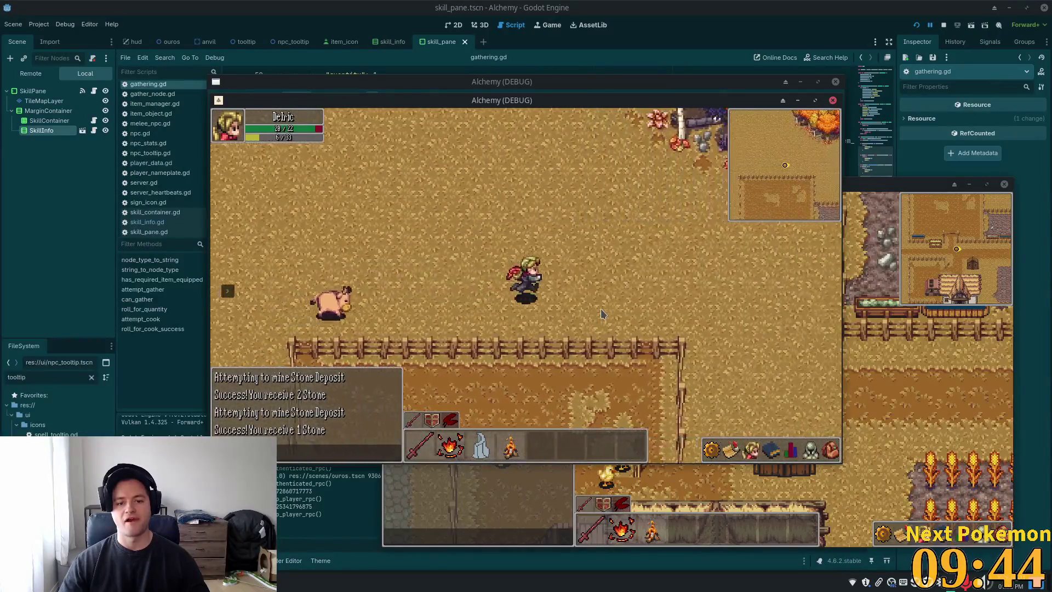
key(d)
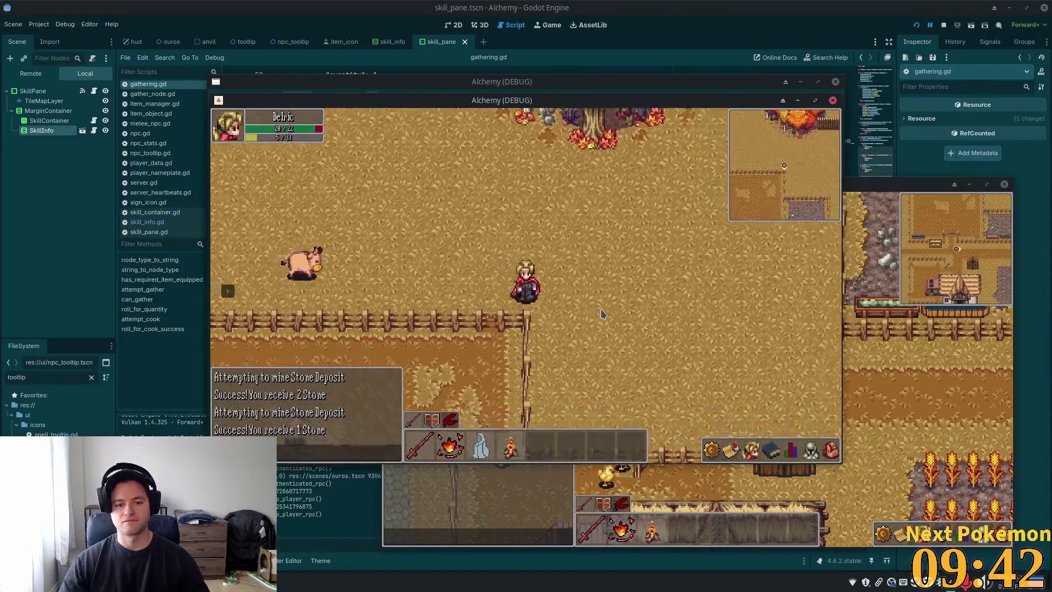
key(d)
key(s)
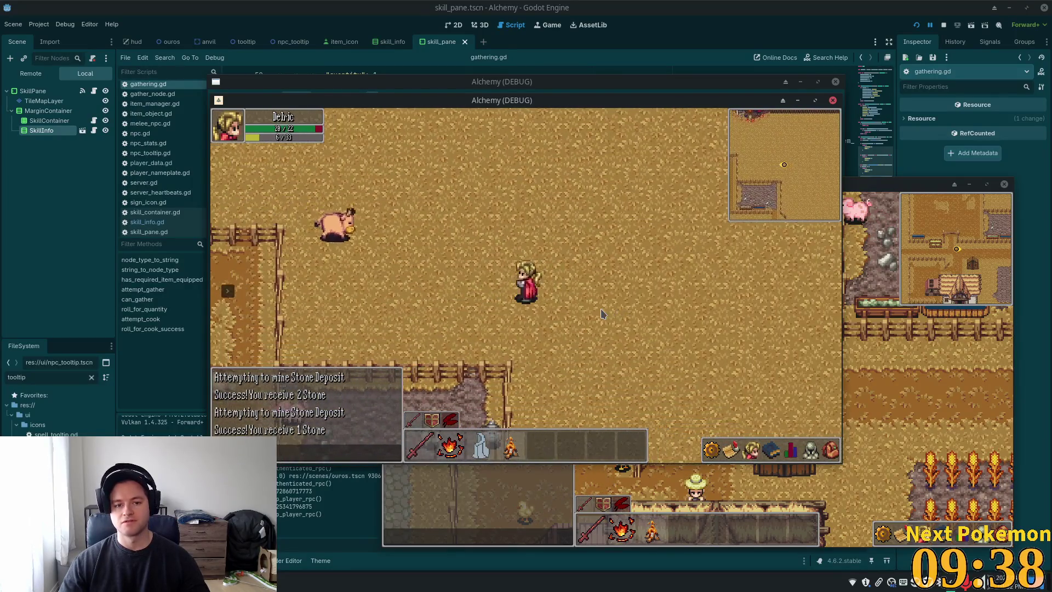
key(s)
key(s)
key(a)
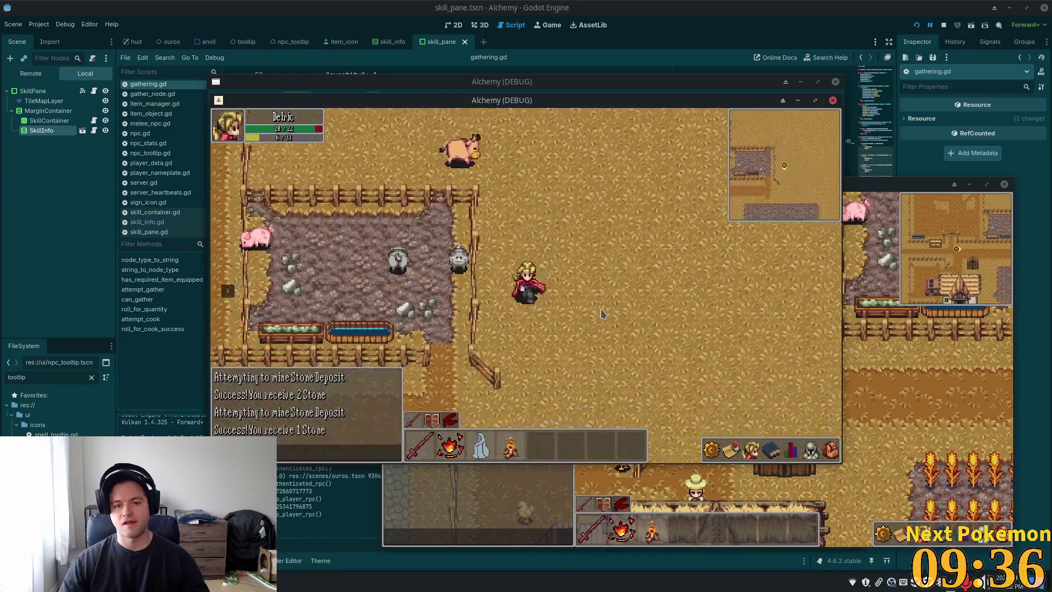
key(s)
key(a)
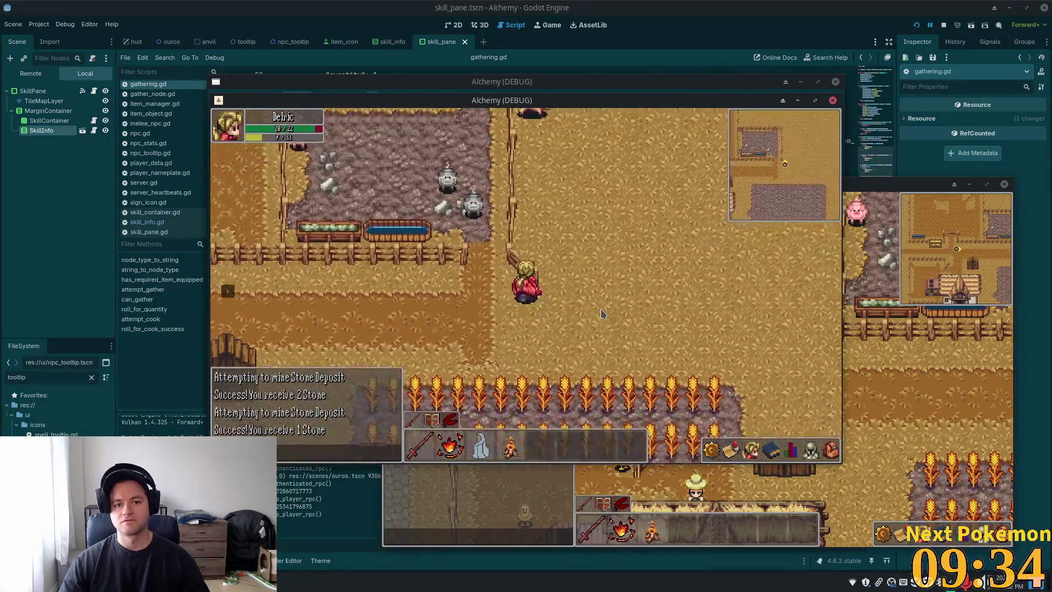
key(w)
key(a)
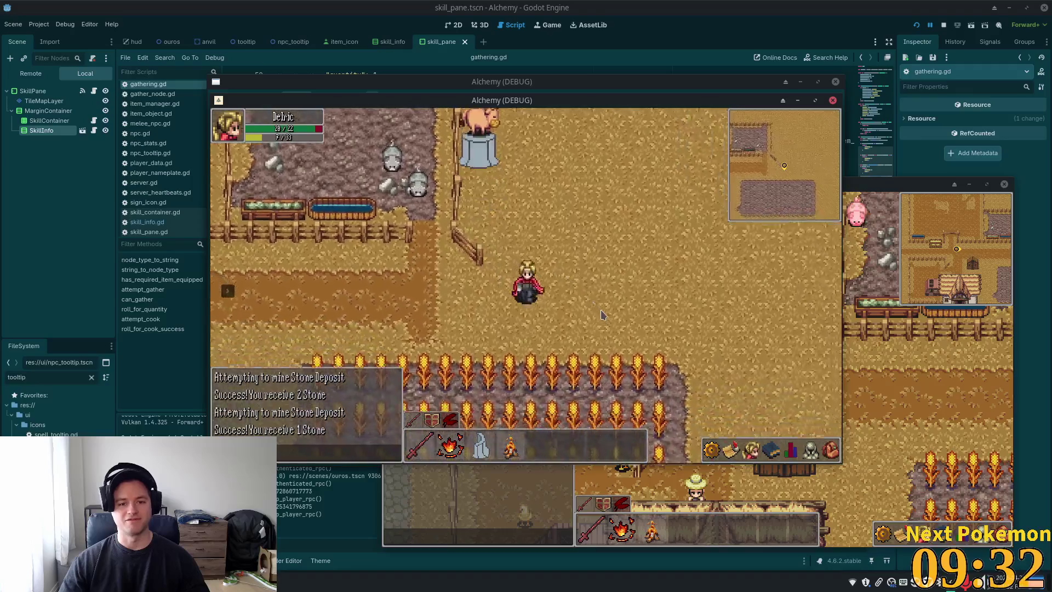
key(w)
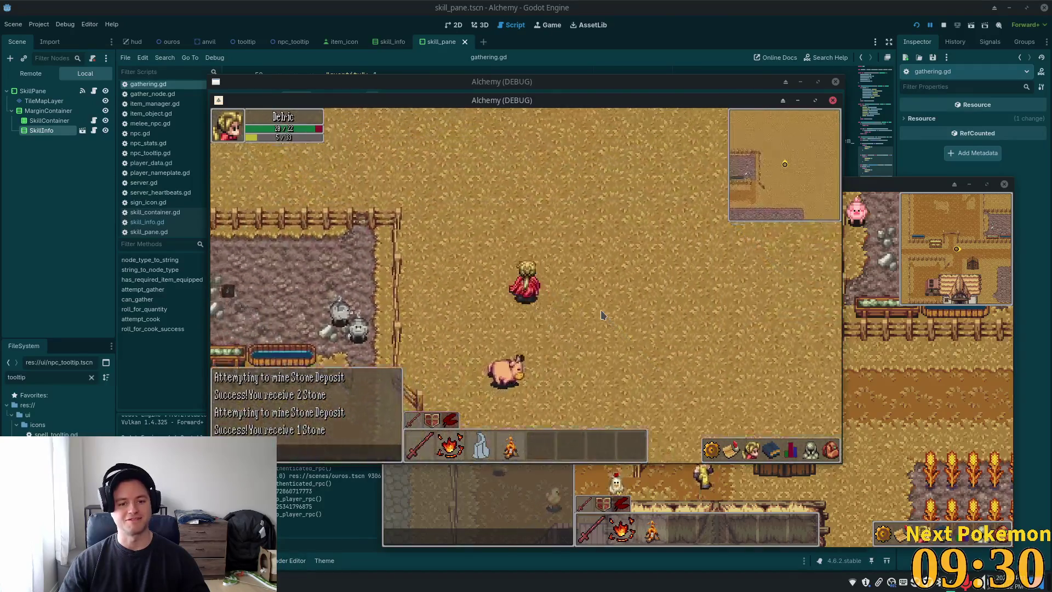
key(a)
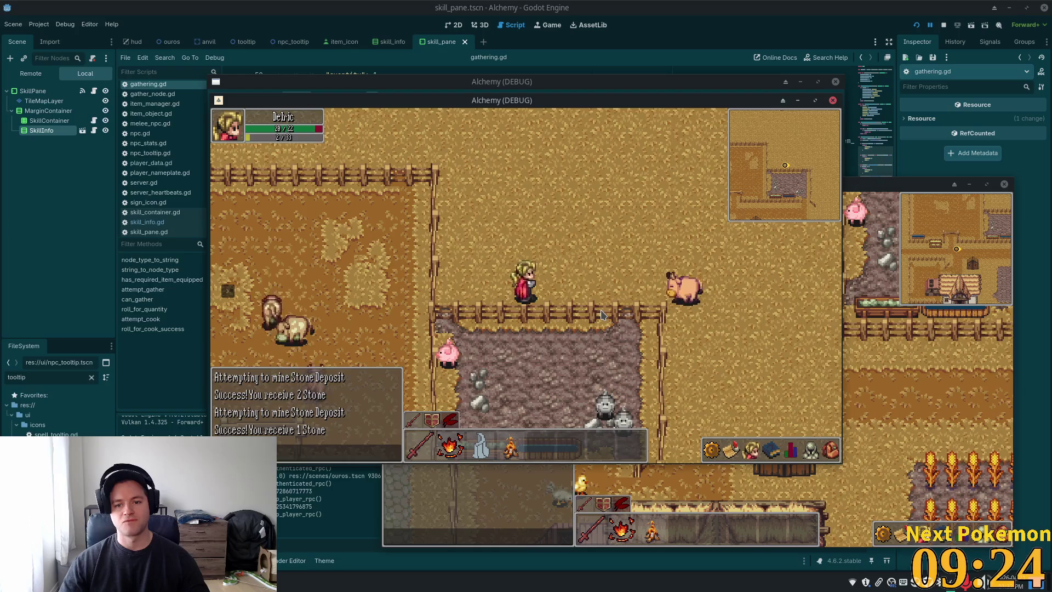
Step: Walk past the pen and along the fence onto the cobblestone path
key(w)
key(d)
key(a)
key(w)
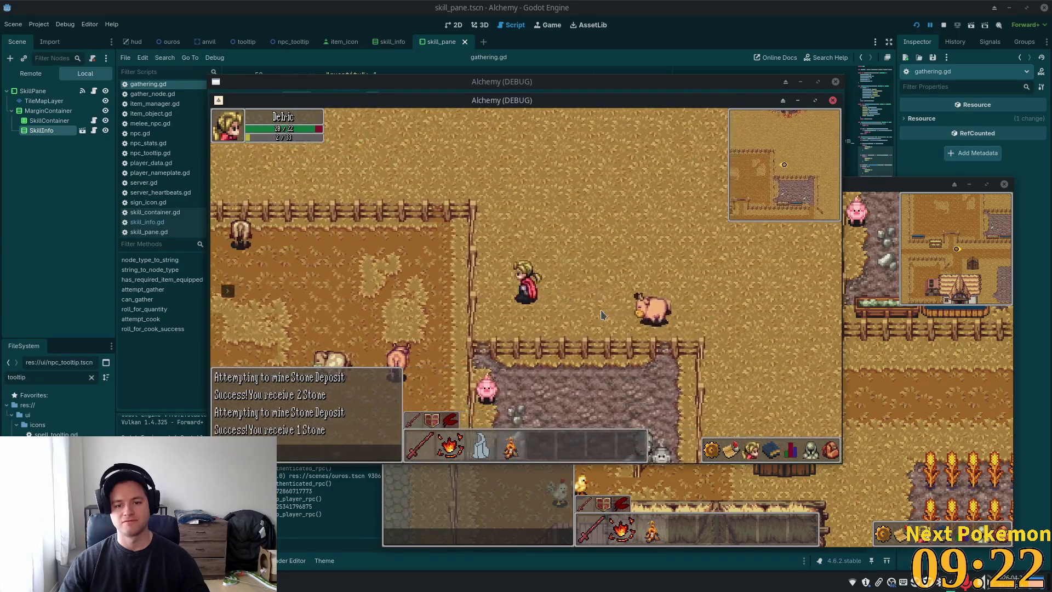
key(w)
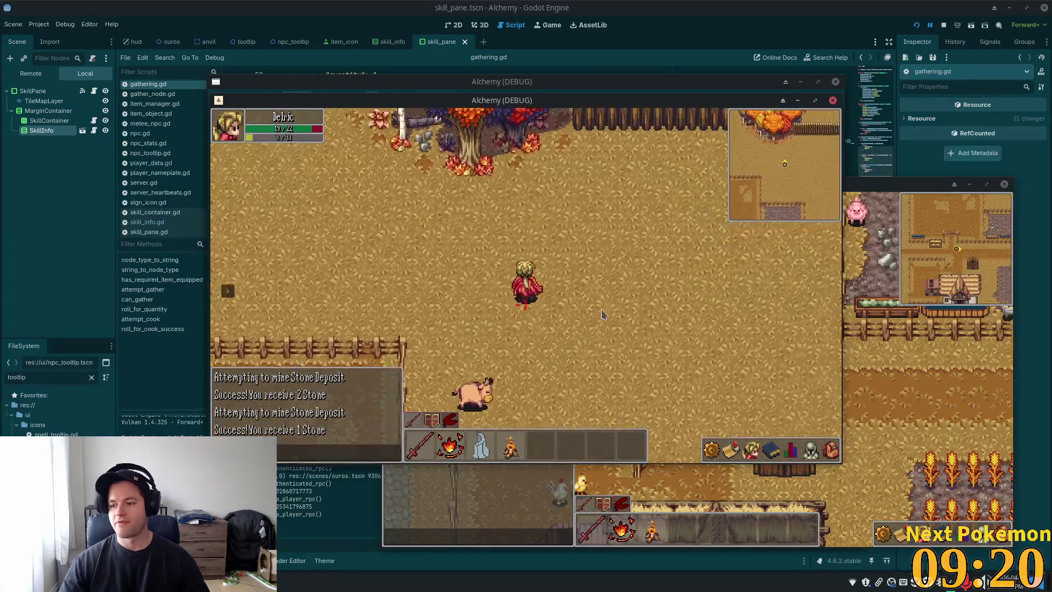
key(d)
key(a)
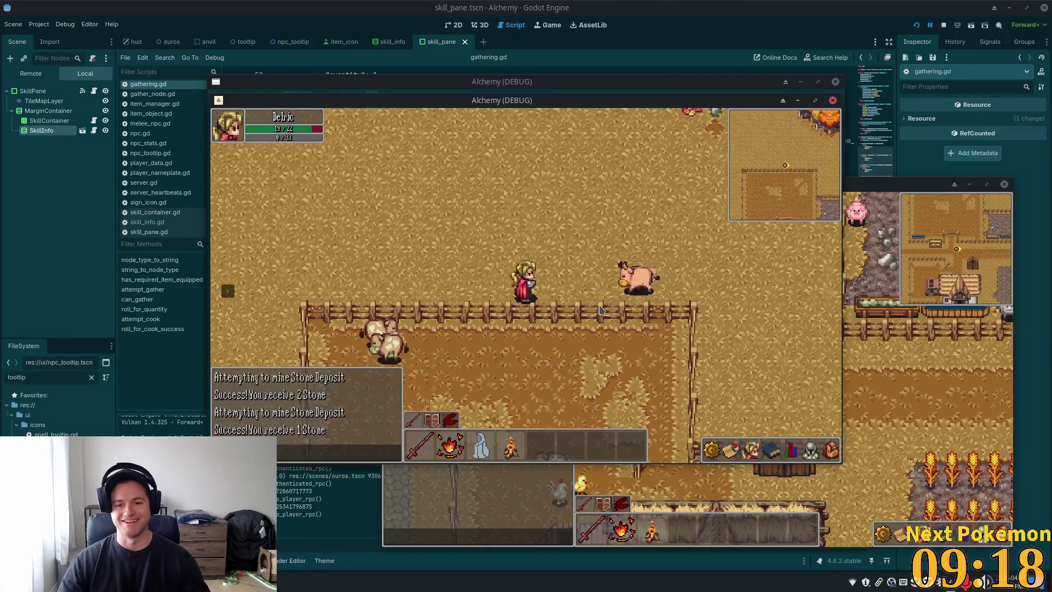
key(s)
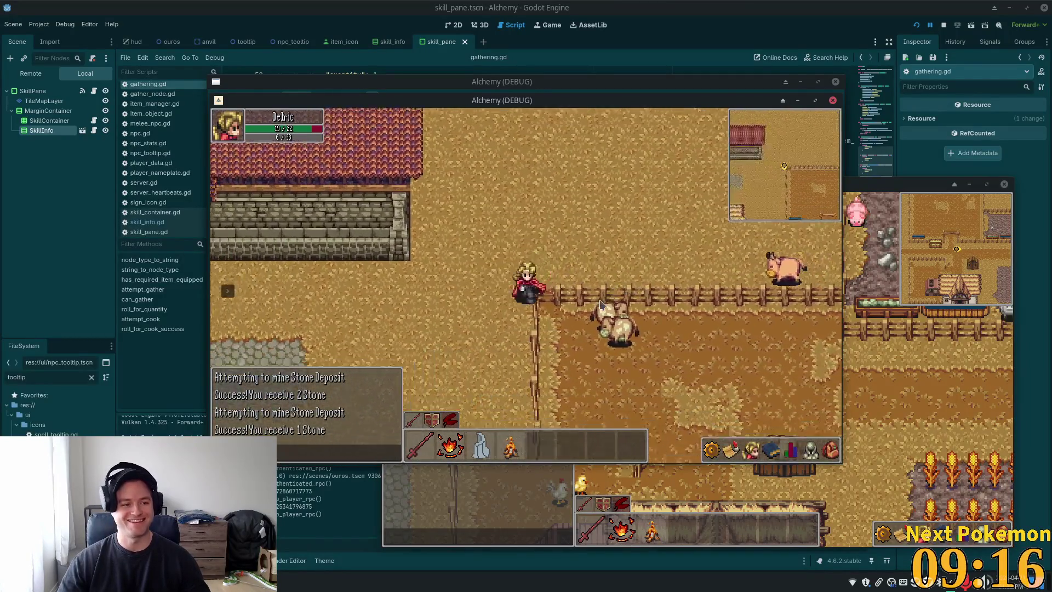
key(w)
key(a)
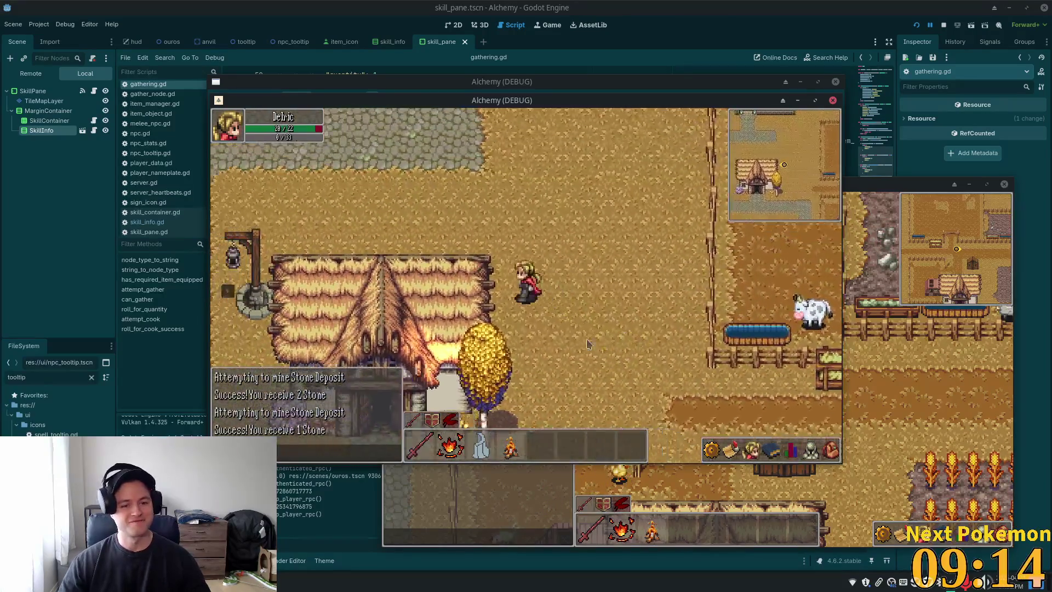
Step: Toggle the inventory from the toolbar, then walk west past the stone bridge and north into the quarry
click(791, 450)
click(830, 452)
key(w)
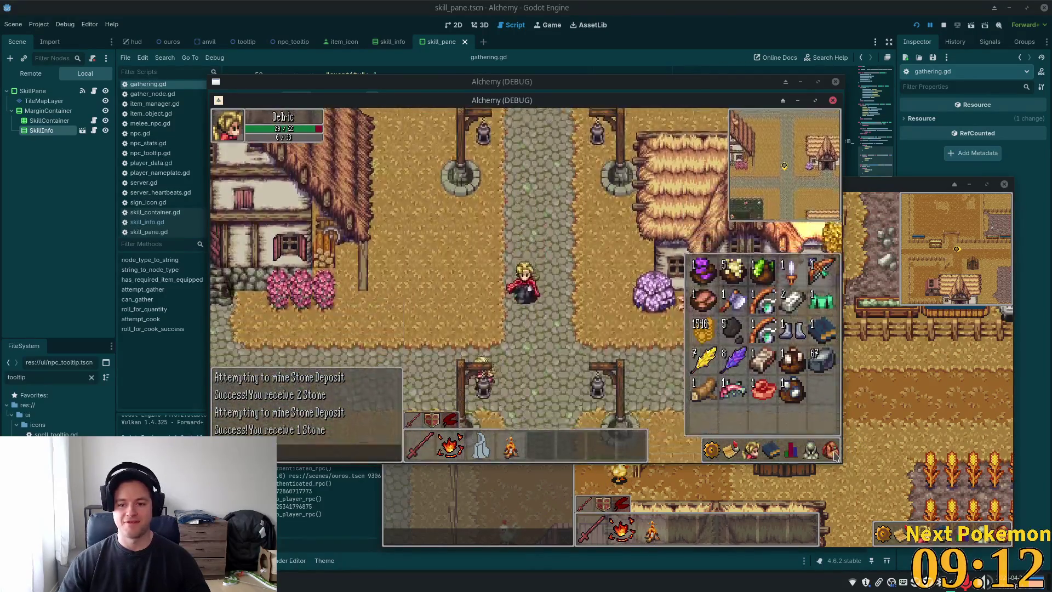
click(829, 453)
key(a)
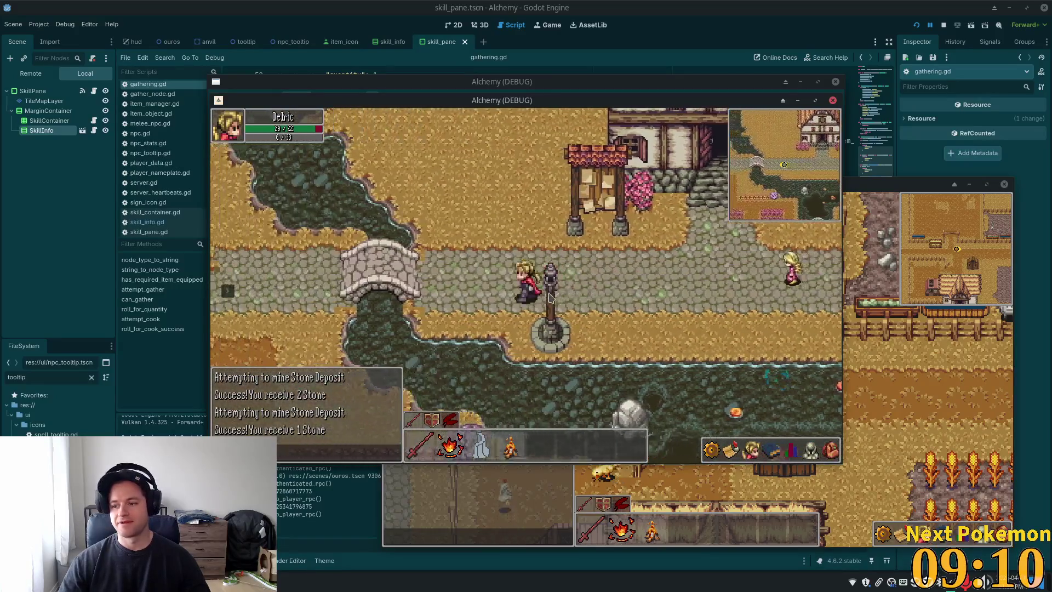
key(w)
key(w)
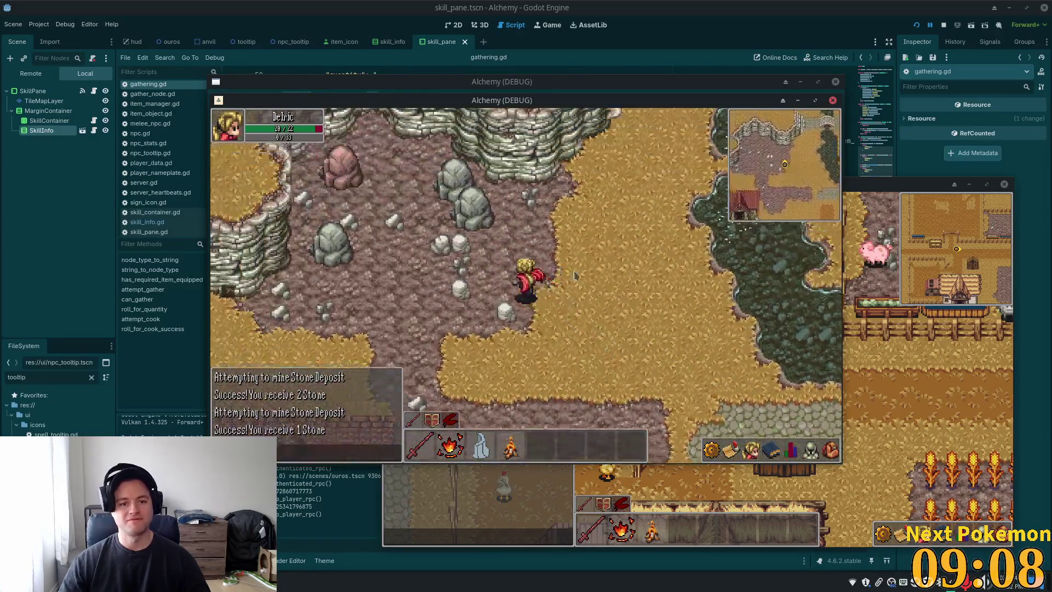
Step: Mine the grey Stone Deposit in the quarry to collect 1 Stone
click(560, 293)
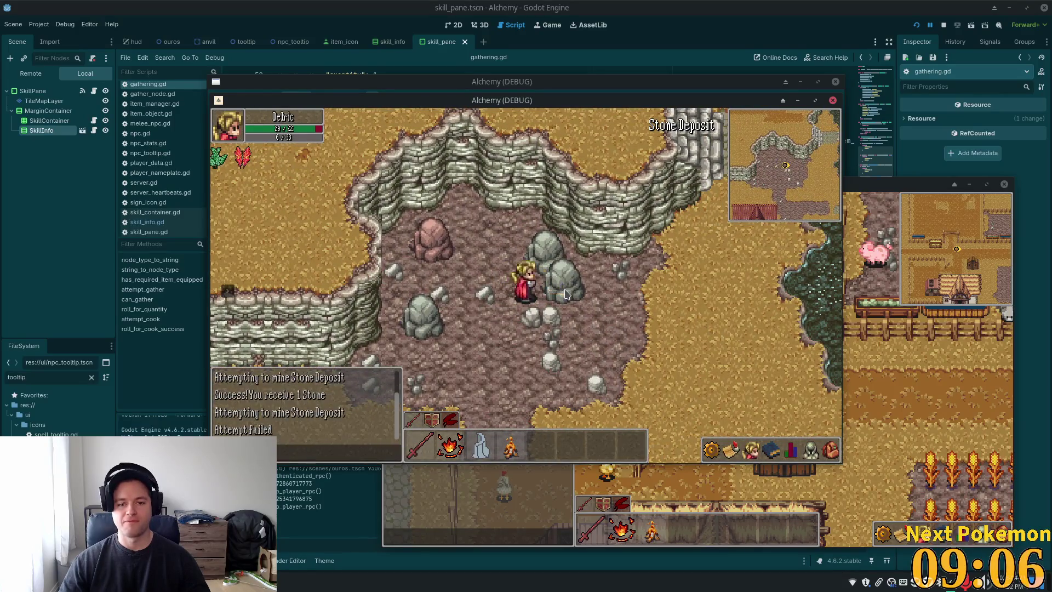
key(w)
click(585, 330)
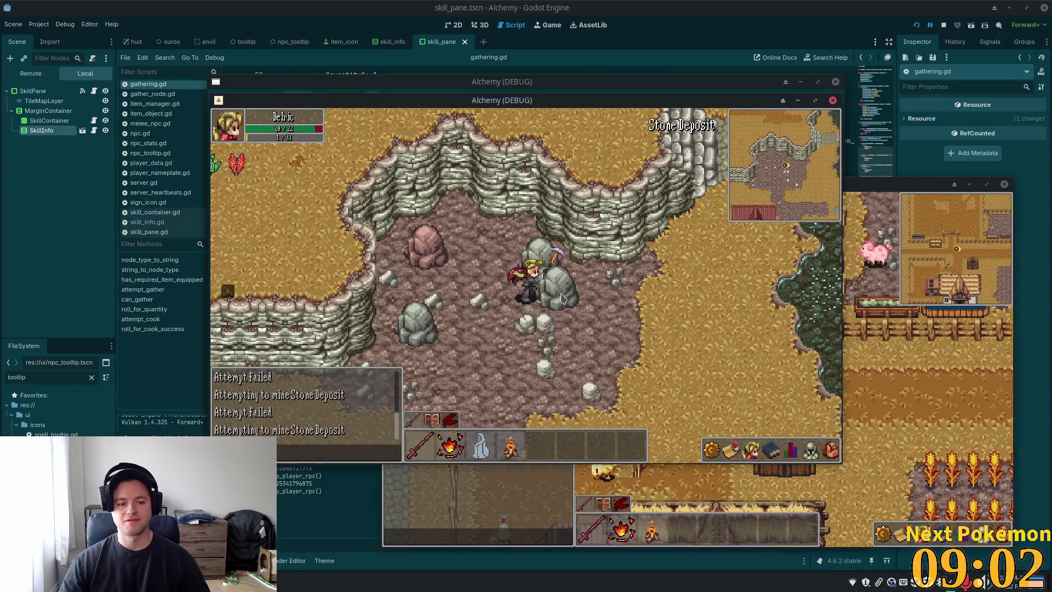
click(567, 296)
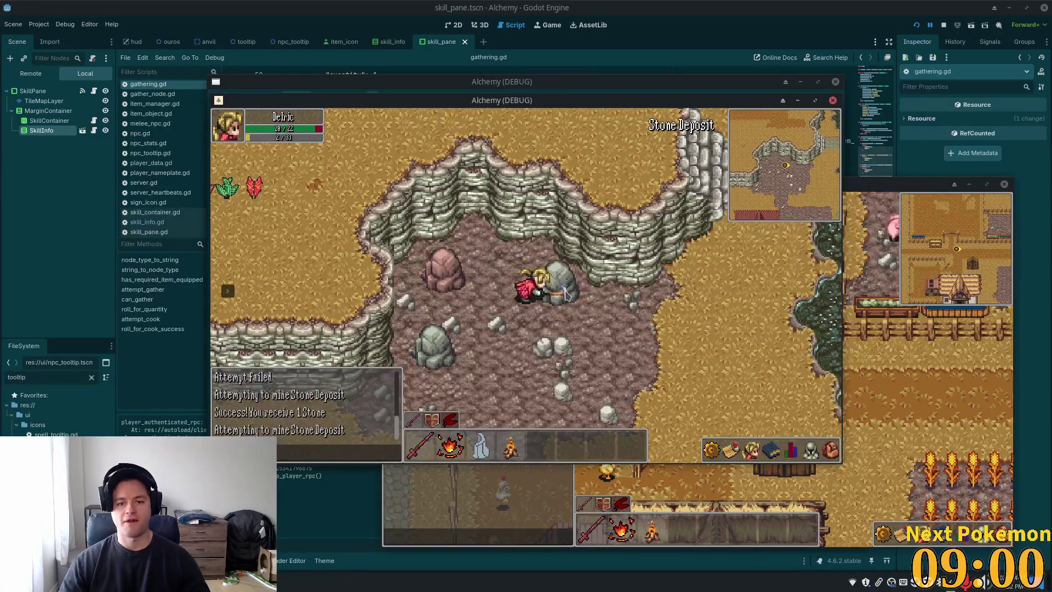
Step: Review the skills pane, including the casting skills, while walking out of the quarry along the town road
click(756, 458)
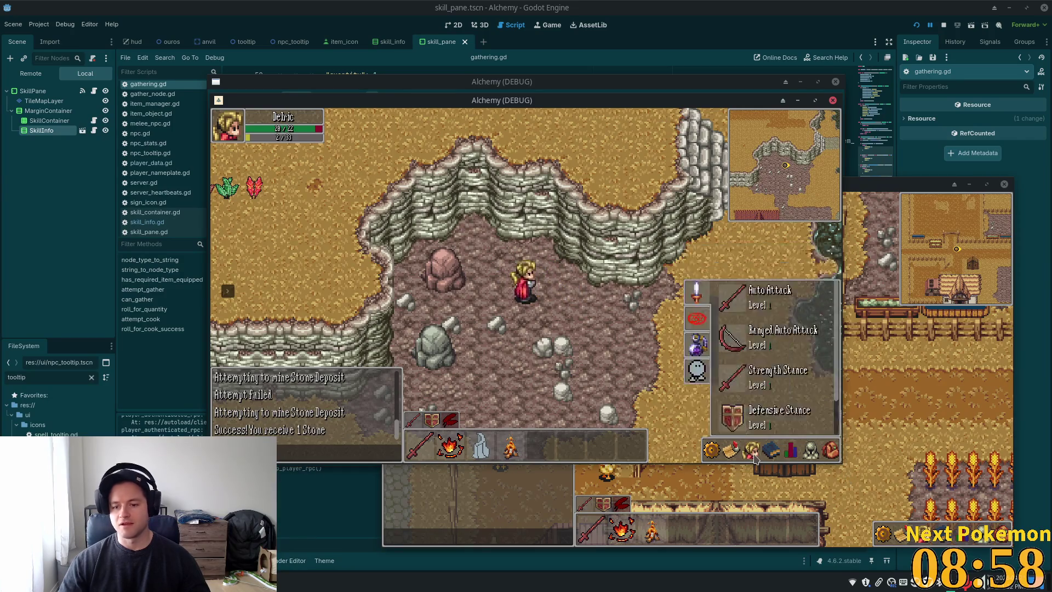
mouse_move(777, 328)
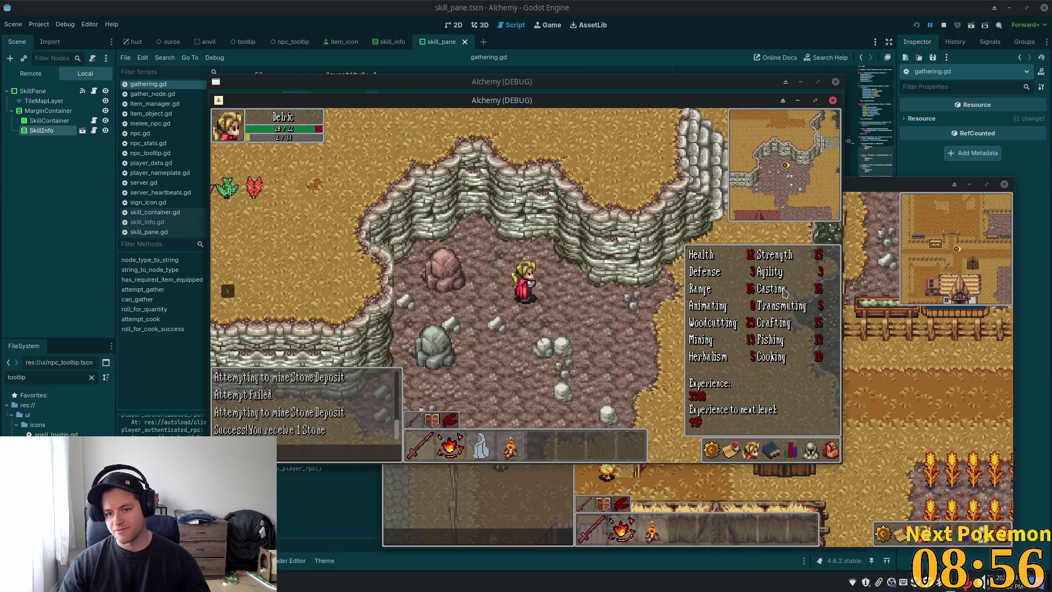
key(s)
key(d)
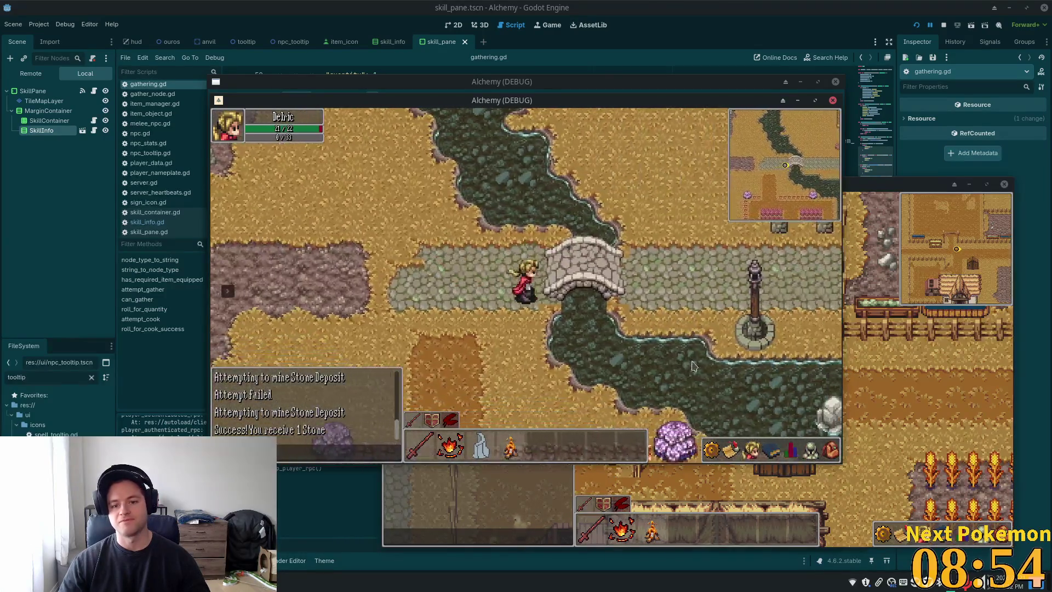
key(w)
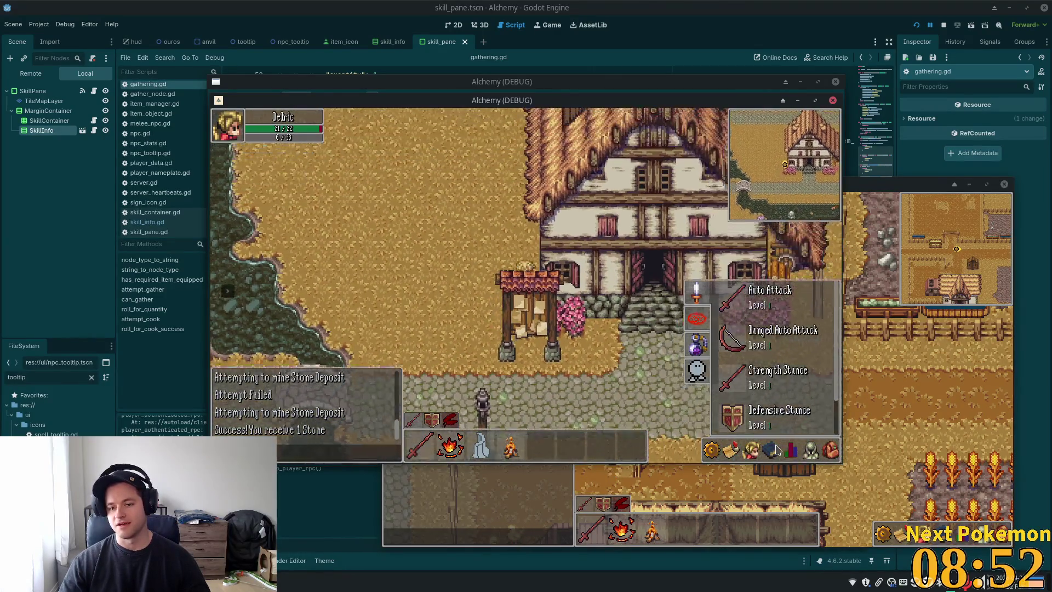
key(s)
key(d)
key(w)
key(d)
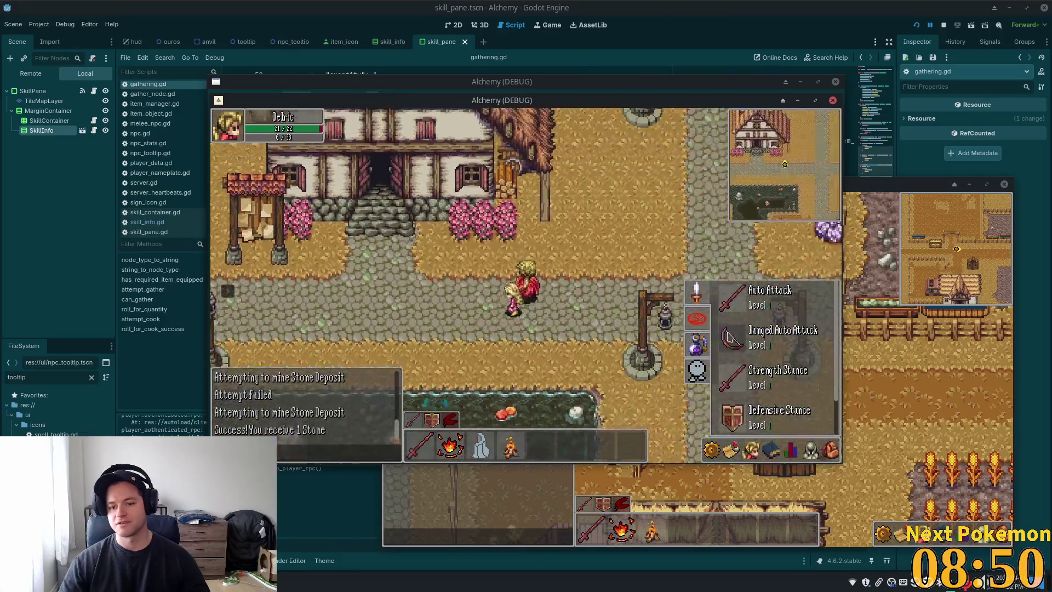
click(698, 319)
key(w)
key(d)
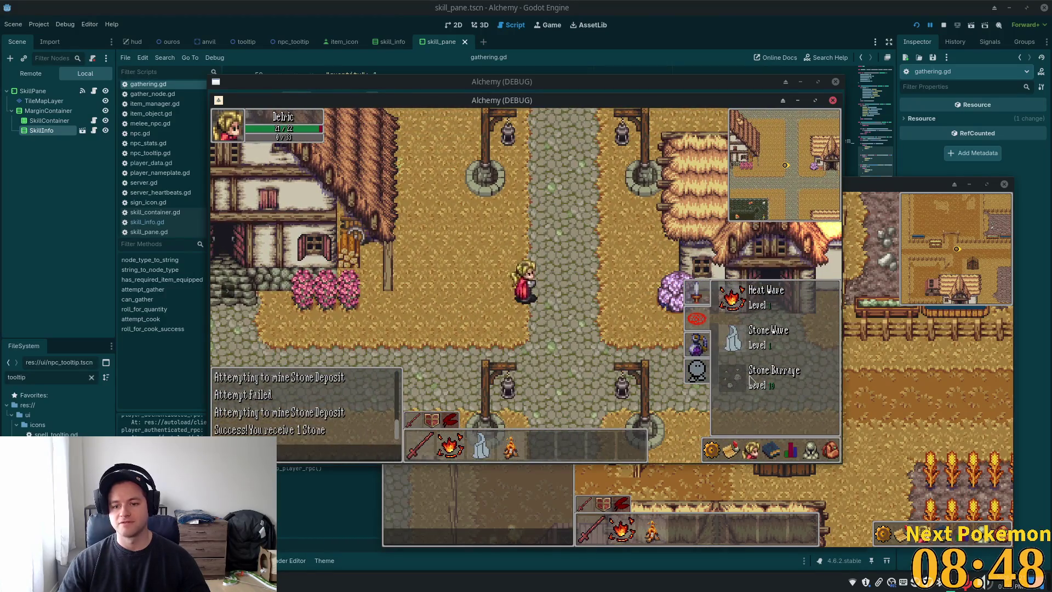
key(Escape)
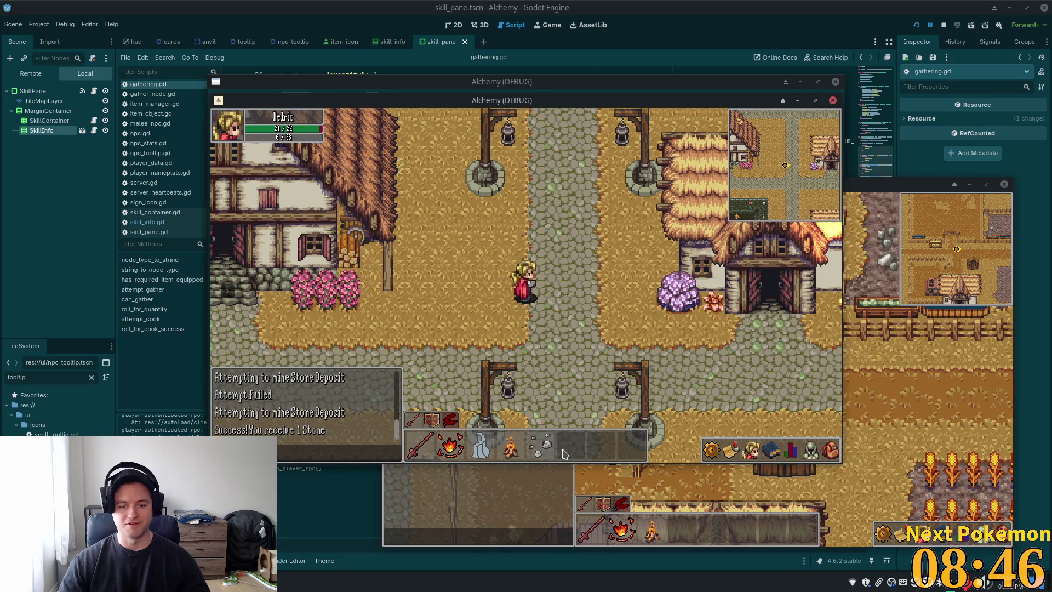
Step: Walk through town to the farm and drag the stones into hotbar slot 4
key(d)
key(s)
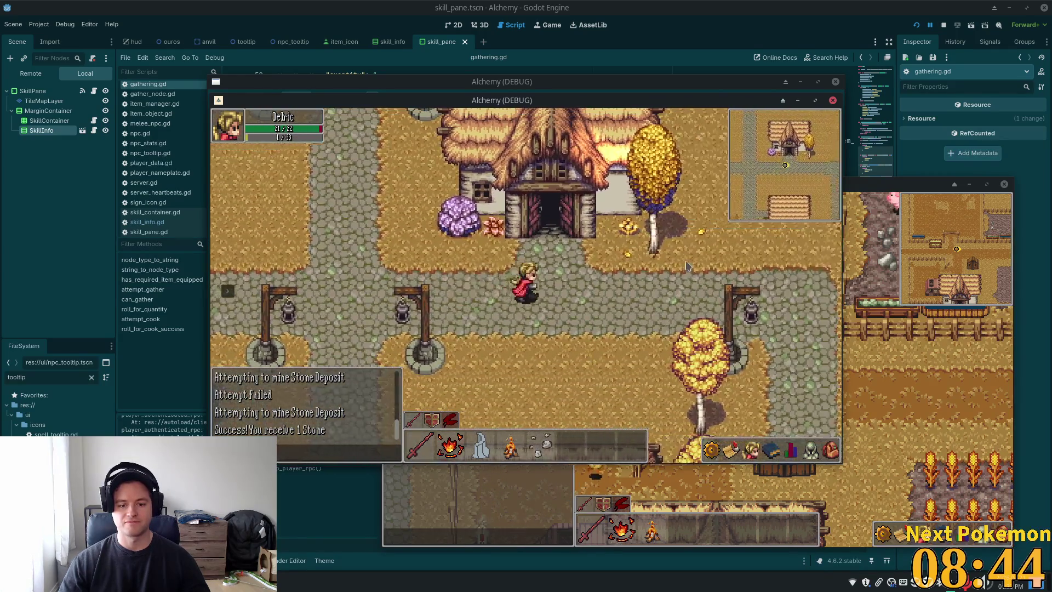
key(d)
drag(545, 453, 523, 445)
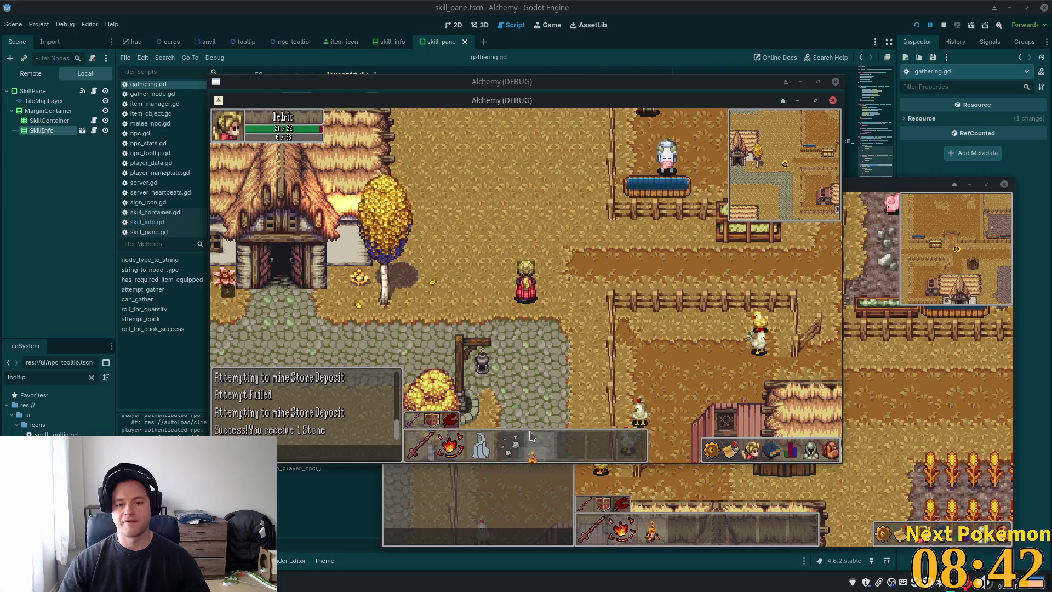
Step: Cast the stone-throwing skill from hotbar slot 4 at the cow
key(4)
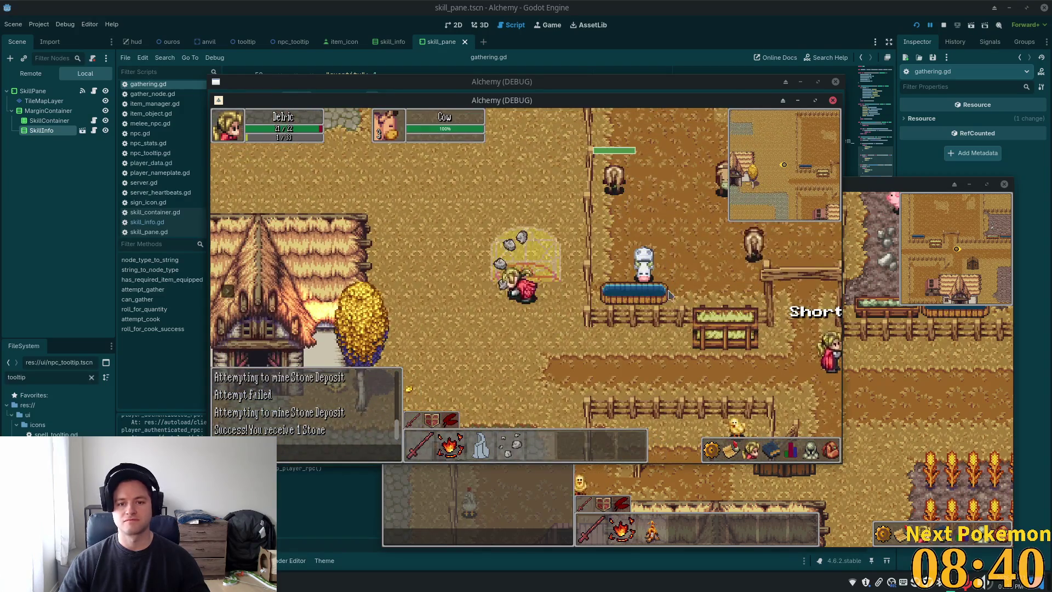
key(s)
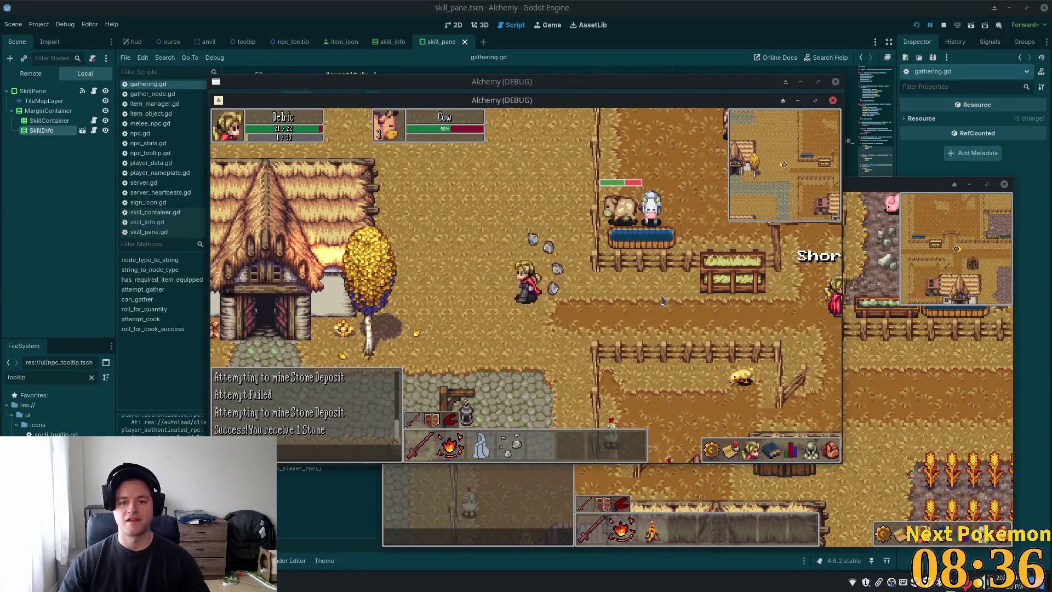
key(w)
Step: Walk around the farm pens and east until reaching the other player
key(s)
key(d)
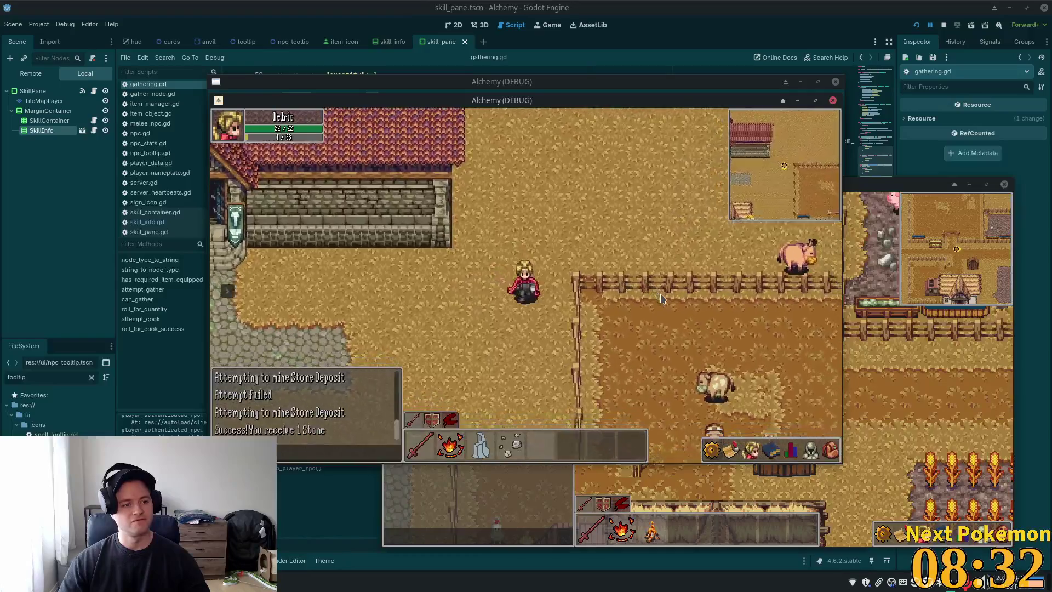
key(w)
key(s)
key(d)
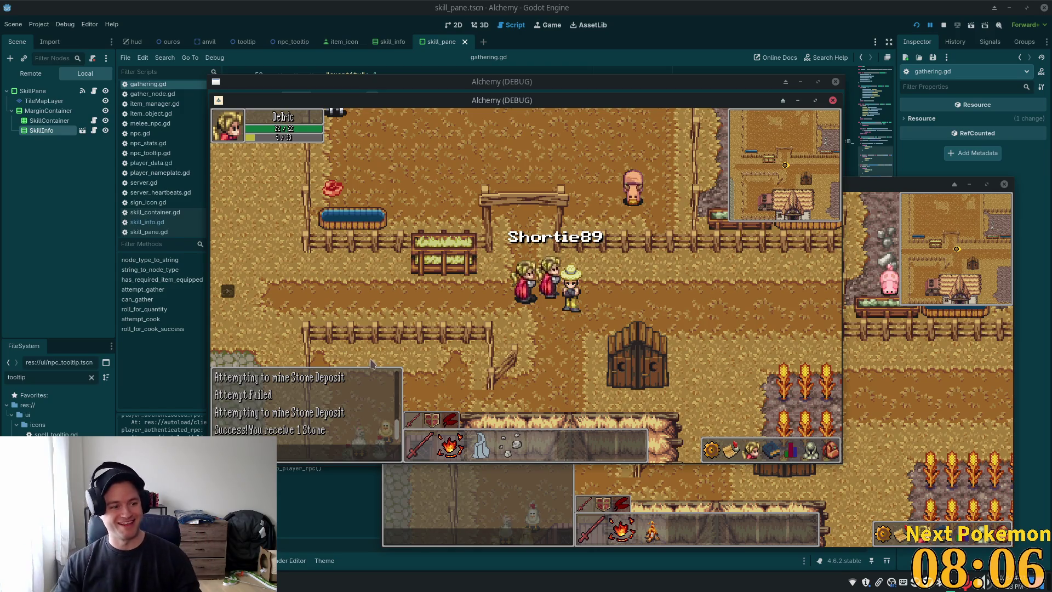
Step: Walk across the farm, through the fence past the pig pen and house to the inn, then right to the animal pen
click(660, 310)
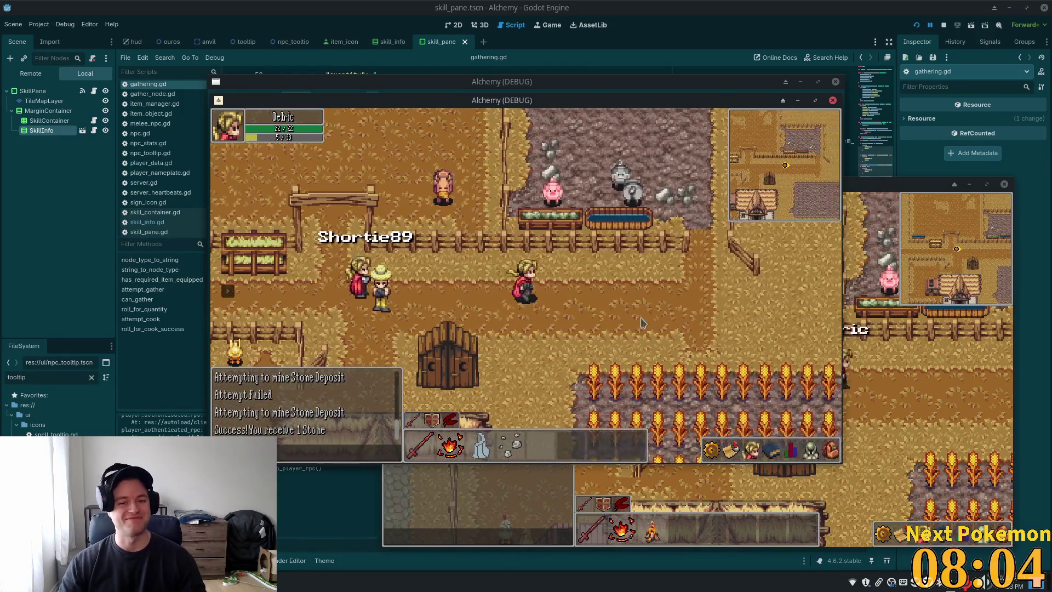
key(w)
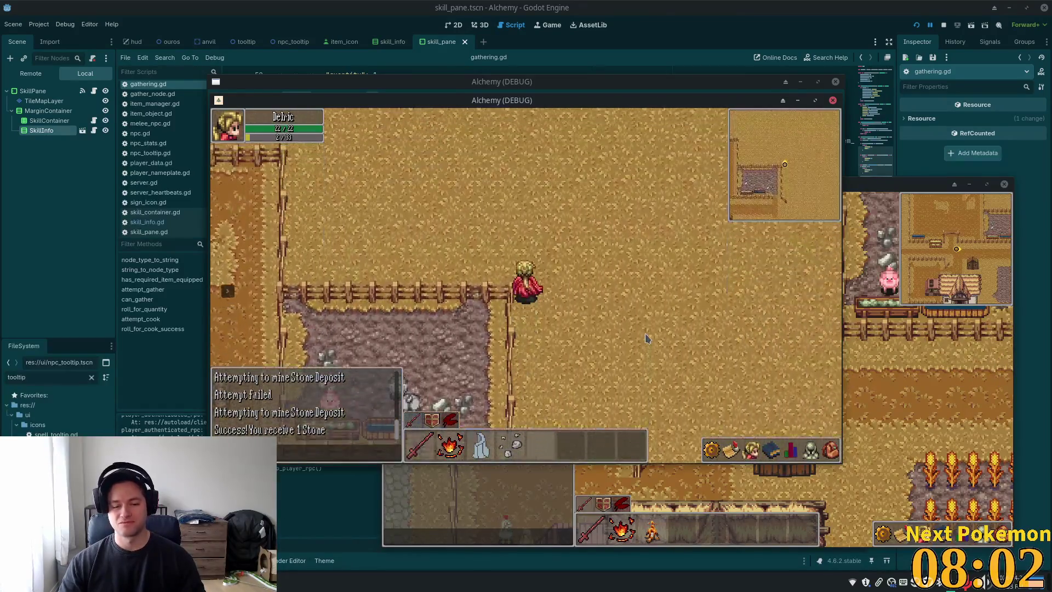
key(a)
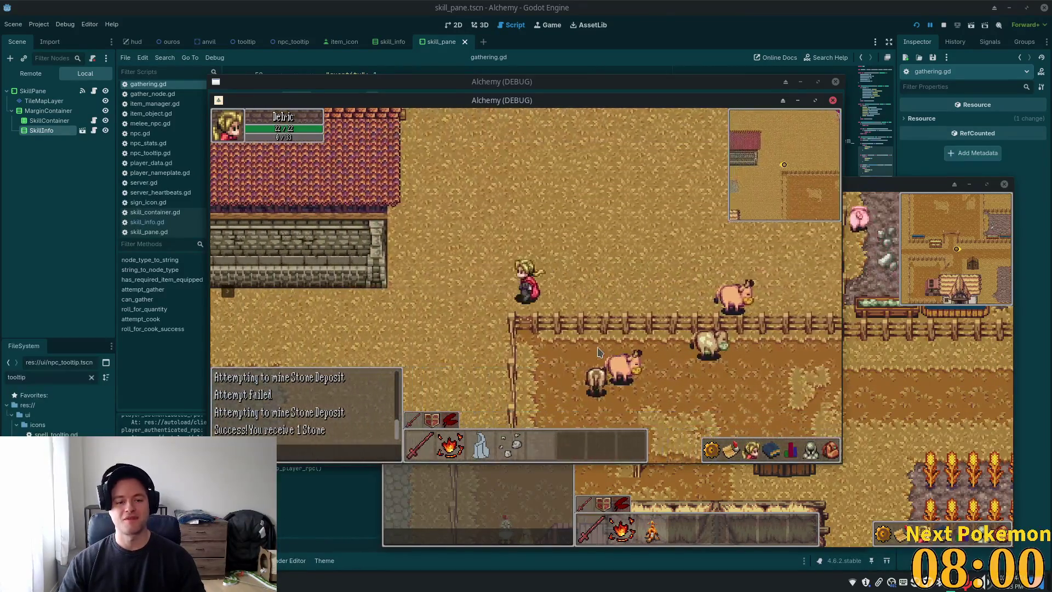
key(w)
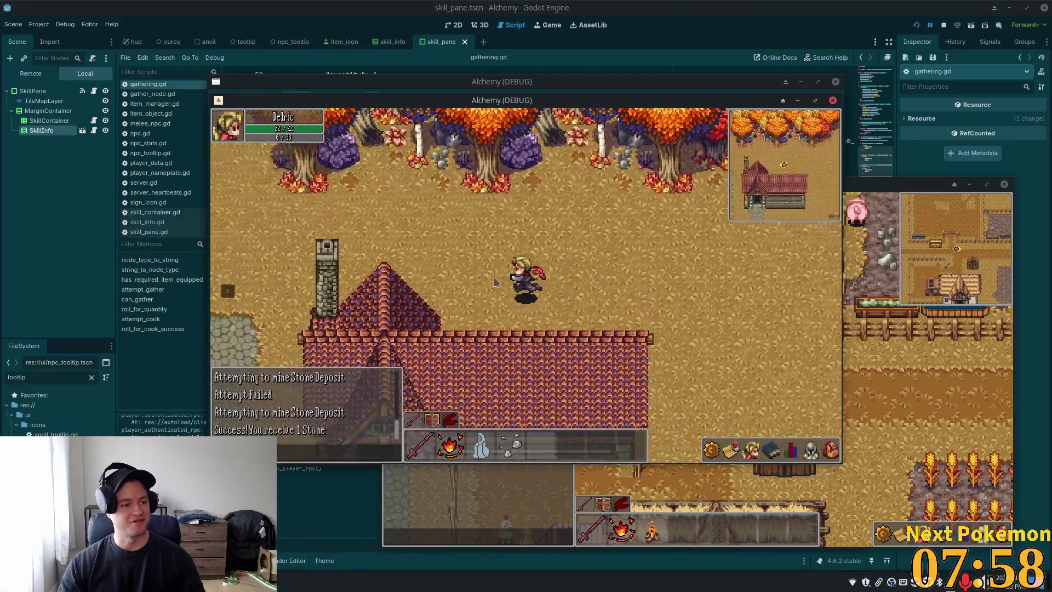
key(s)
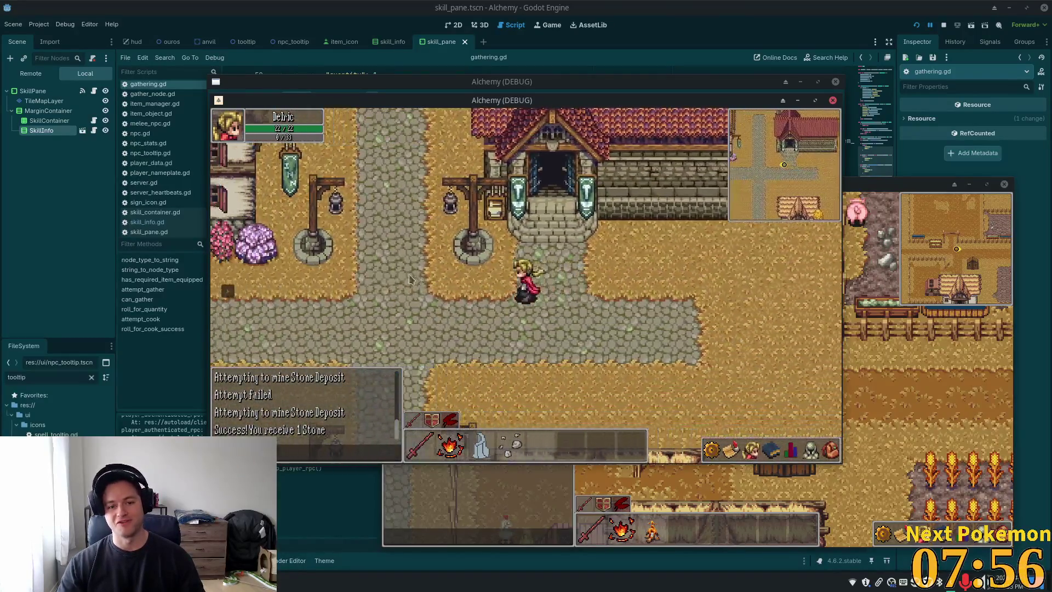
key(d)
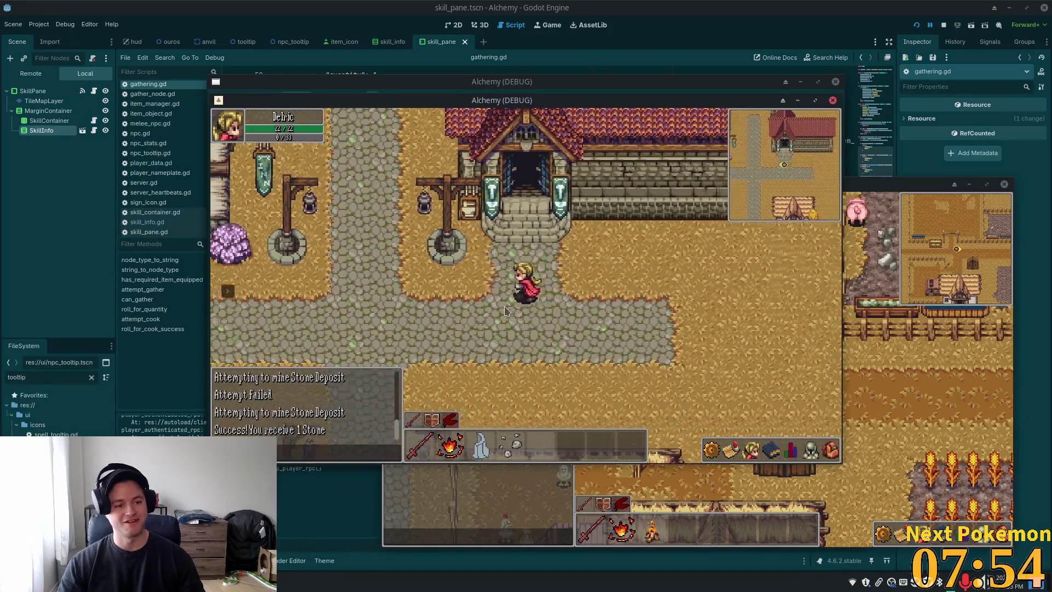
key(a)
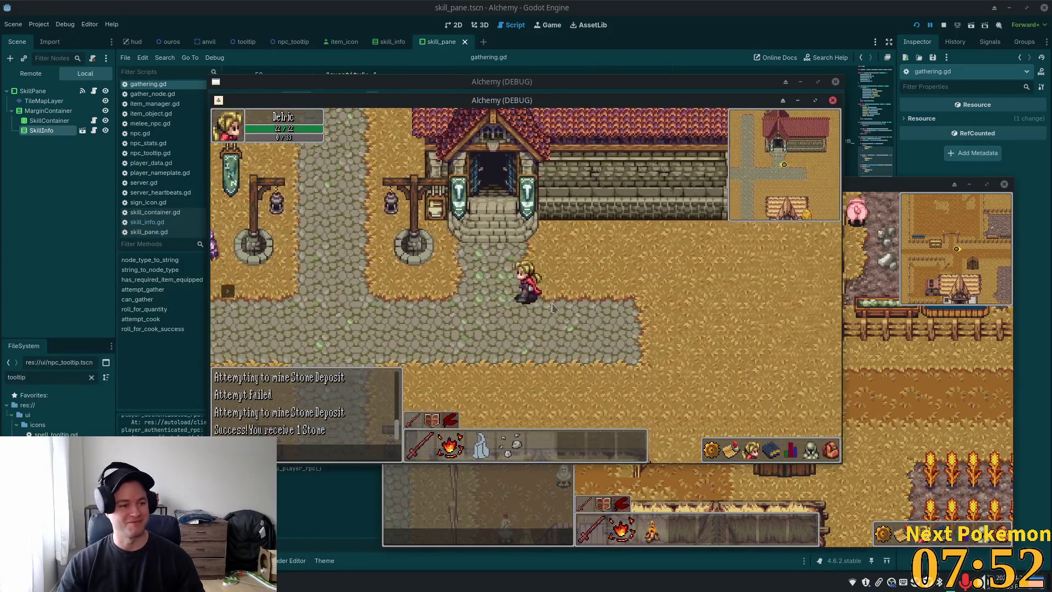
key(a)
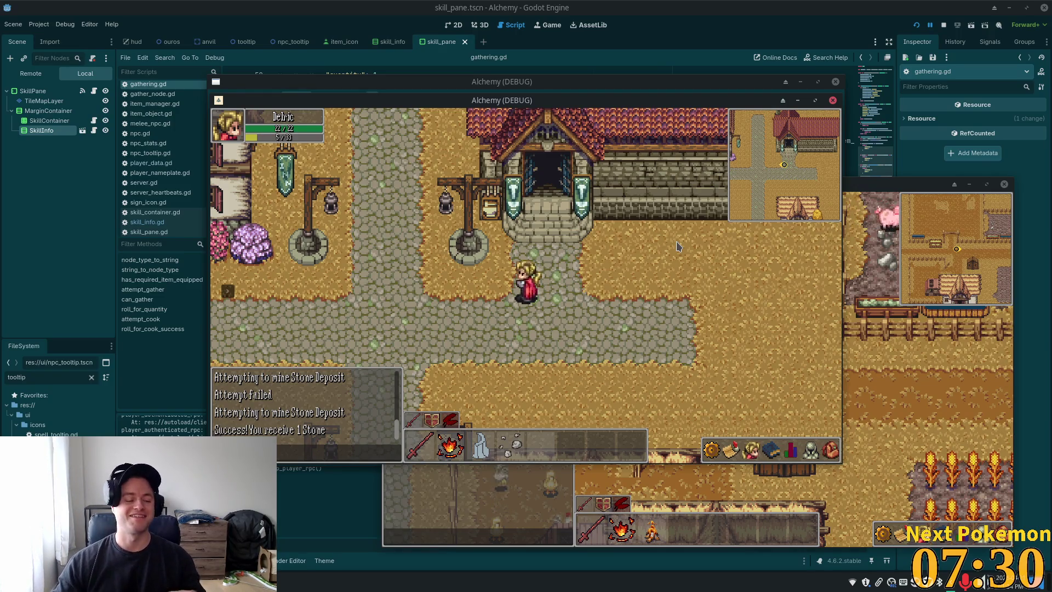
click(659, 324)
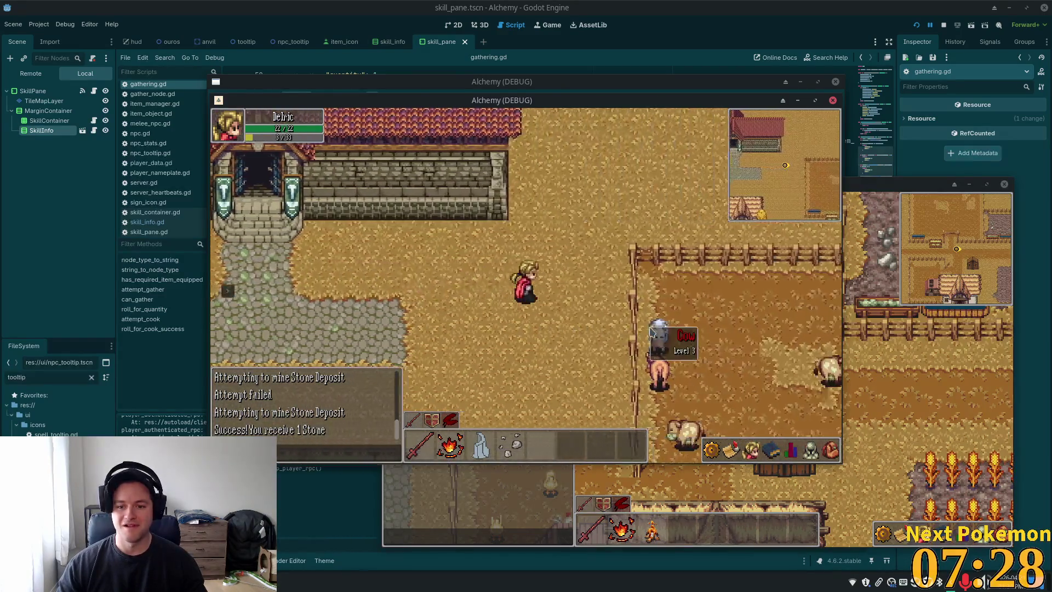
Step: Target the level 3 cow, then run west along the river road and back east across the stone bridge
click(593, 242)
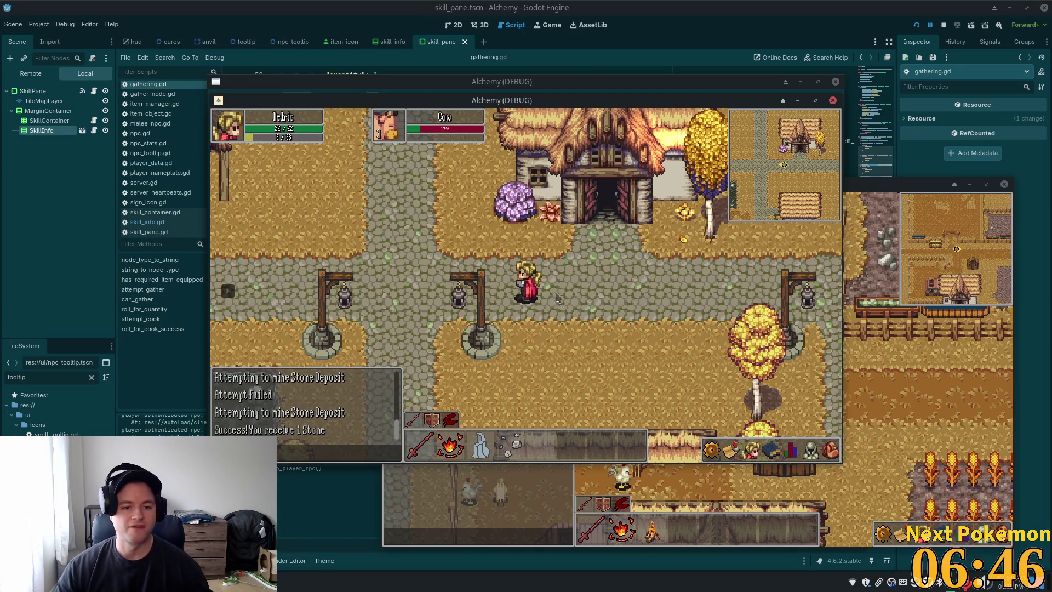
key(Left)
key(Up)
key(Left)
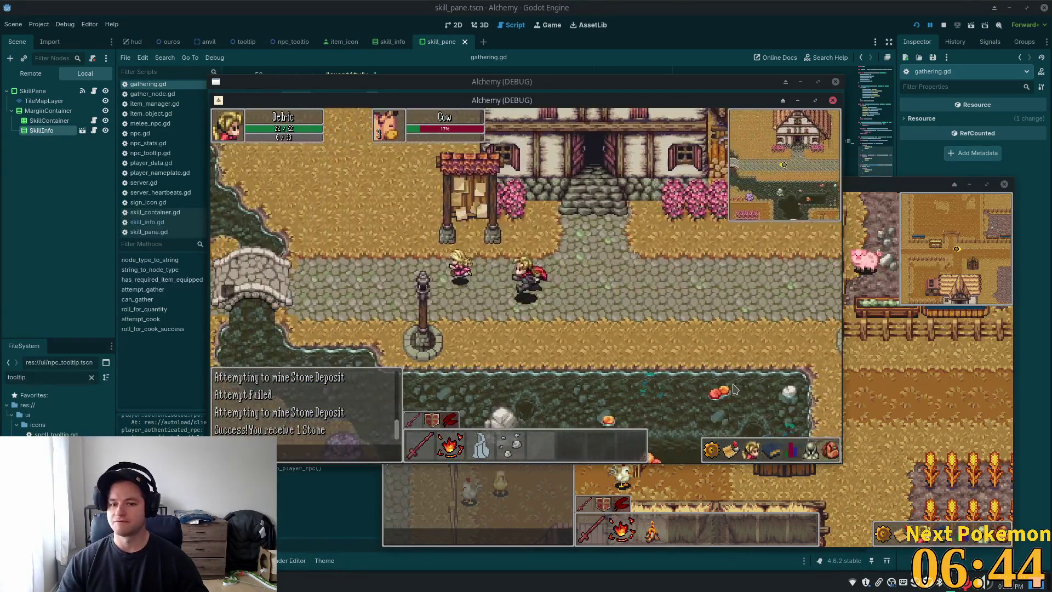
key(Left)
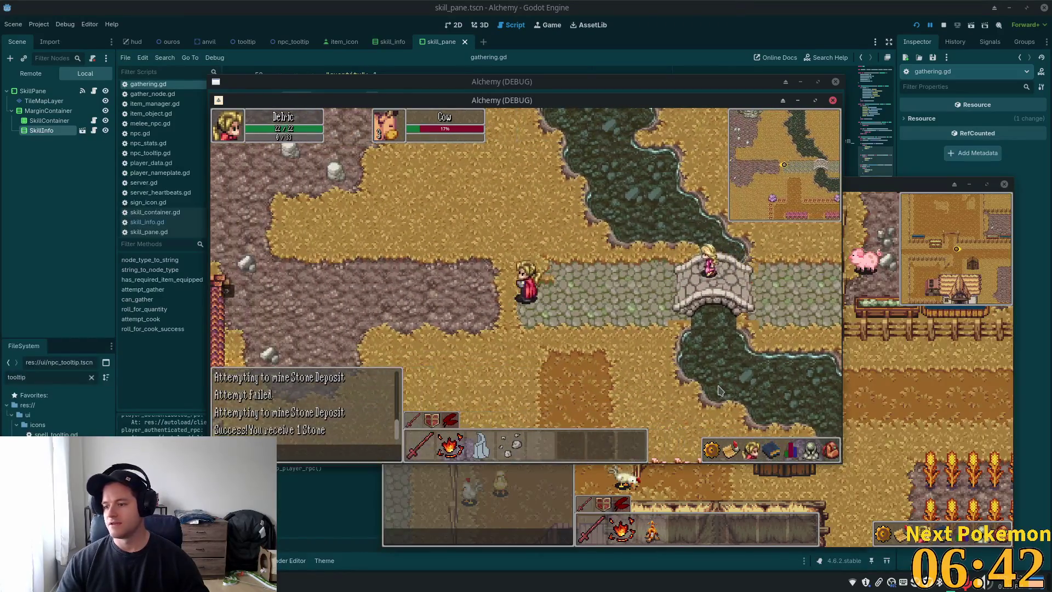
key(Right)
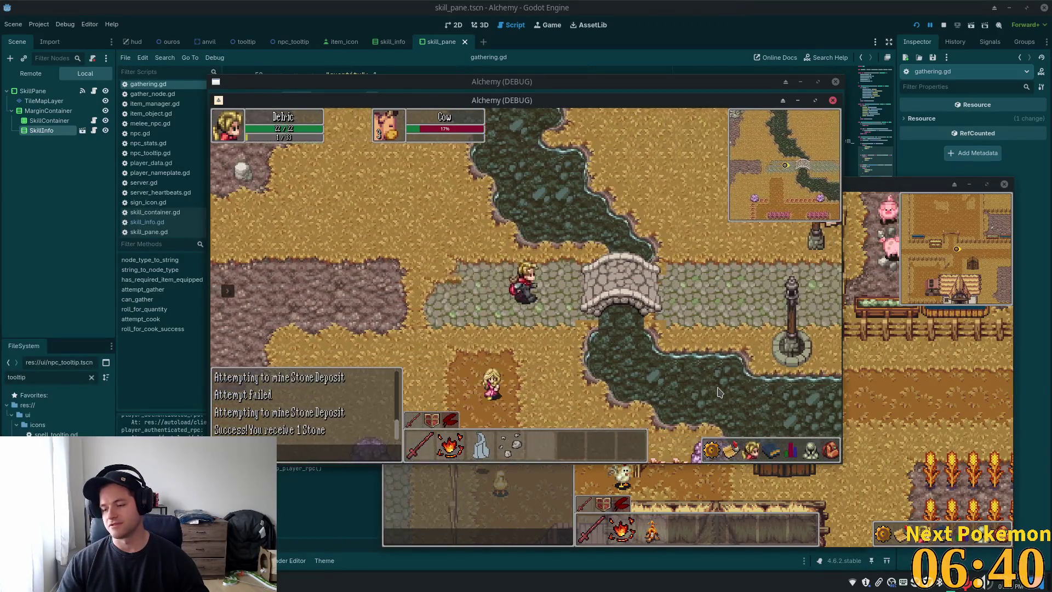
key(Right)
key(Up)
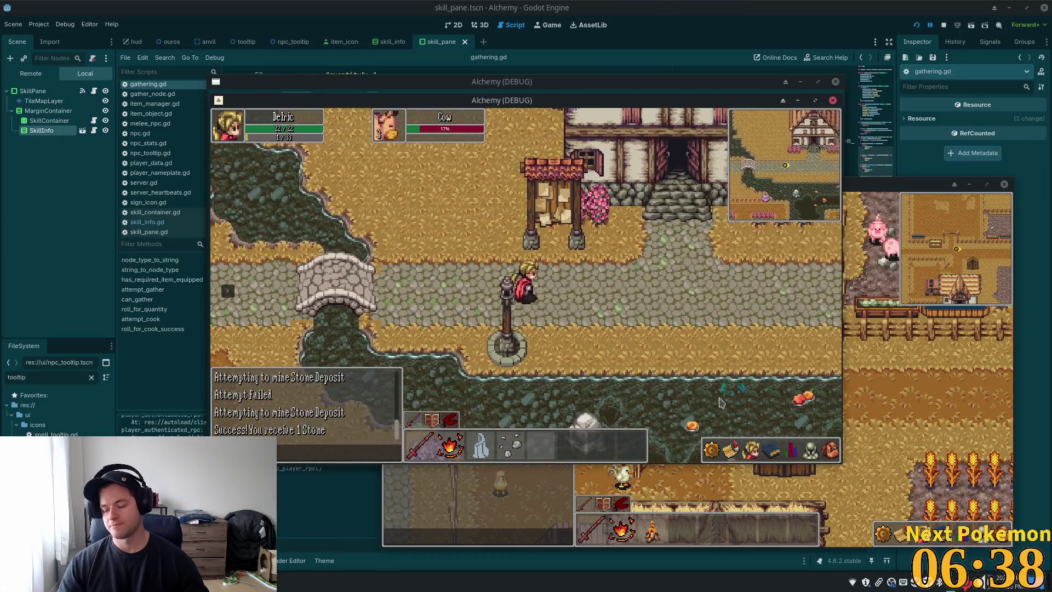
key(Right)
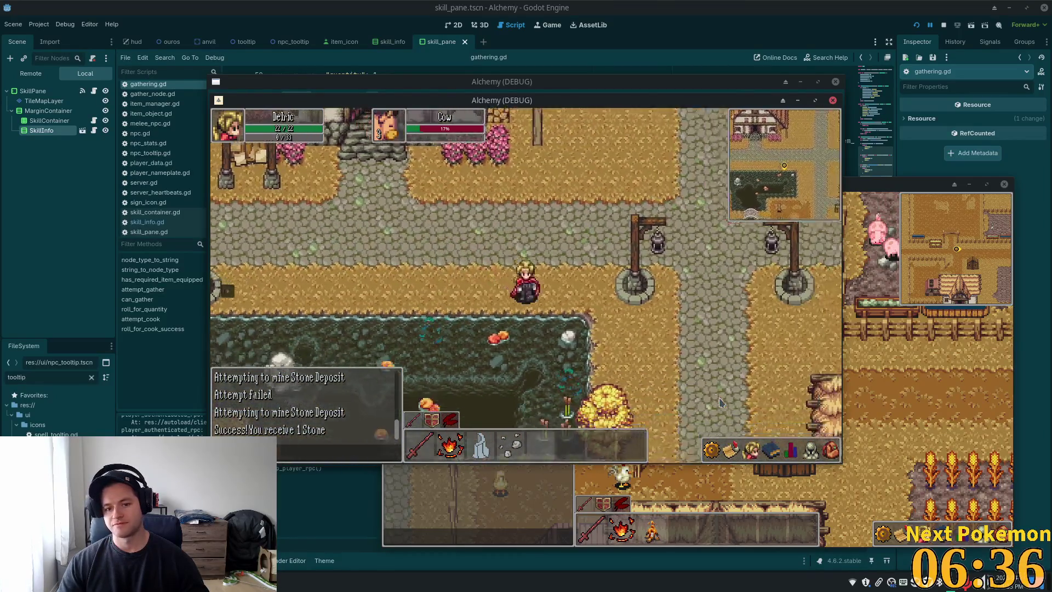
Step: Walk south along the cobblestone road to the well, then back north between buildings
key(Down)
key(Right)
key(Down)
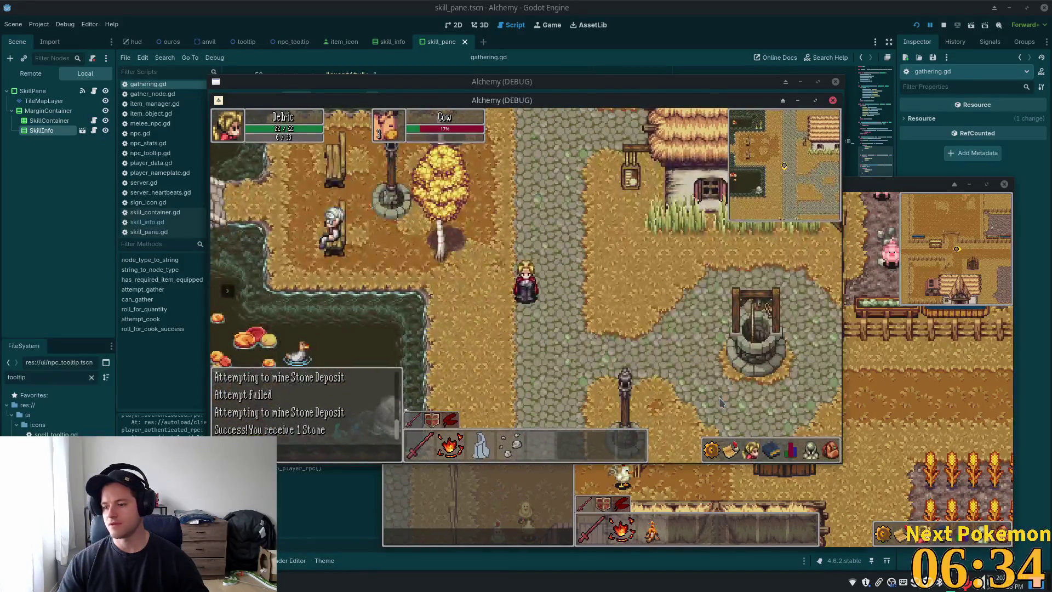
key(Up)
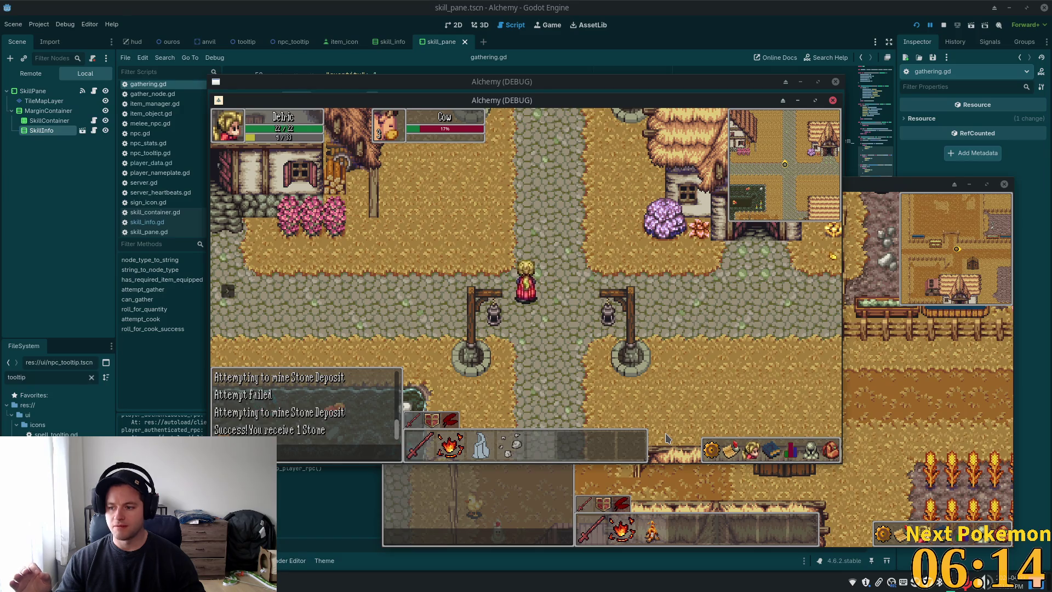
Step: Walk west across the village and bridge to the rock ridge, then back east past the inn to the crossroads
key(a)
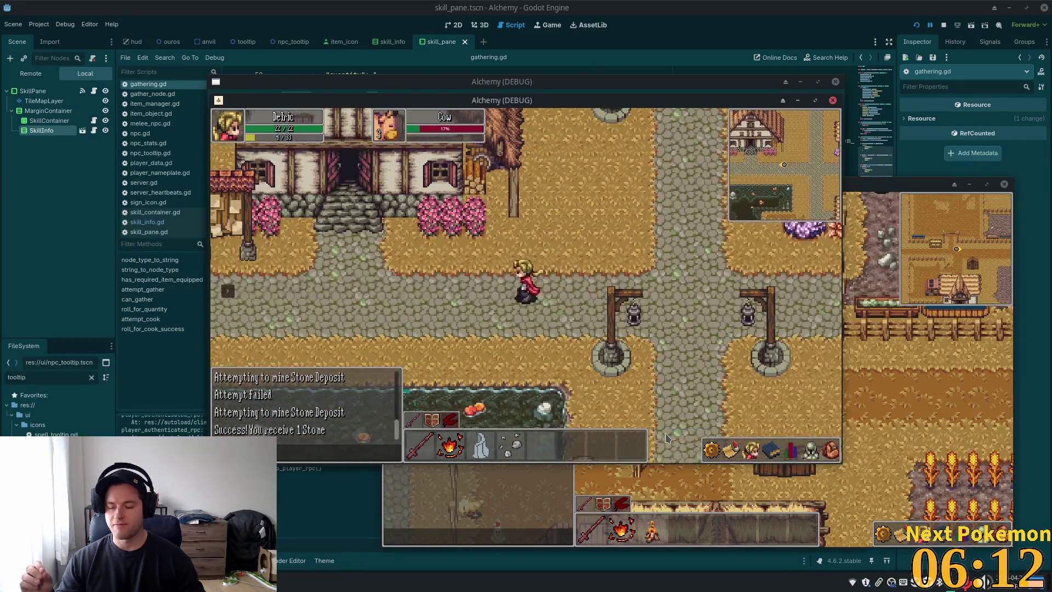
key(a)
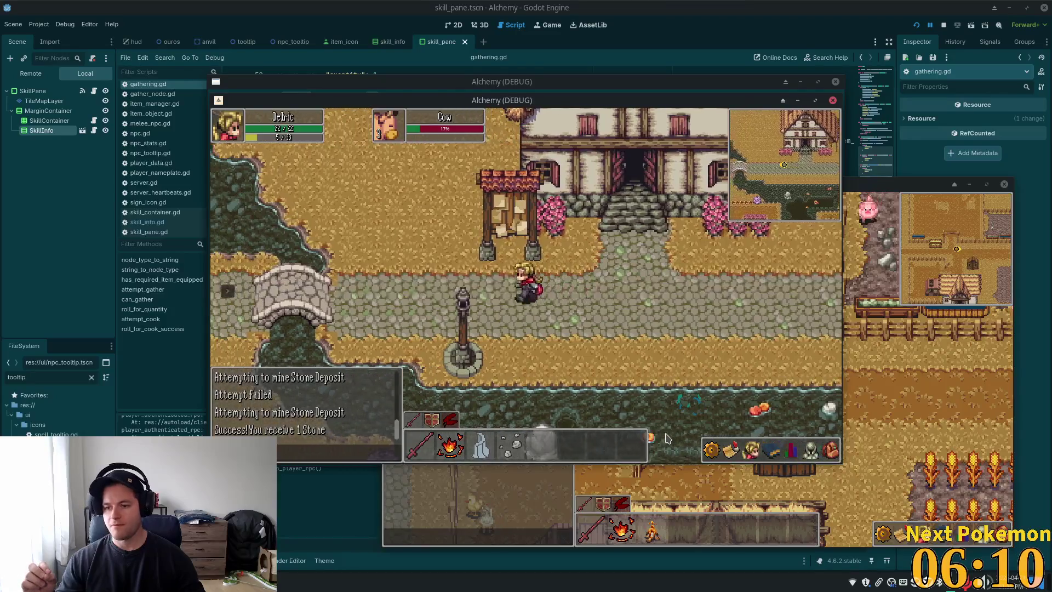
key(a)
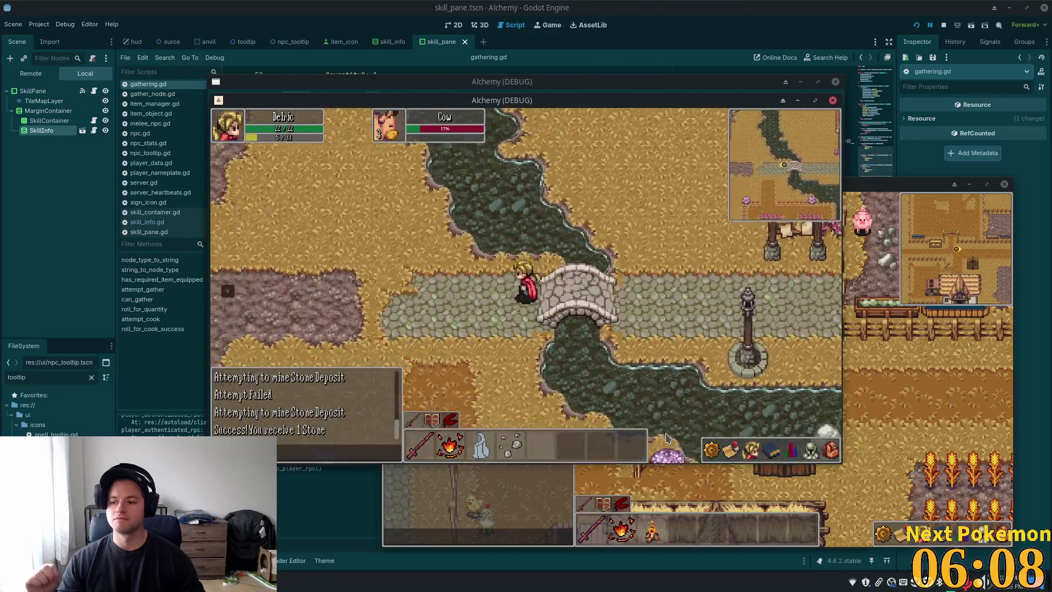
key(a)
key(w)
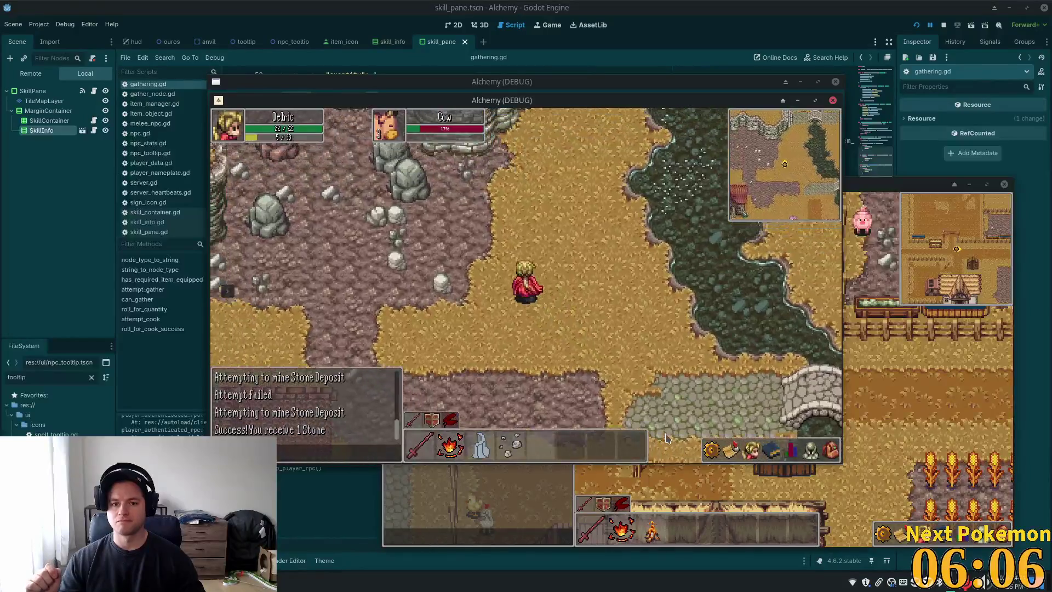
key(w)
key(d)
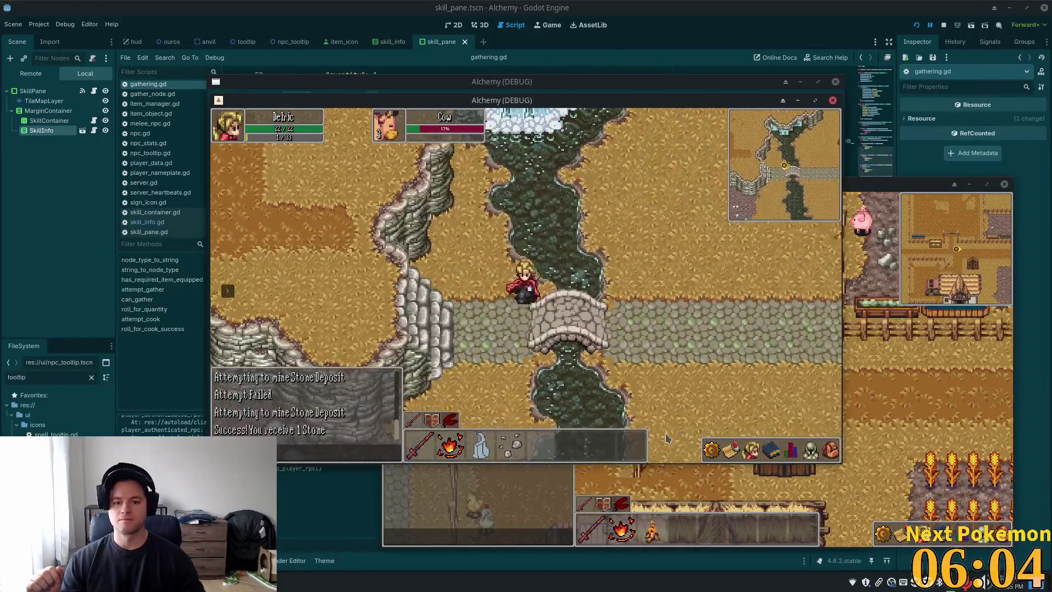
key(d)
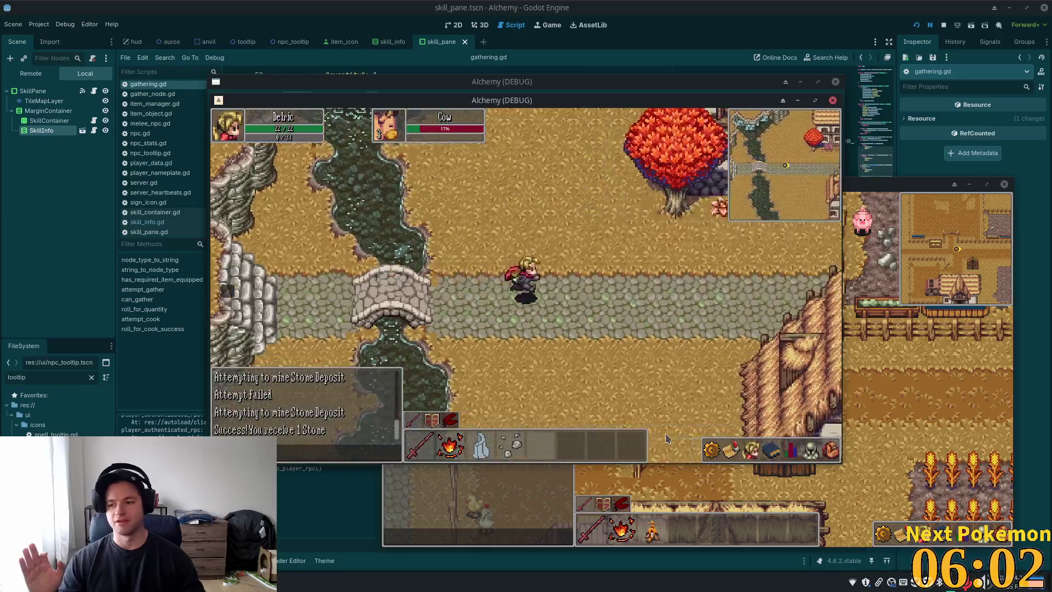
key(s)
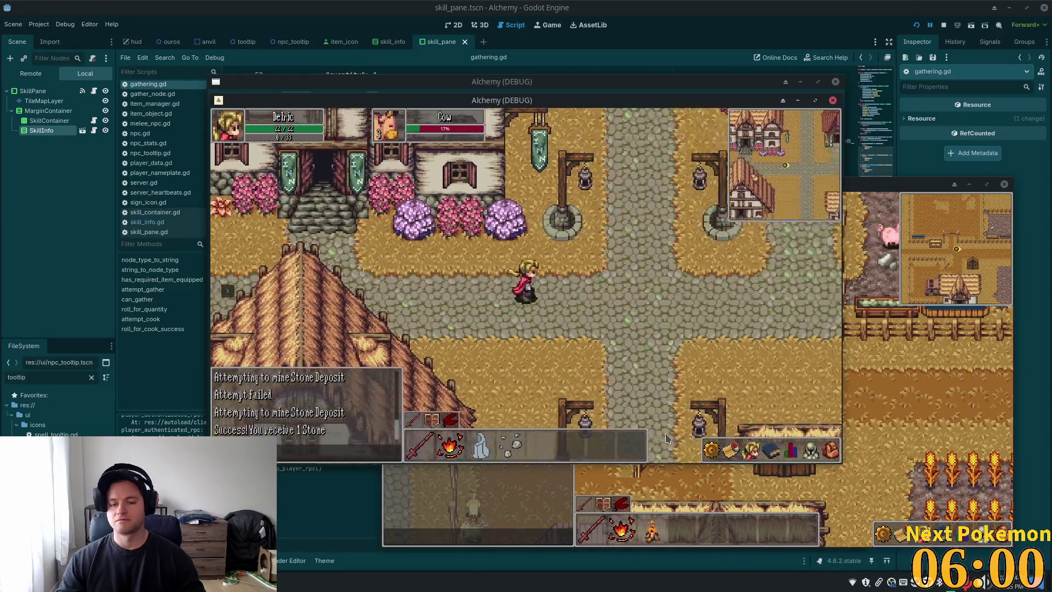
key(s)
key(a)
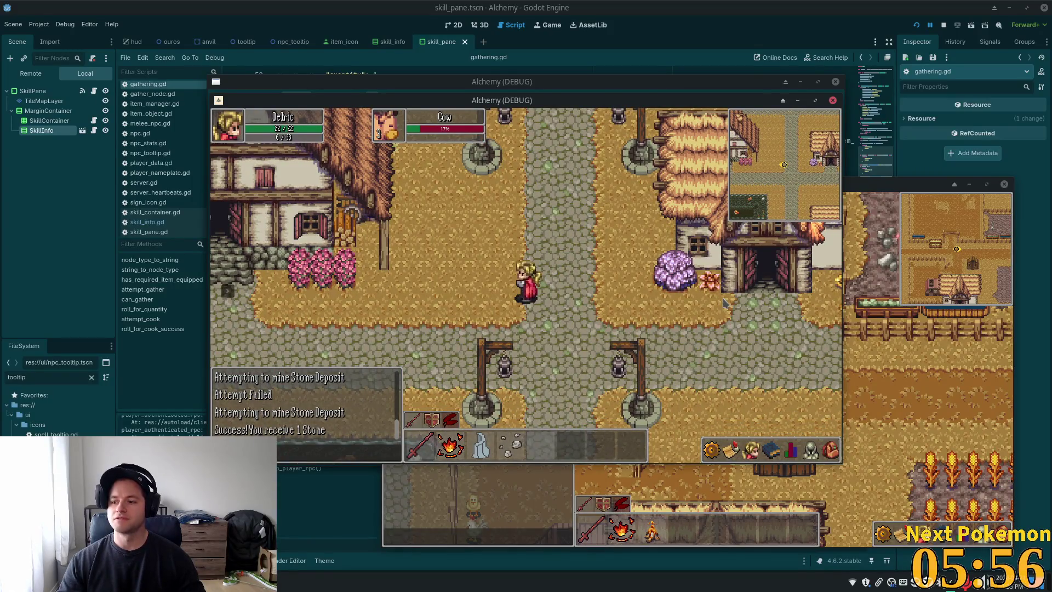
Step: Walk west to the river bridge and back east past the house to the crossroads
key(a)
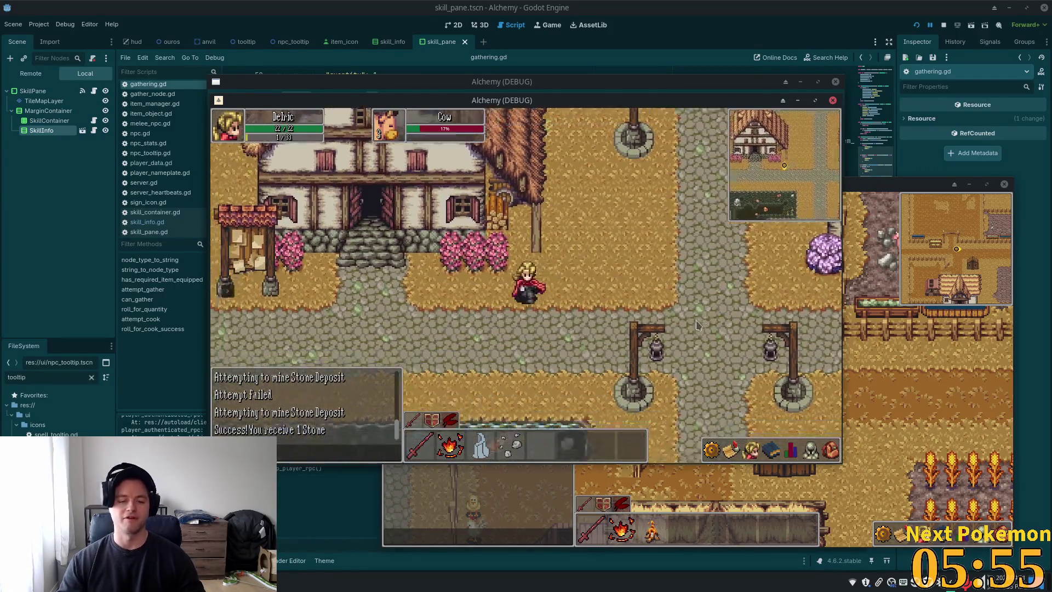
key(a)
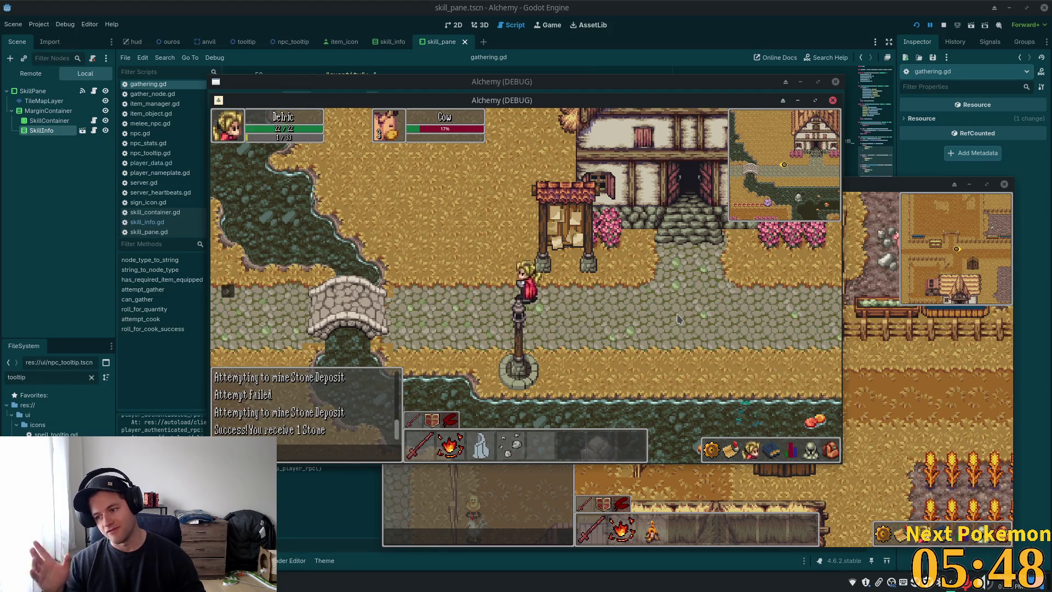
key(a)
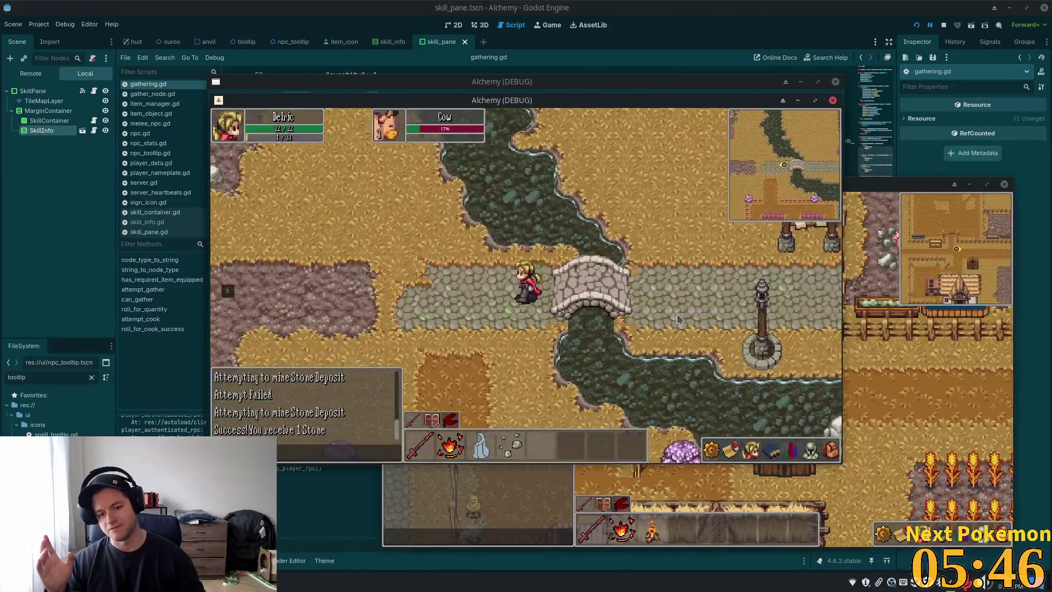
key(d)
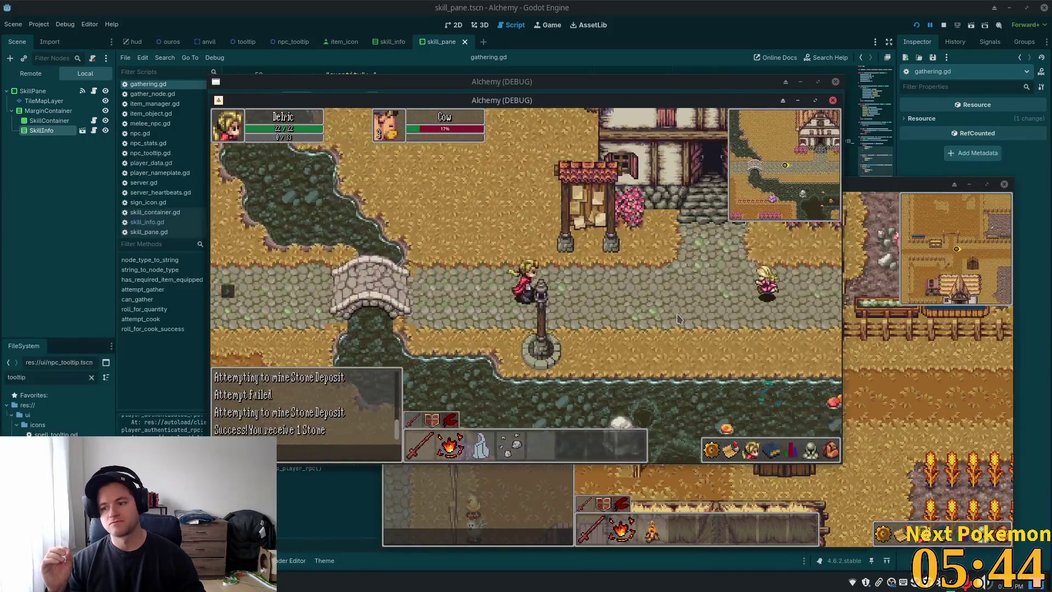
key(d)
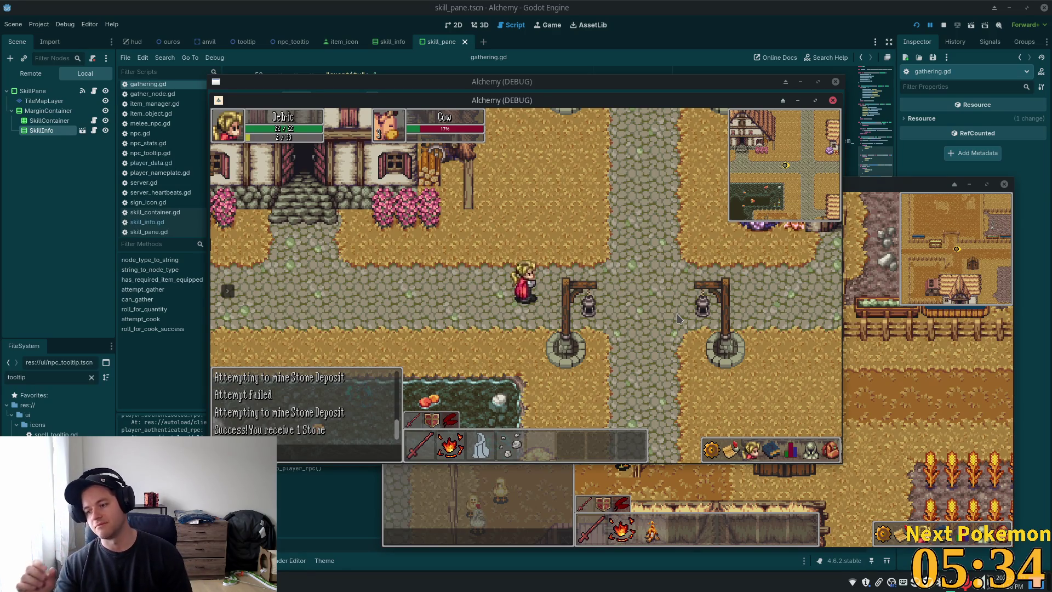
Step: Walk north through the village past the crossroads lanterns to the road below the thatched house
key(Up)
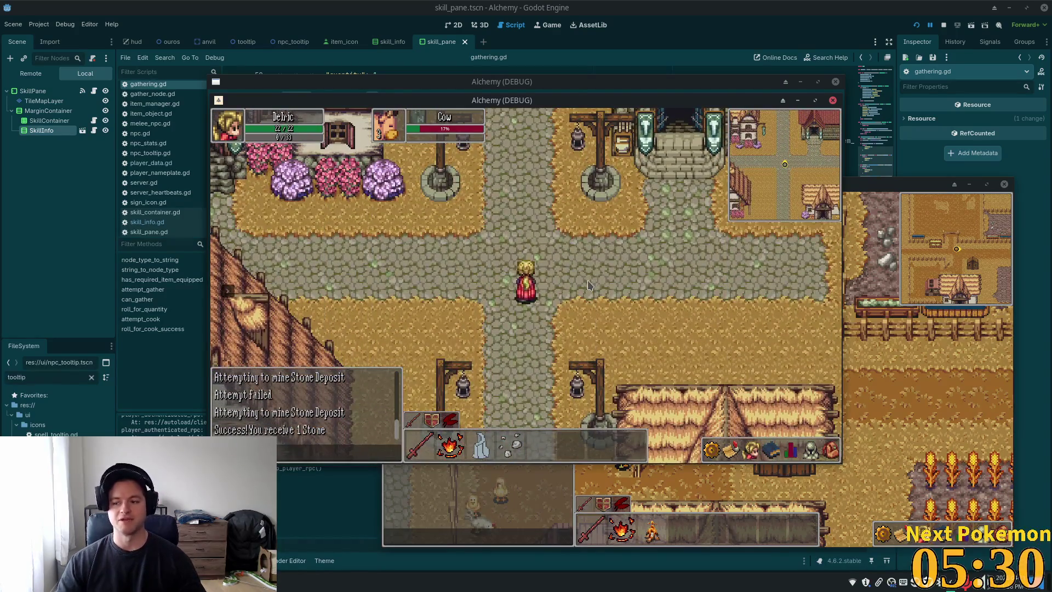
key(Left)
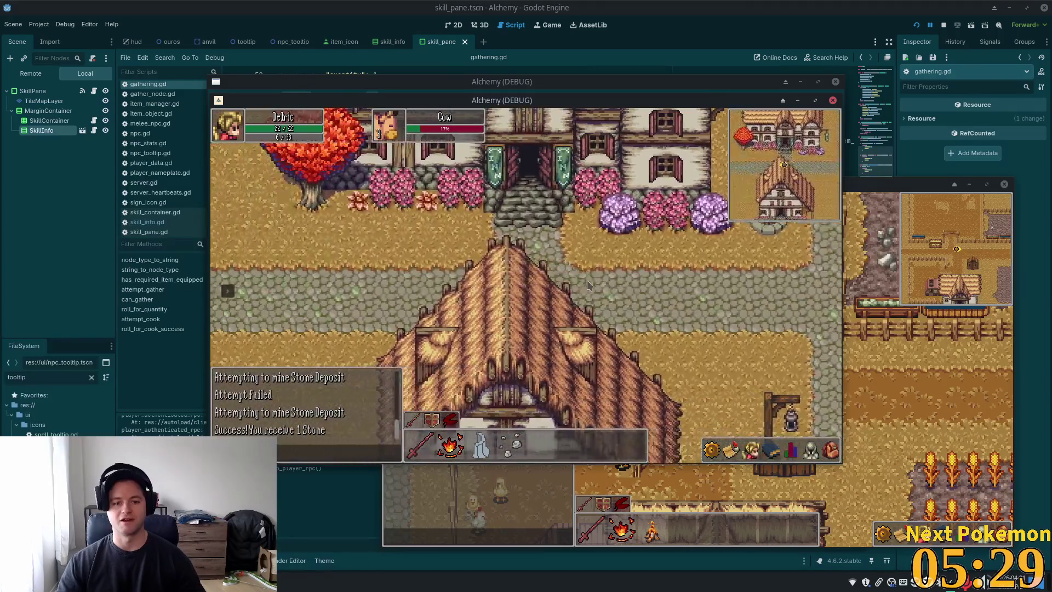
key(Left)
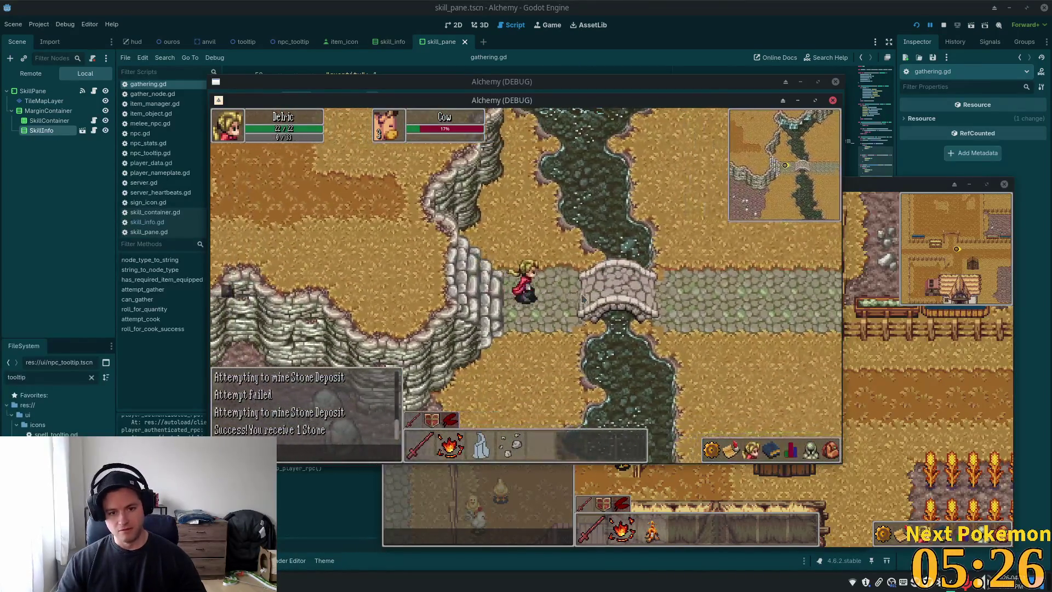
key(Right)
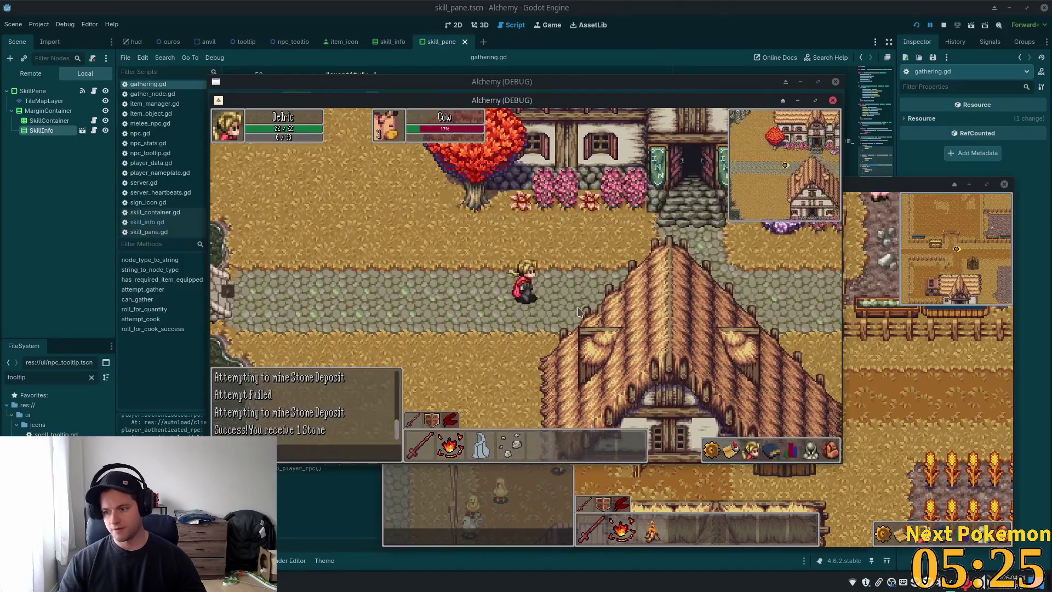
key(Up)
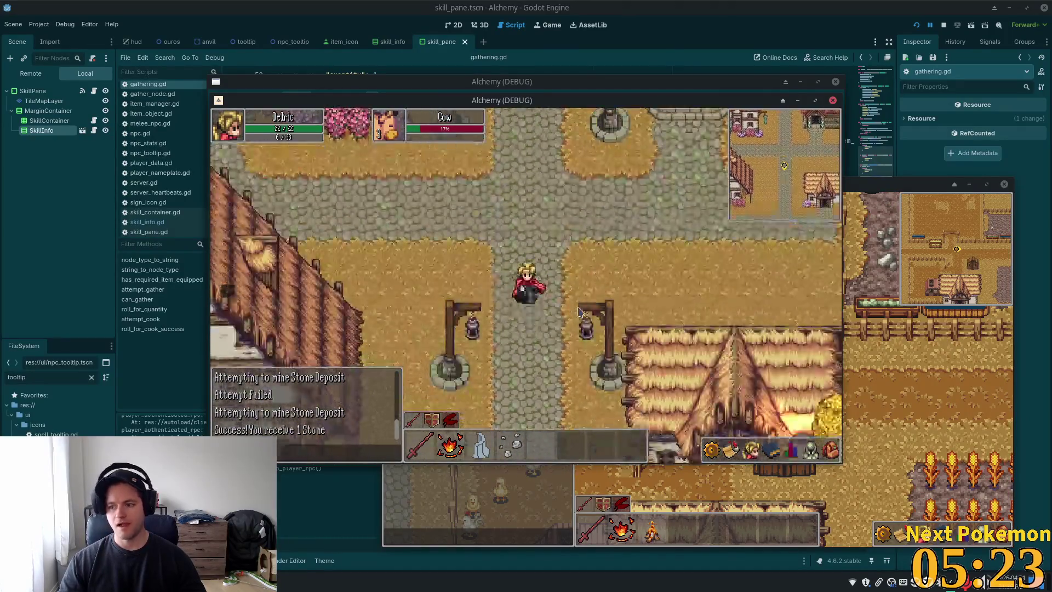
key(Down)
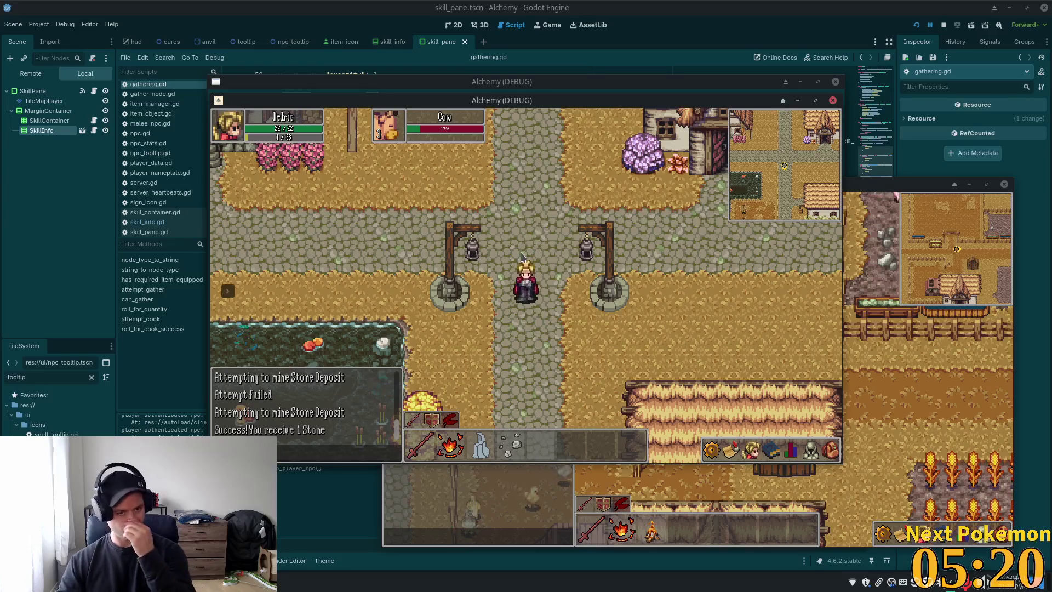
key(Up)
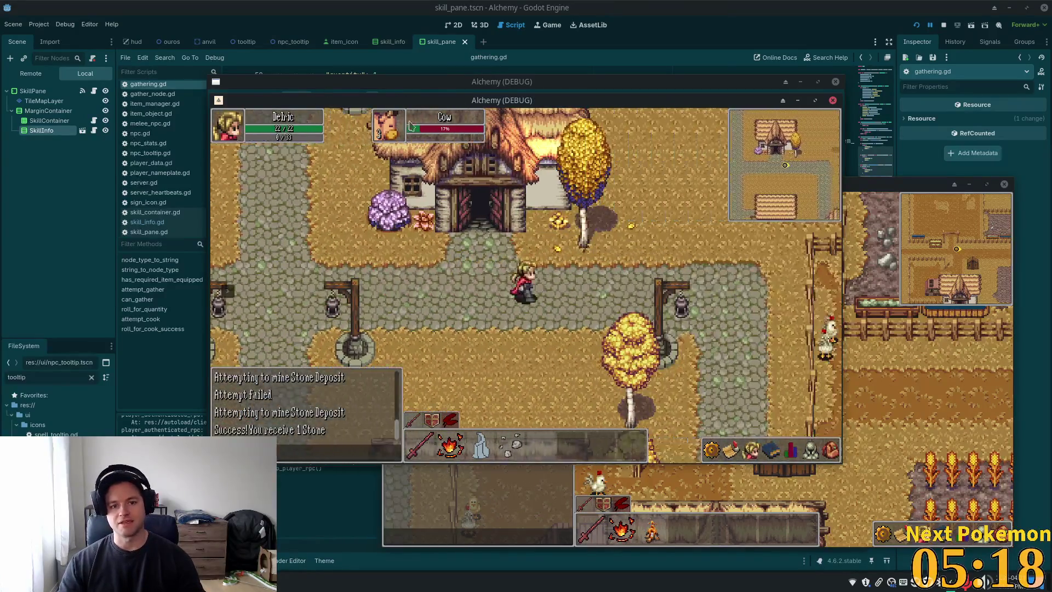
Step: Walk the character east and south through the cow pen, then north to the town square
key(Right)
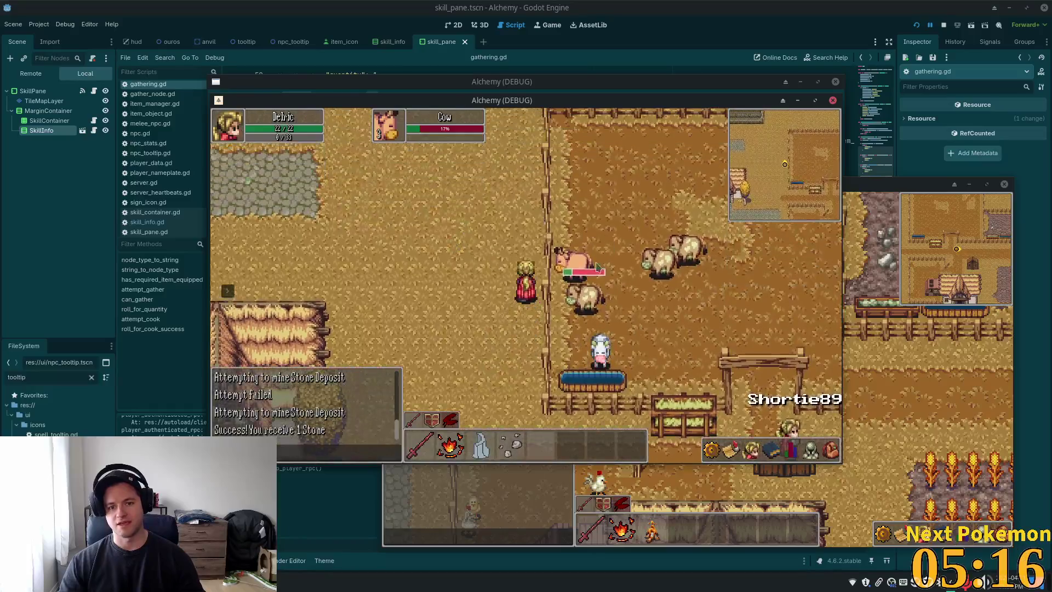
key(Down)
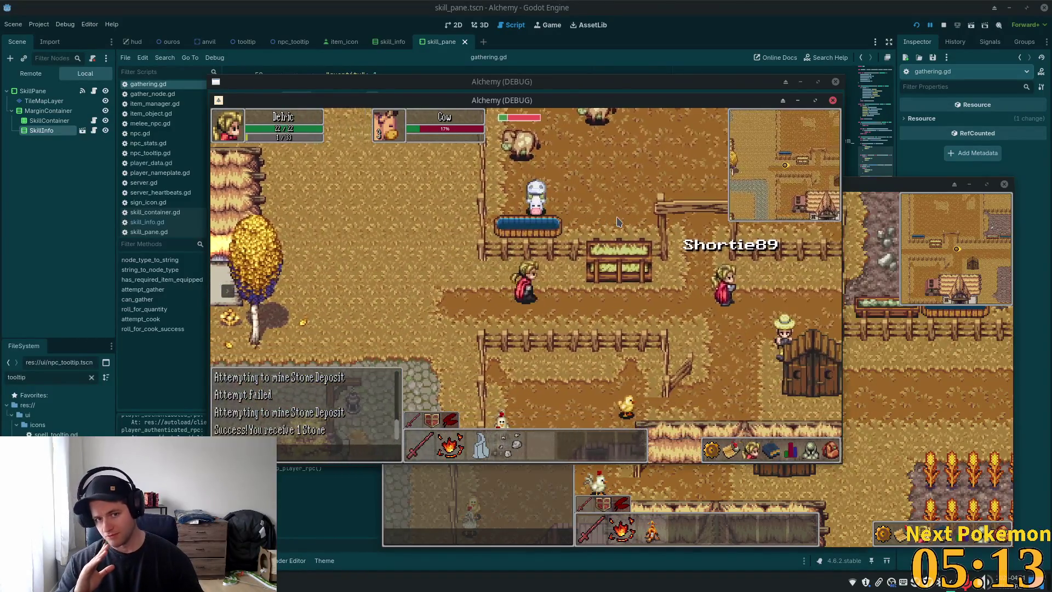
key(Right)
key(Up)
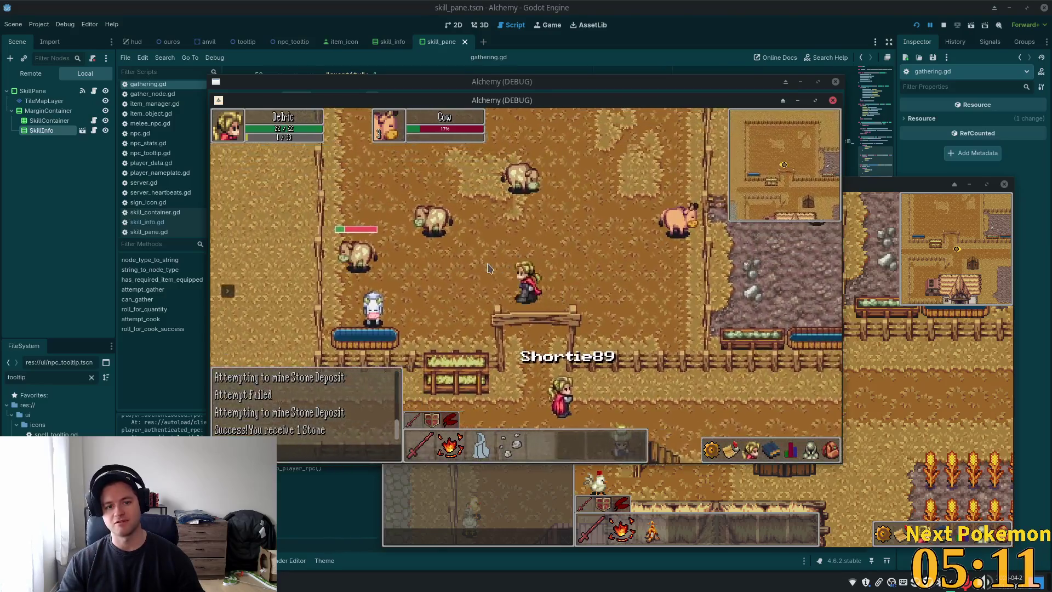
key(Left)
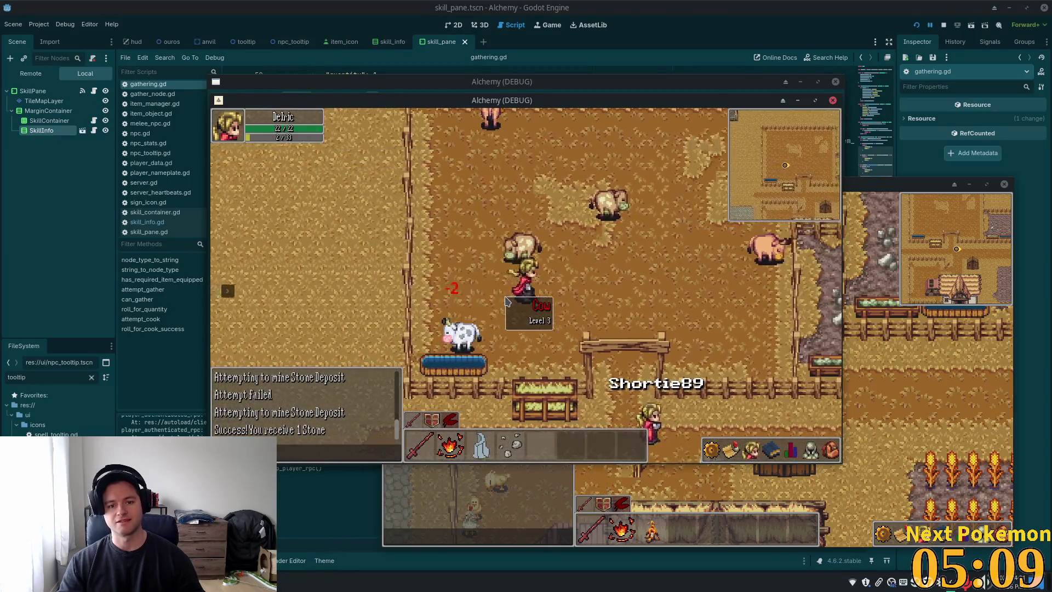
key(Left)
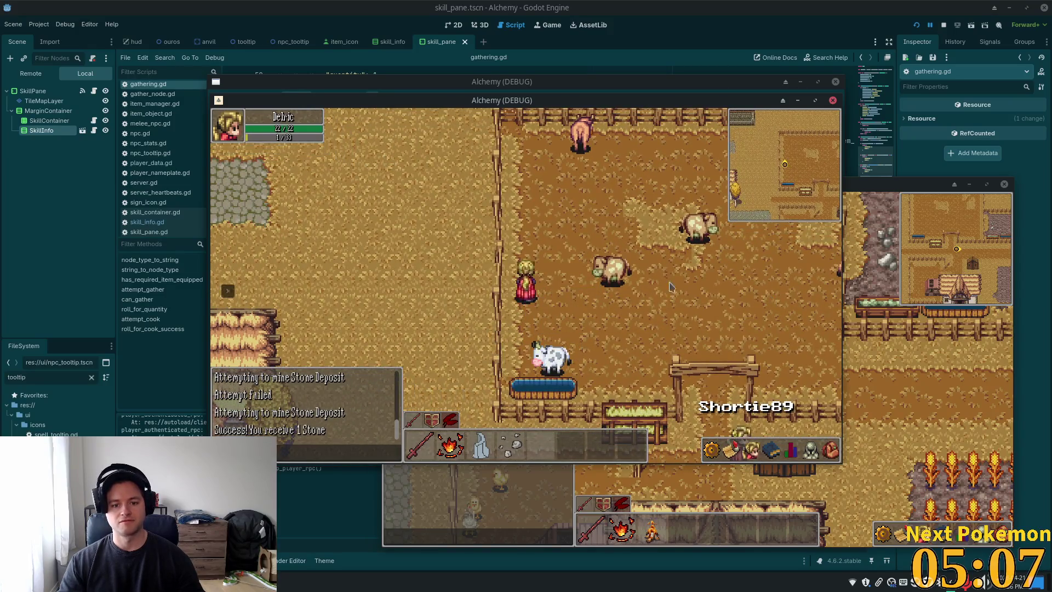
key(Down)
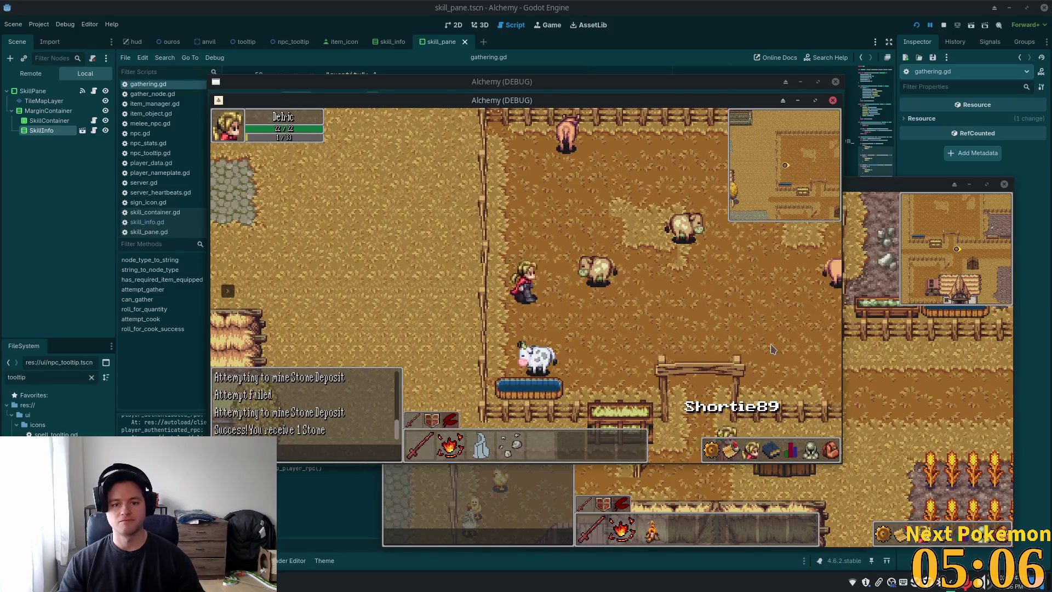
key(Right)
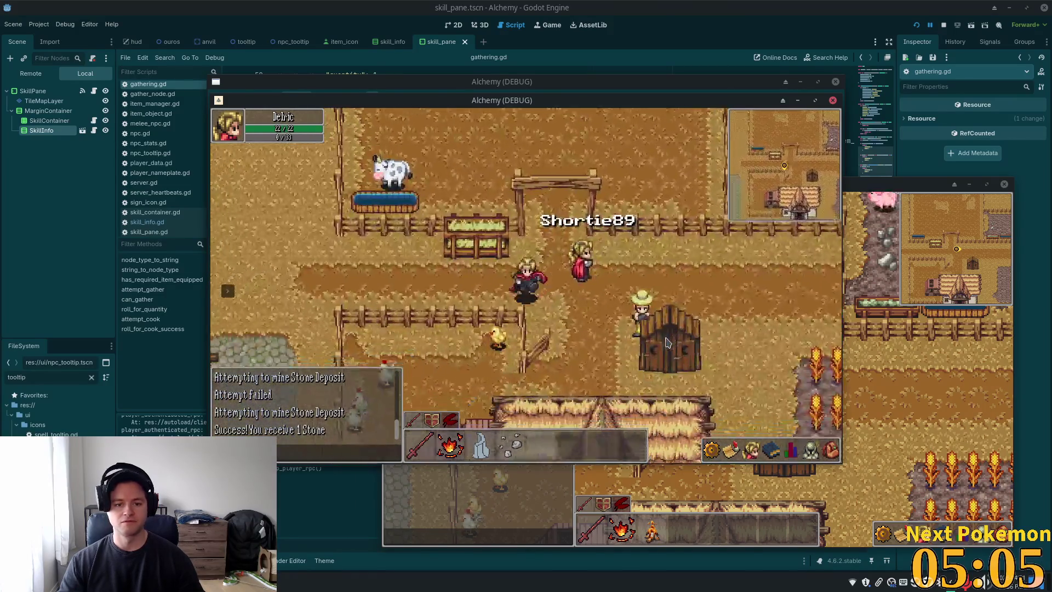
key(w)
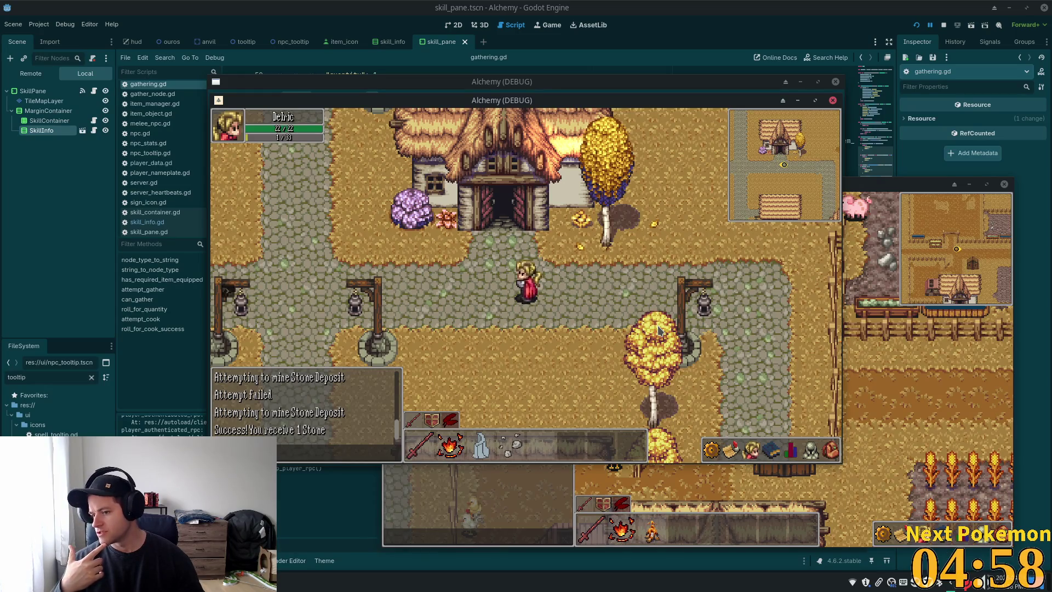
Step: Walk the character right, then back left along the cobblestone path past the thatched house
key(Right)
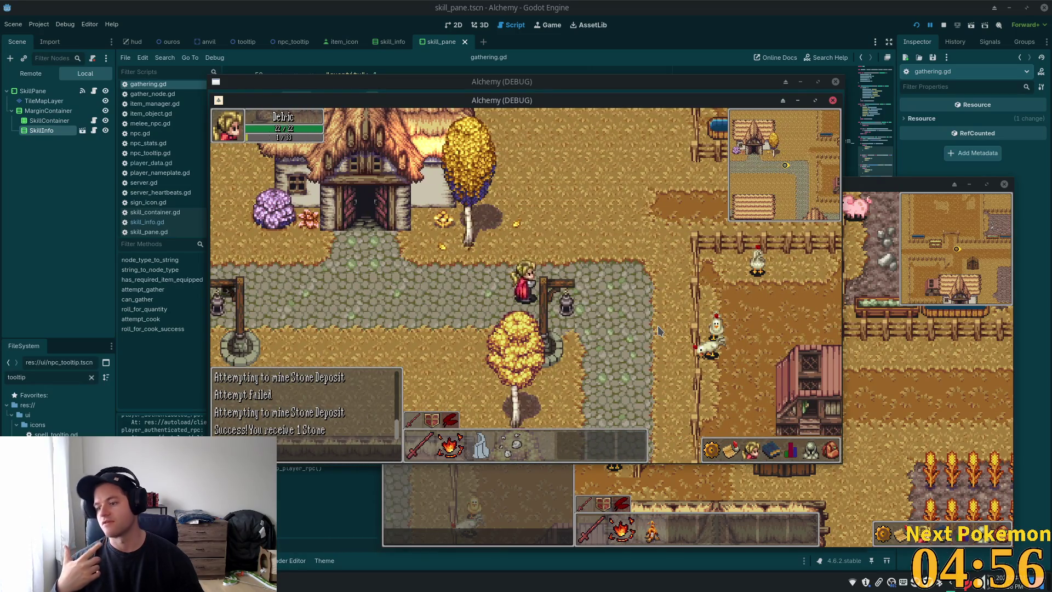
key(Left)
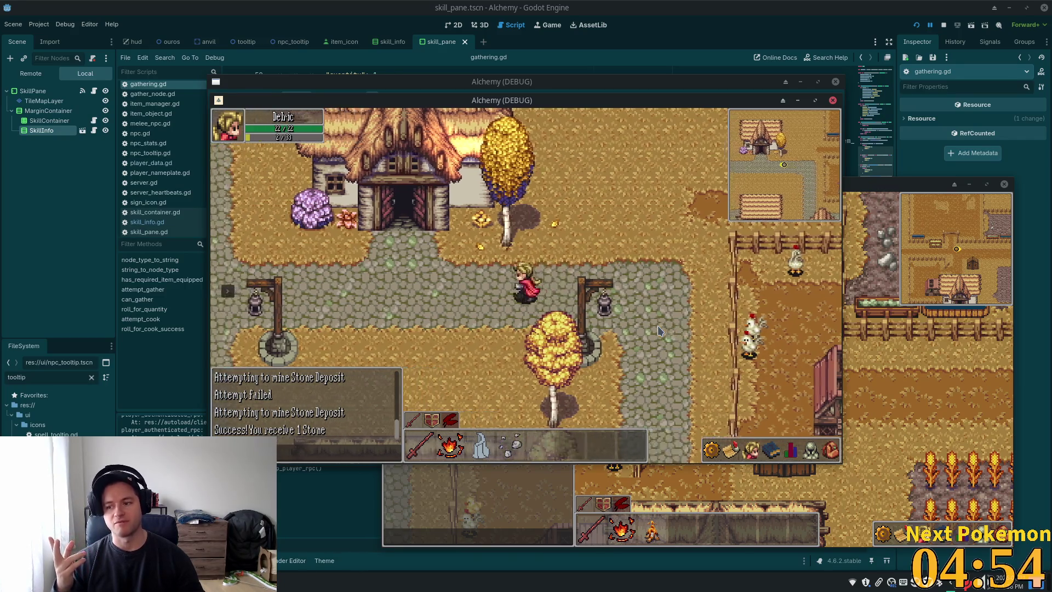
key(Left)
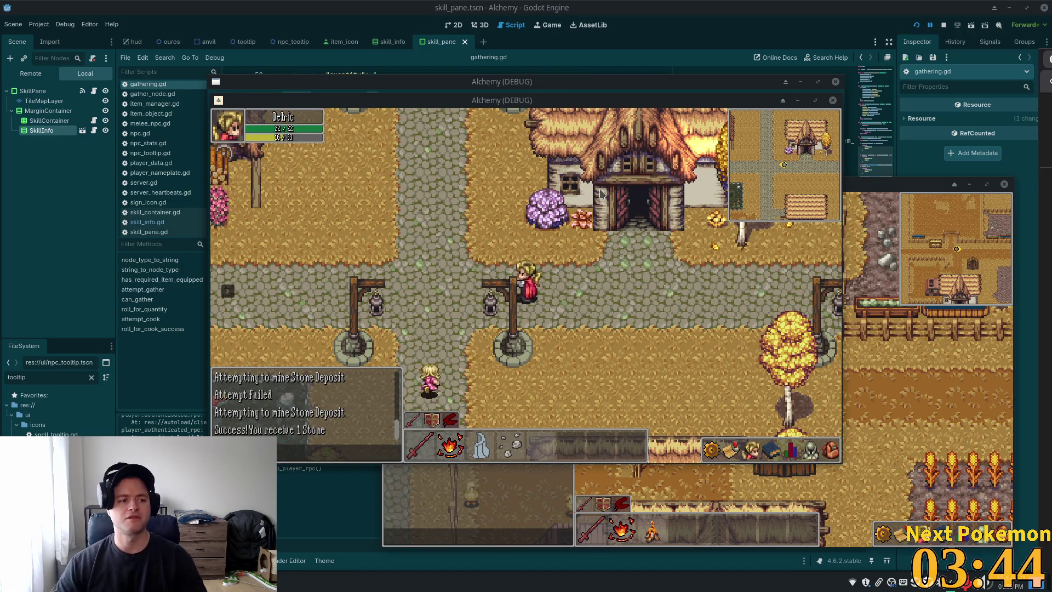
Step: Focus the Alchemy game and walk the character left, right, then down the crossroads path
click(552, 250)
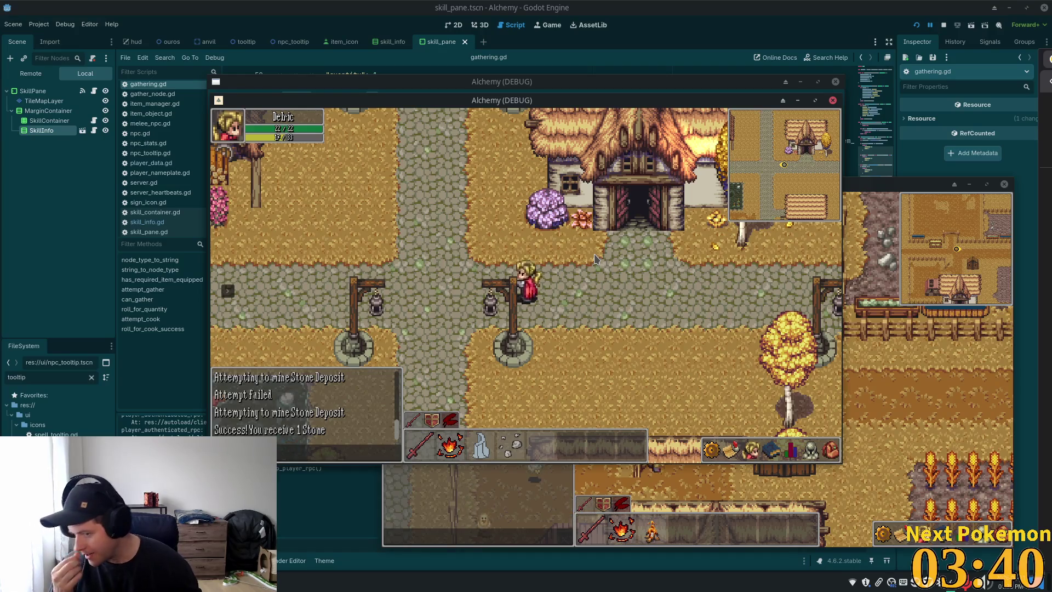
key(a)
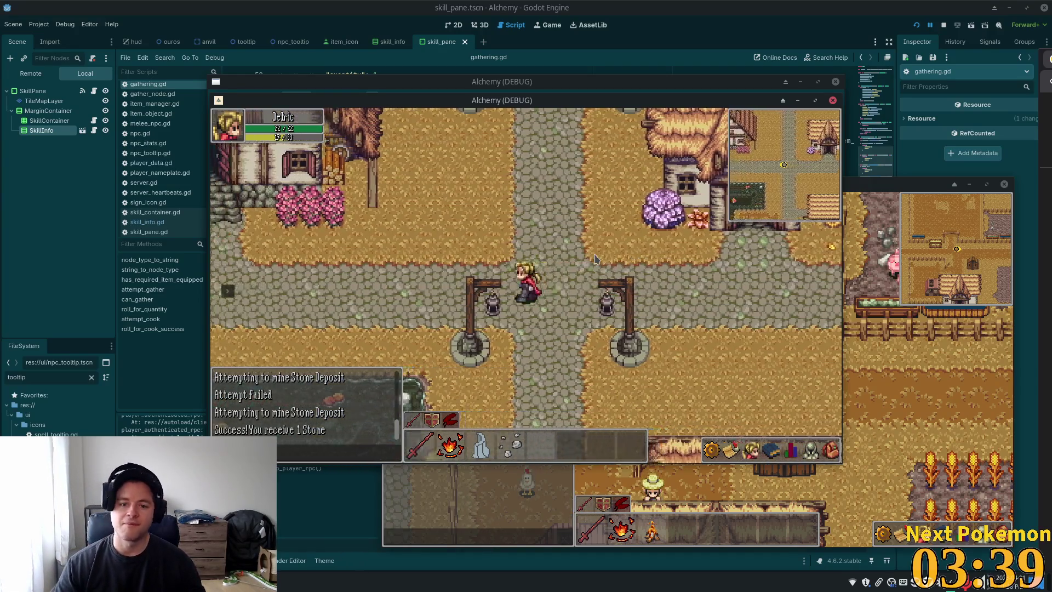
key(a)
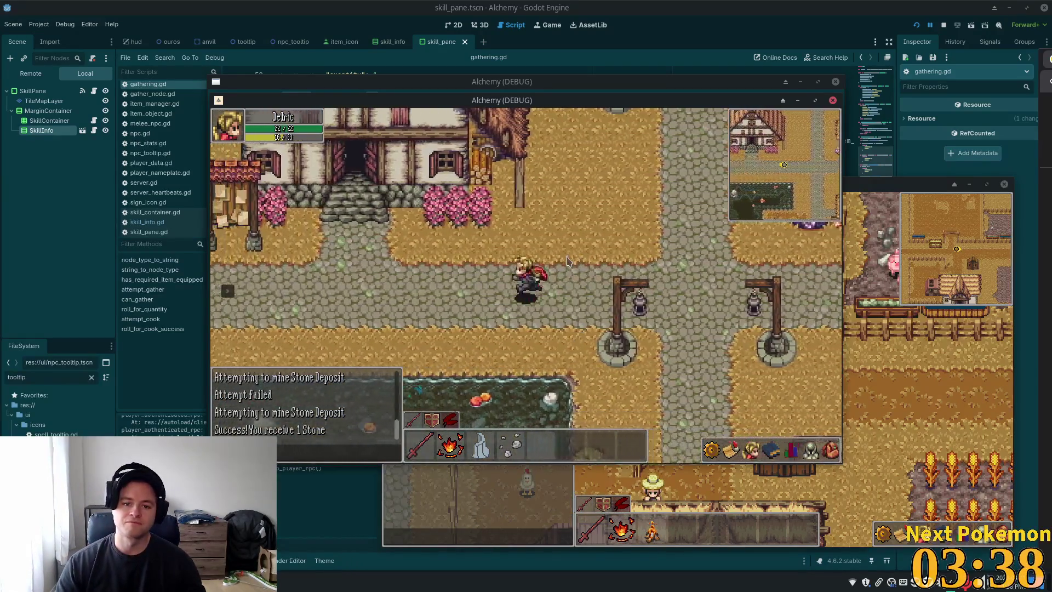
key(d)
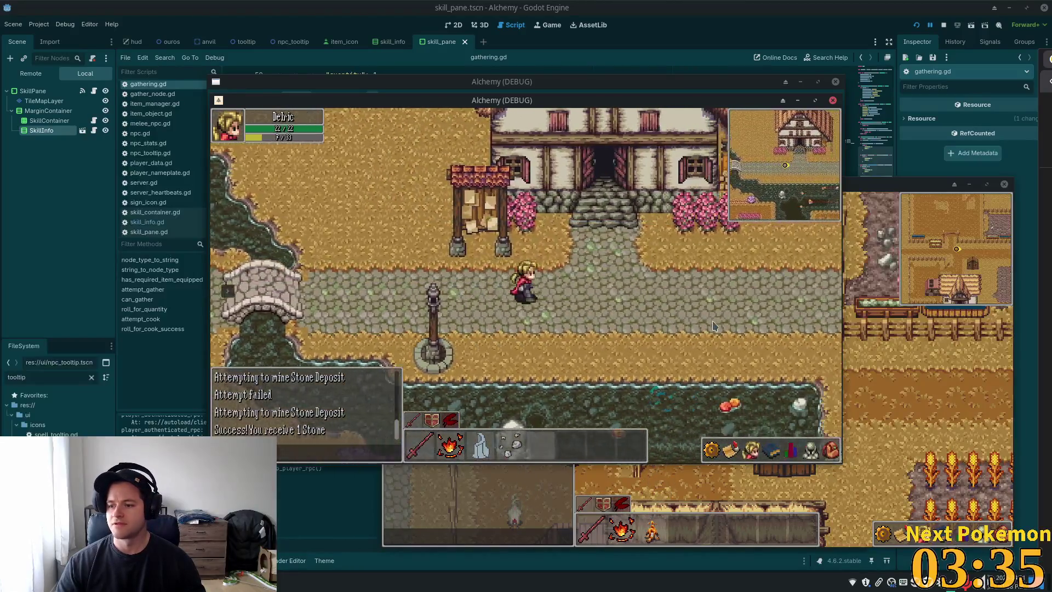
key(d)
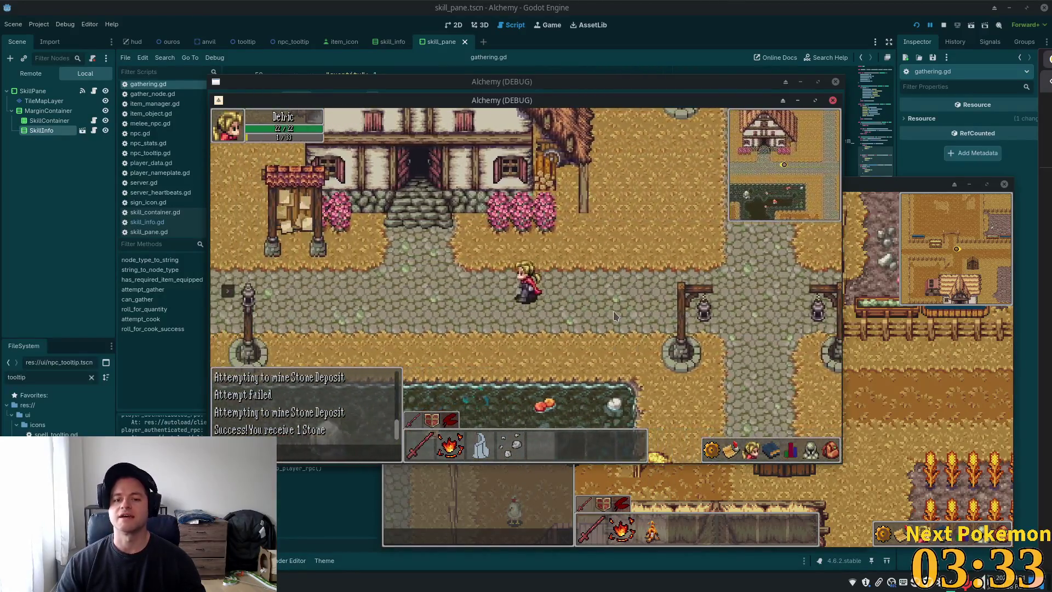
key(d)
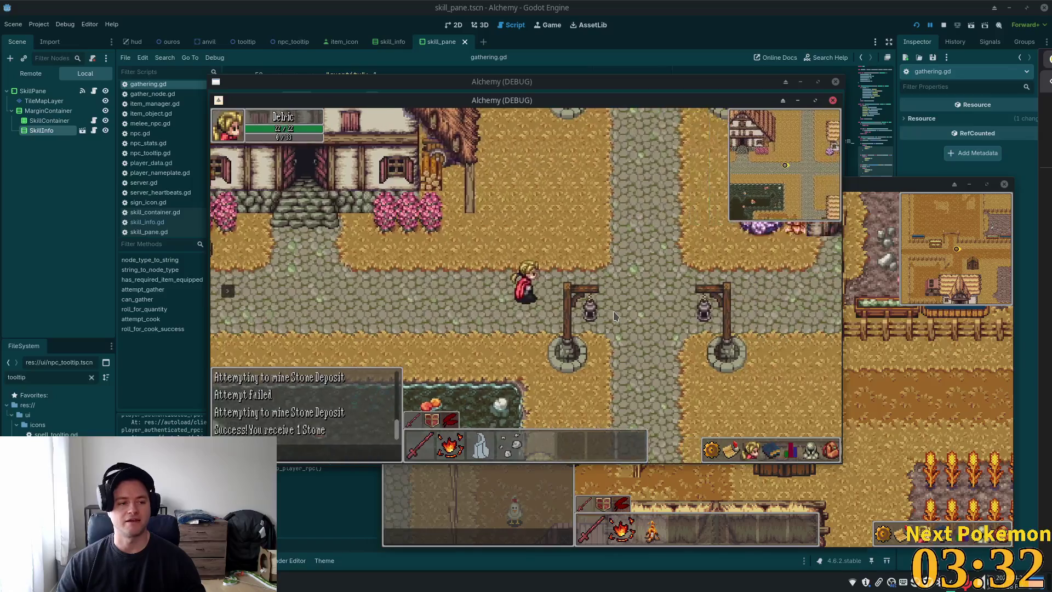
key(s)
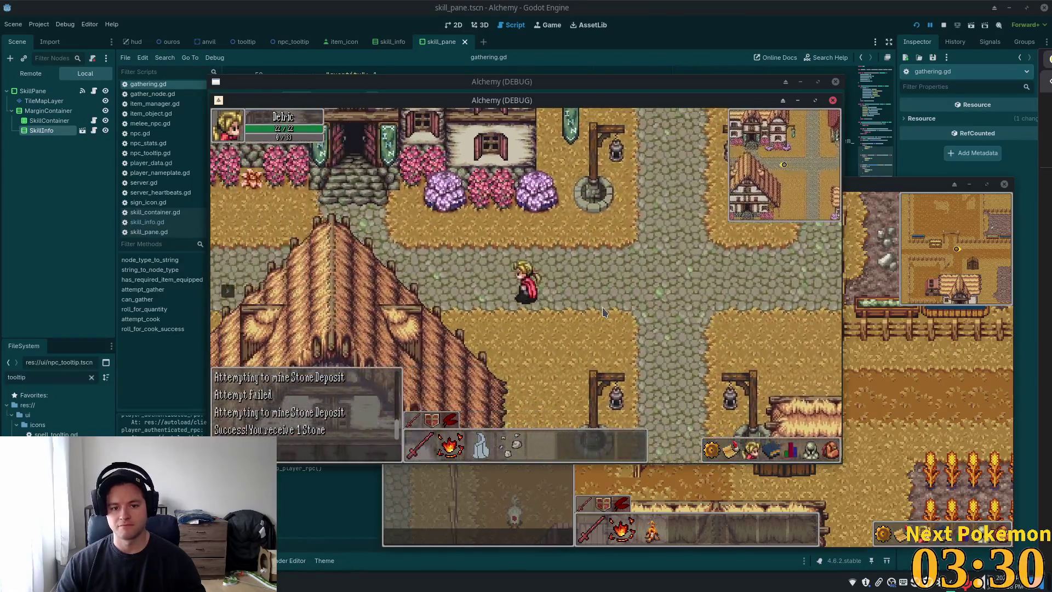
key(a)
Step: Walk over the stone bridge, back east, then north-west to stand beside the Old Man
key(a)
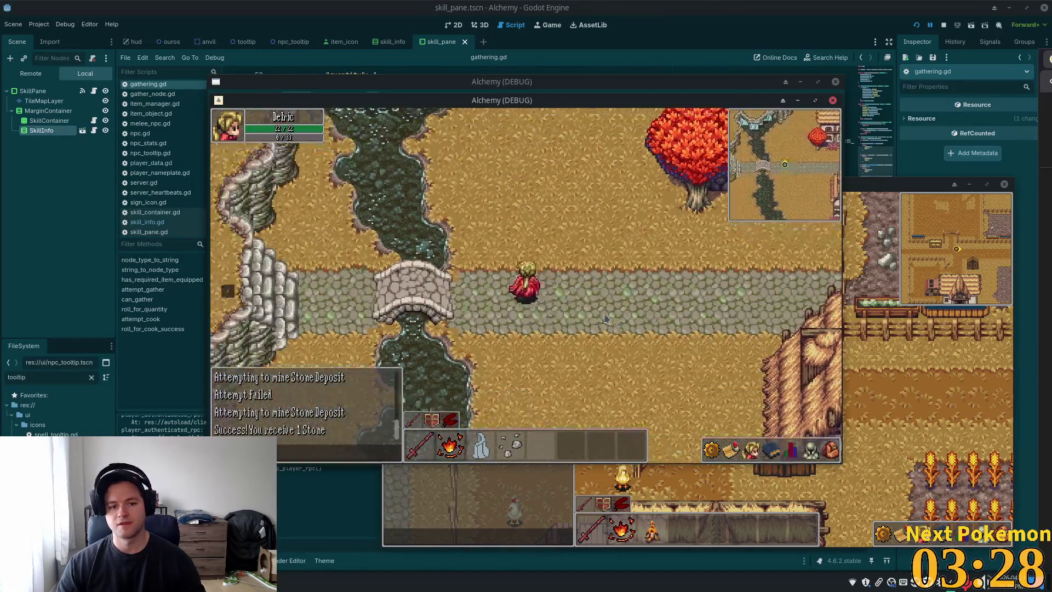
key(s)
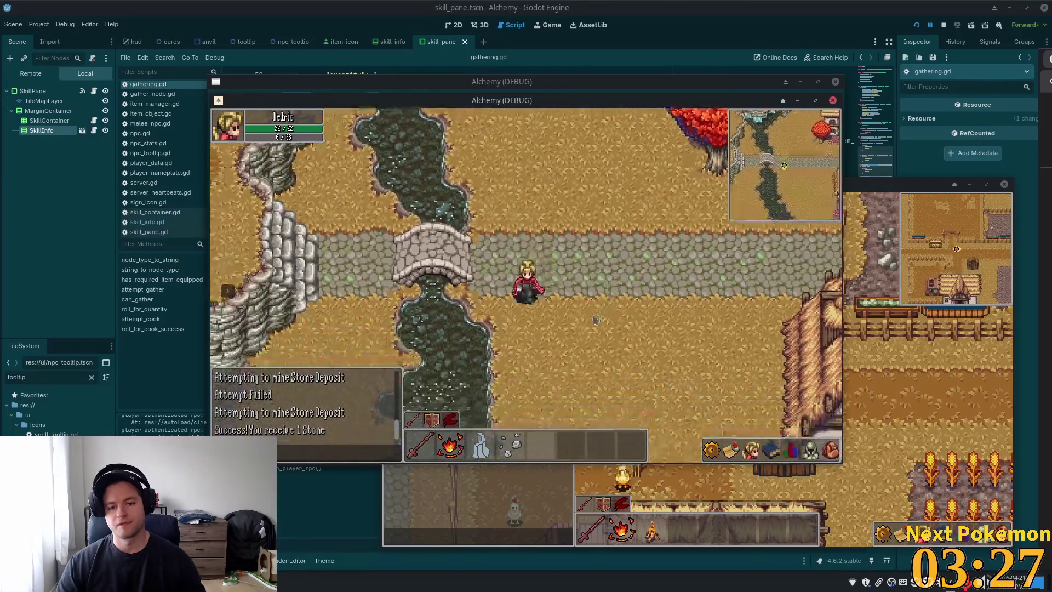
key(a)
key(w)
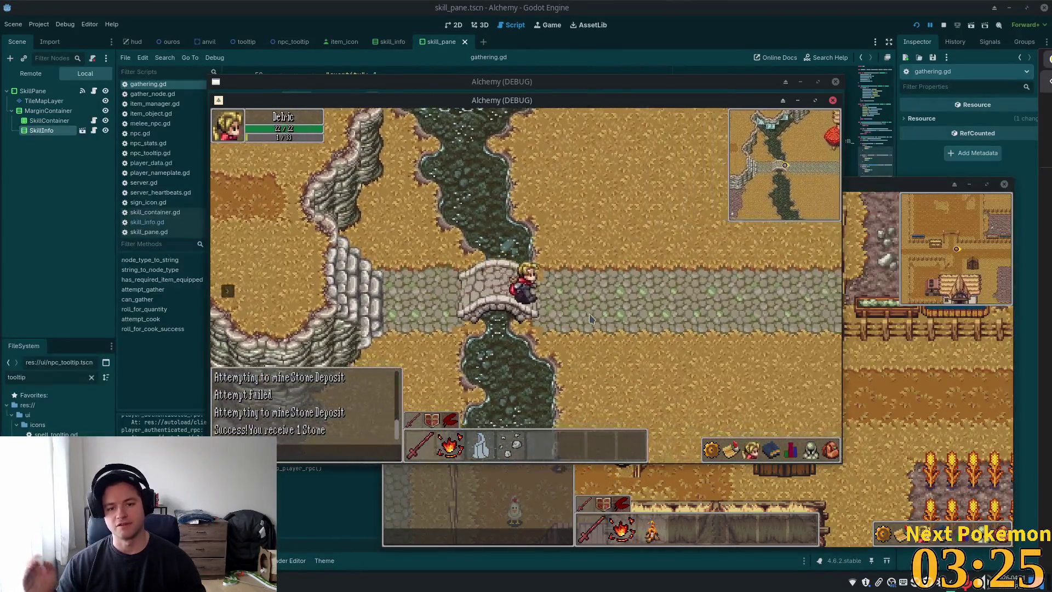
key(d)
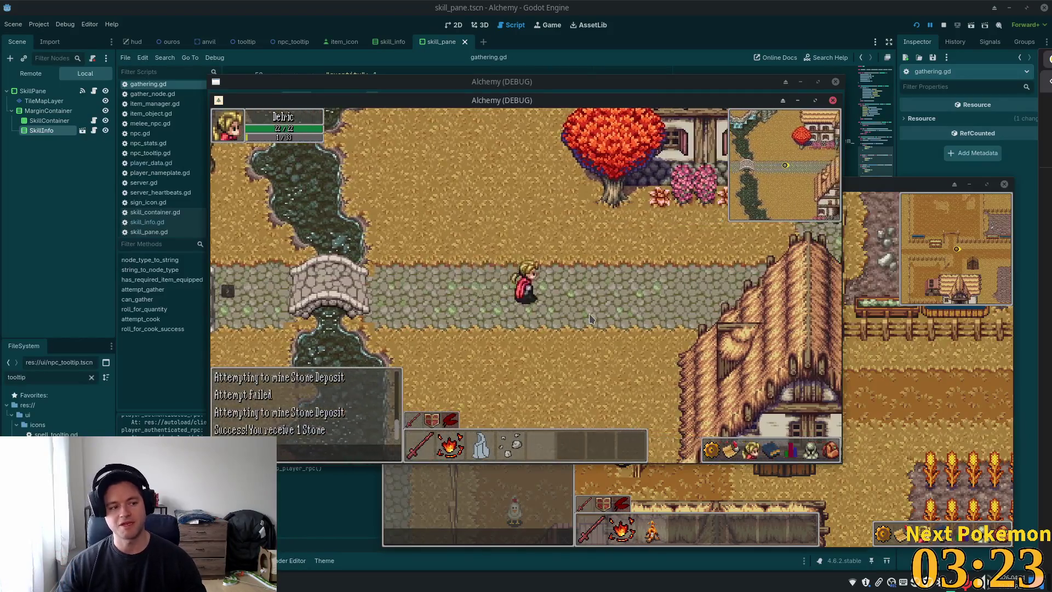
key(d)
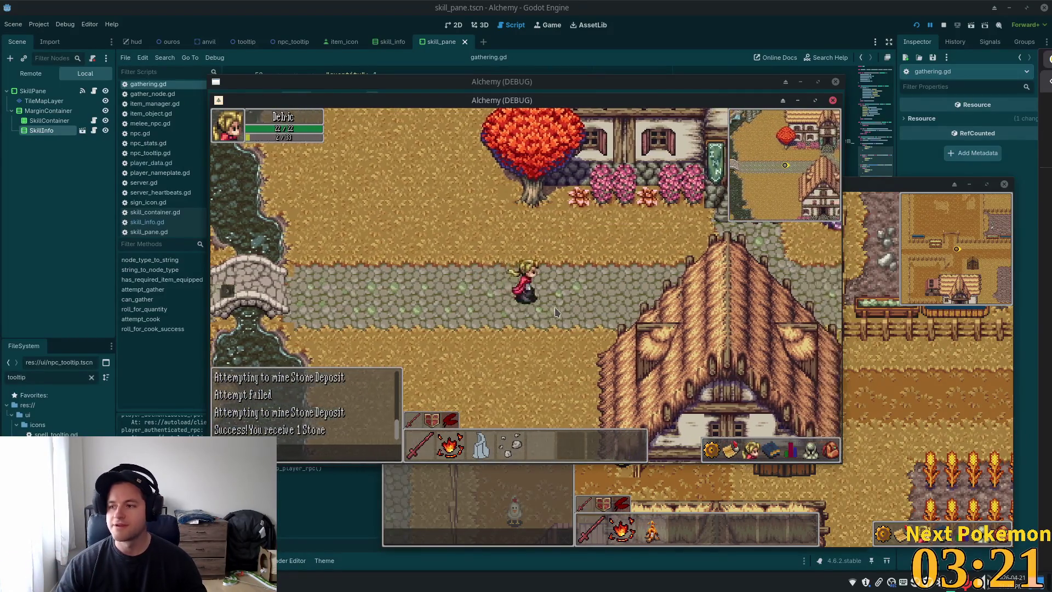
key(d)
key(w)
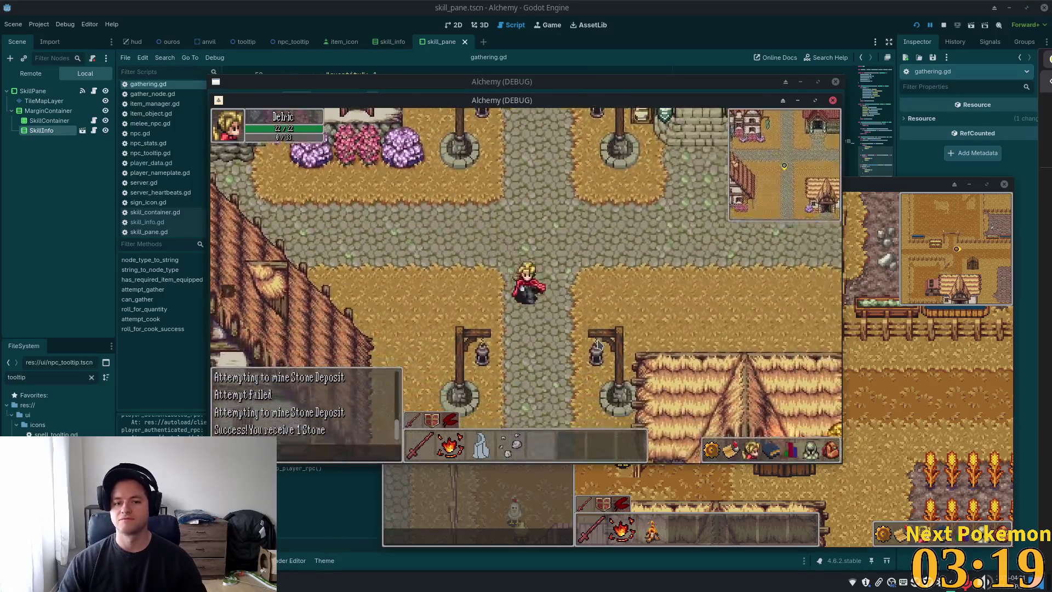
key(w)
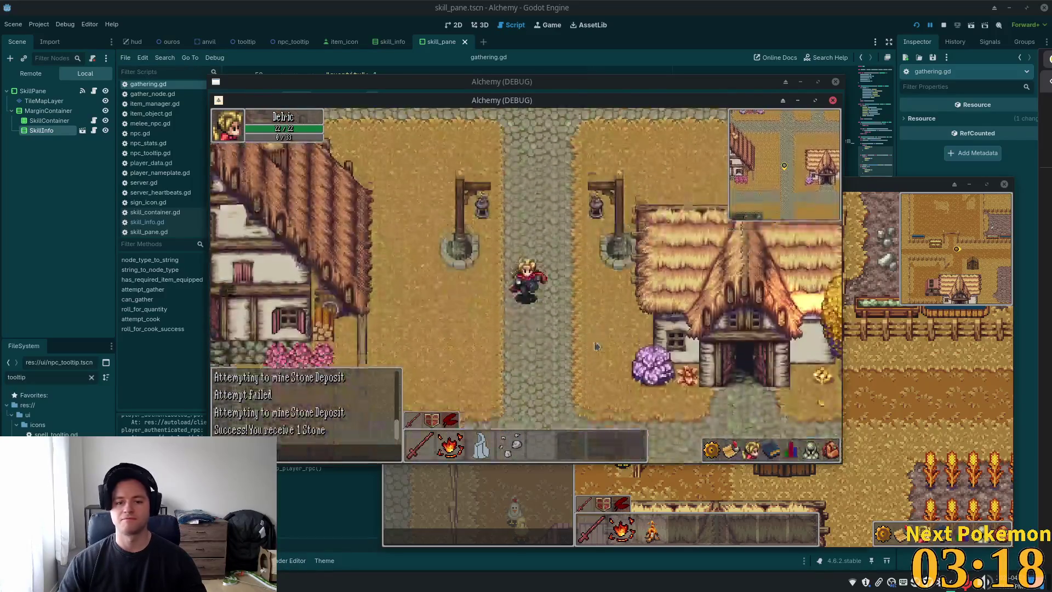
key(a)
key(a)
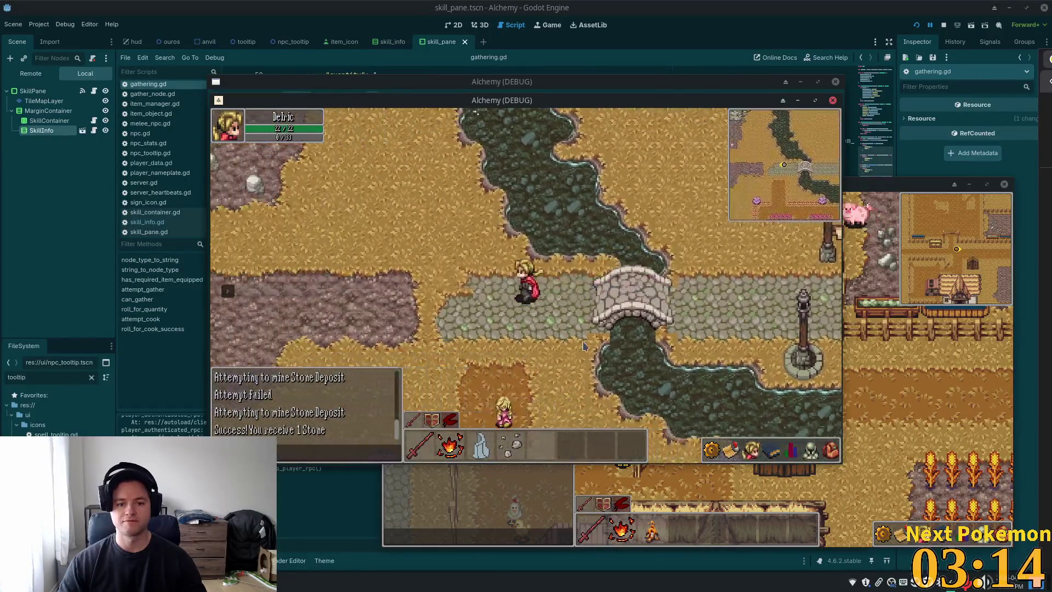
Step: Walk east onto the cobblestone path and check the character's skills and stats panel
key(s)
key(d)
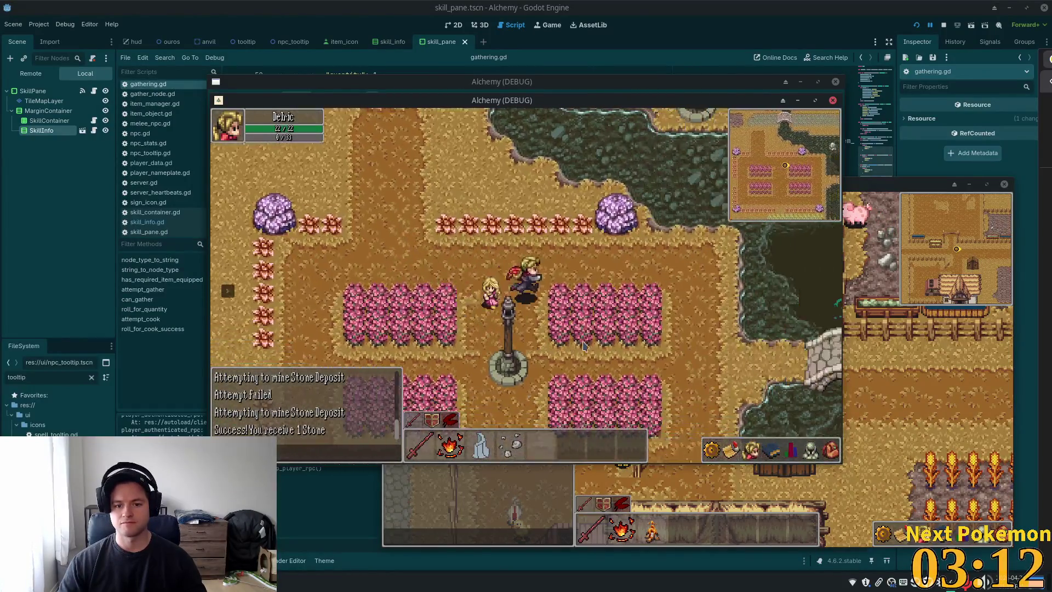
key(d)
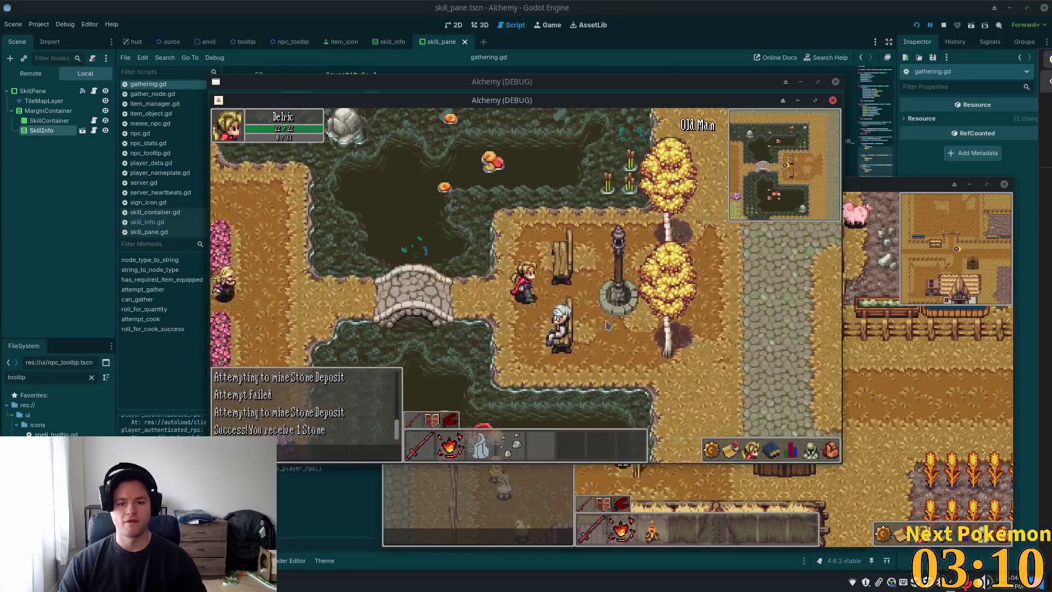
click(791, 455)
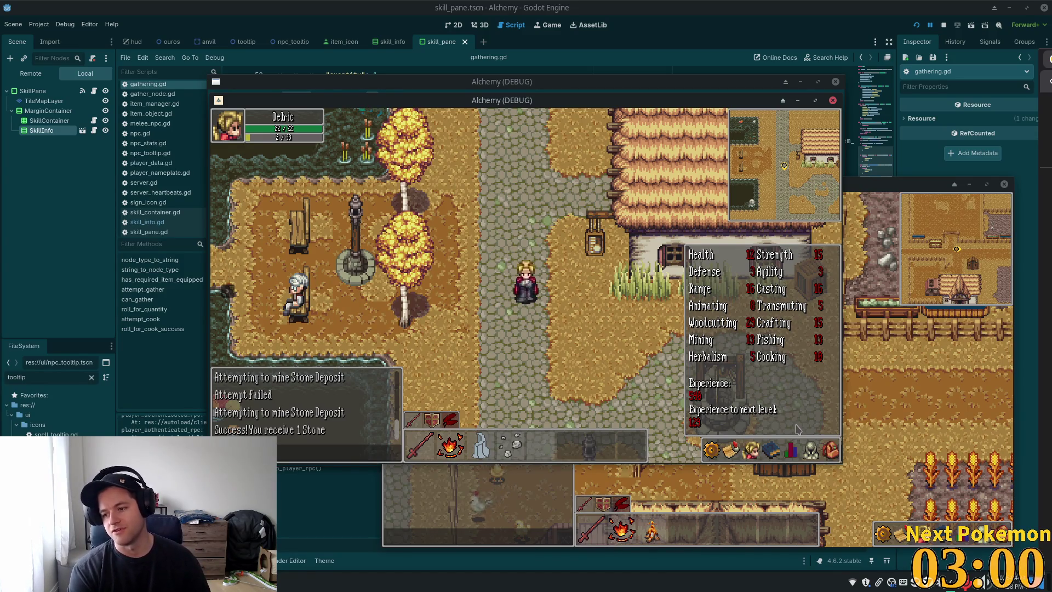
click(545, 234)
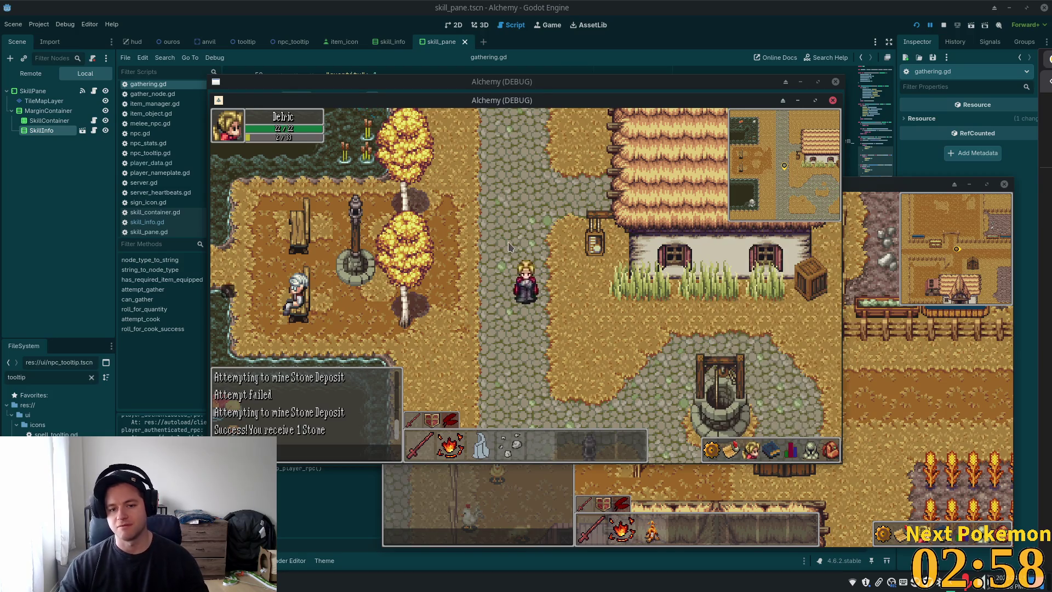
Step: Walk north through town, west toward the bridge, then back east along the path
key(w)
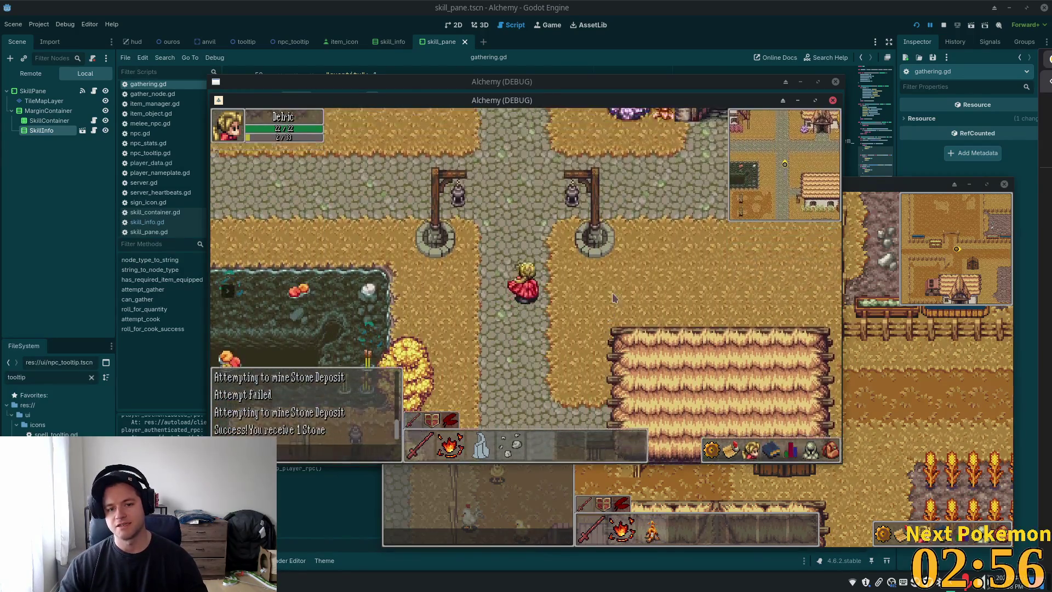
key(w)
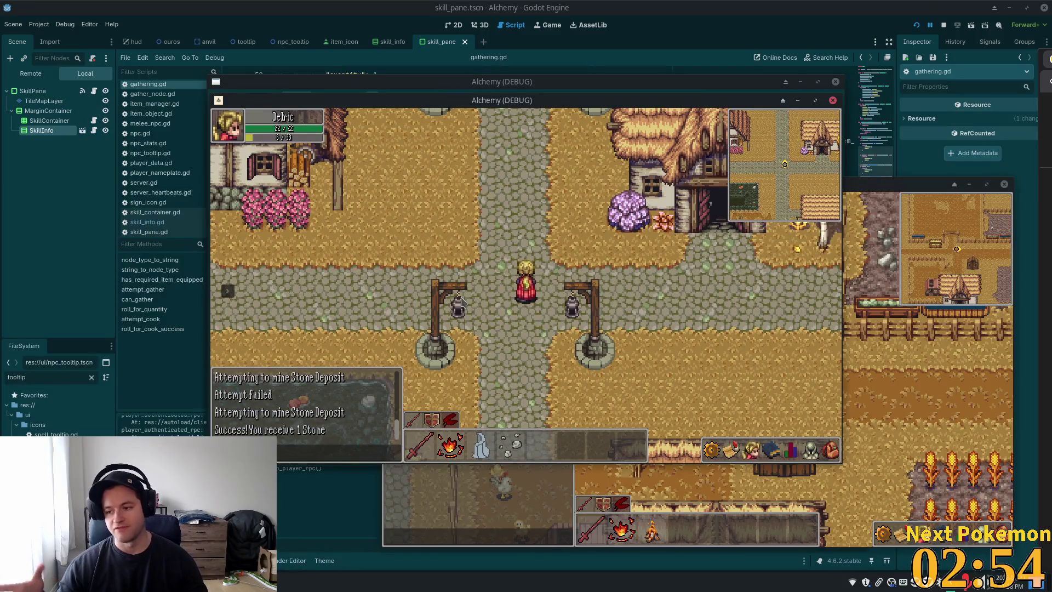
key(a)
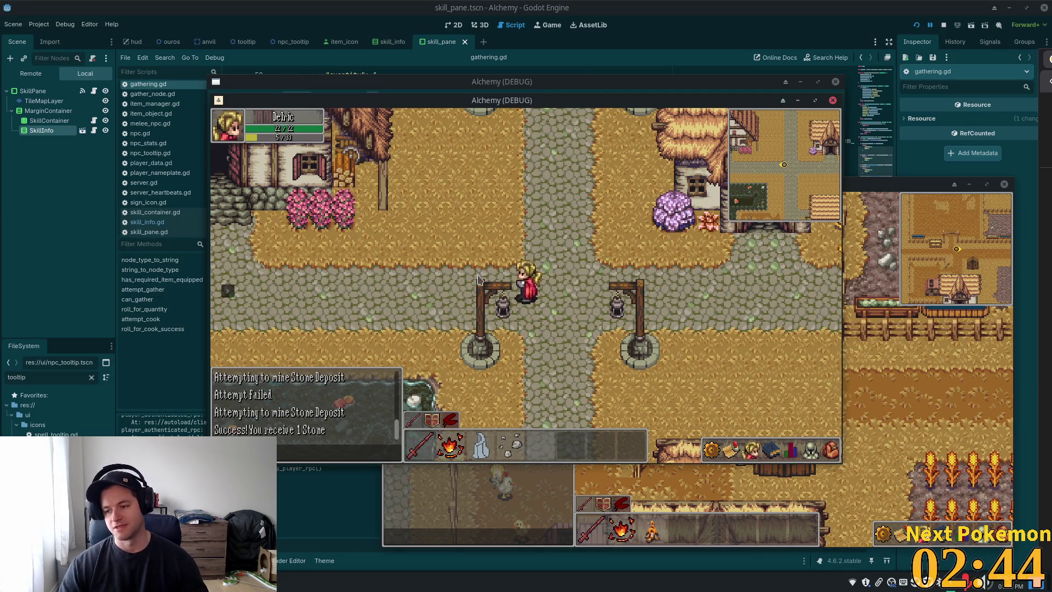
key(w)
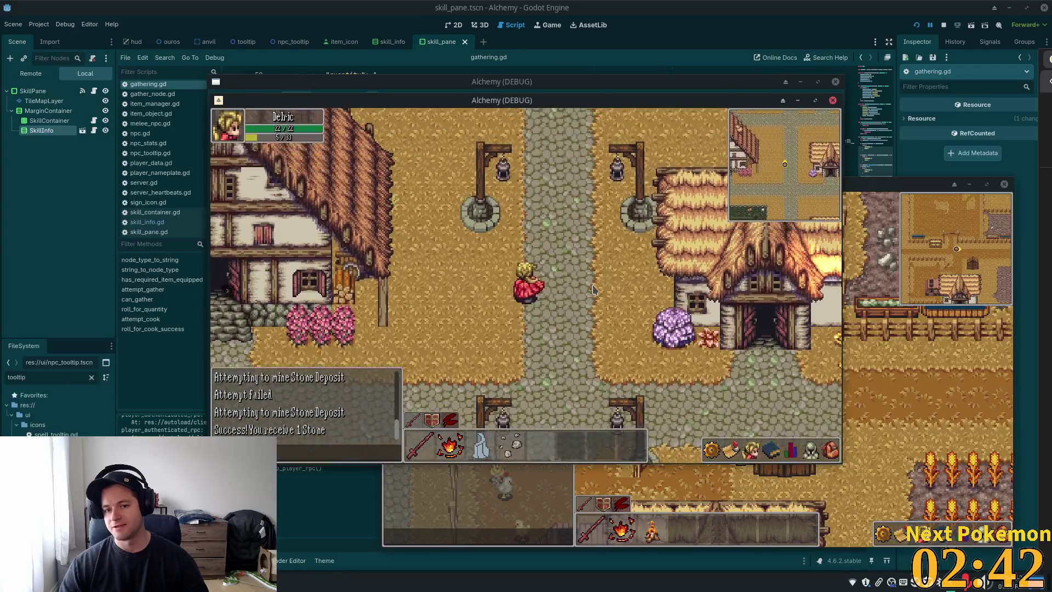
key(a)
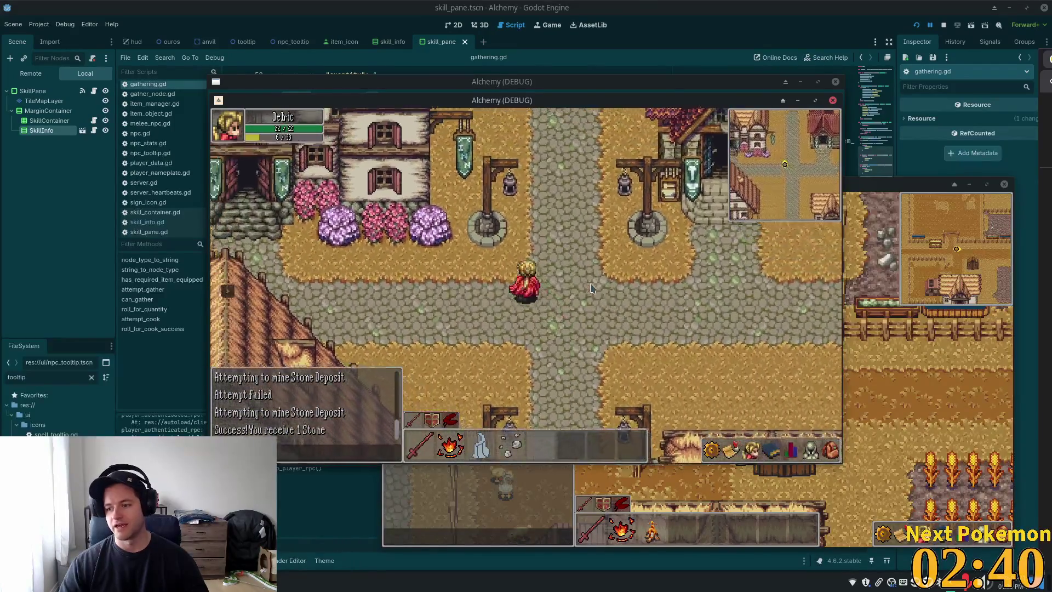
key(a)
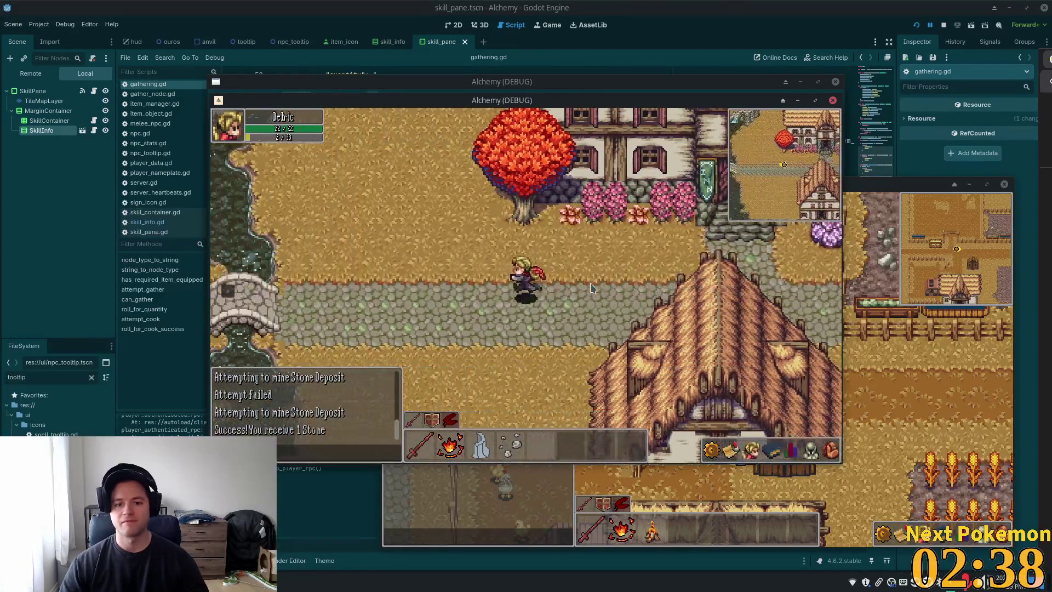
key(d)
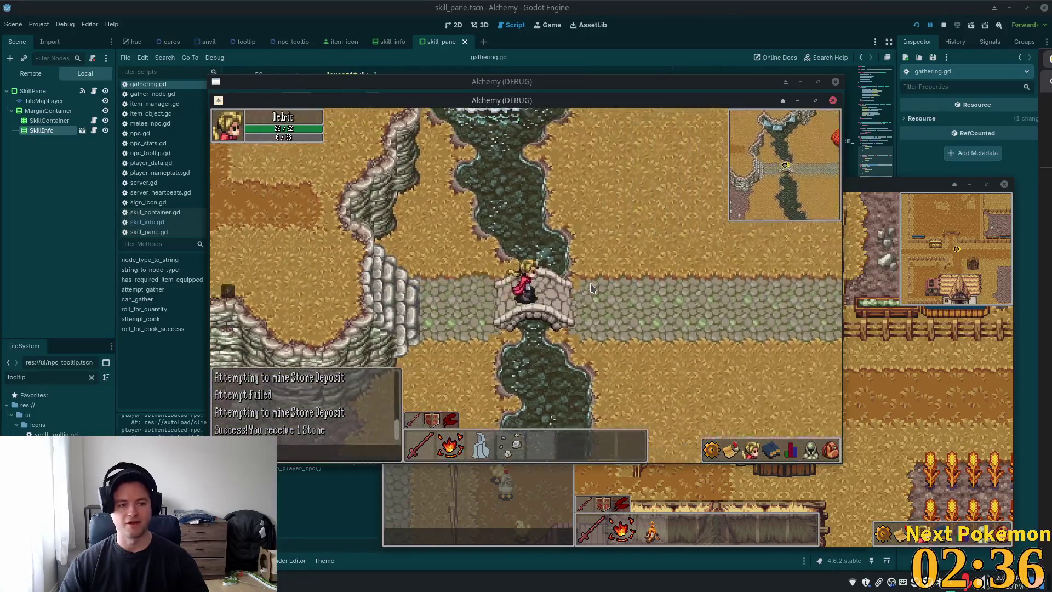
key(d)
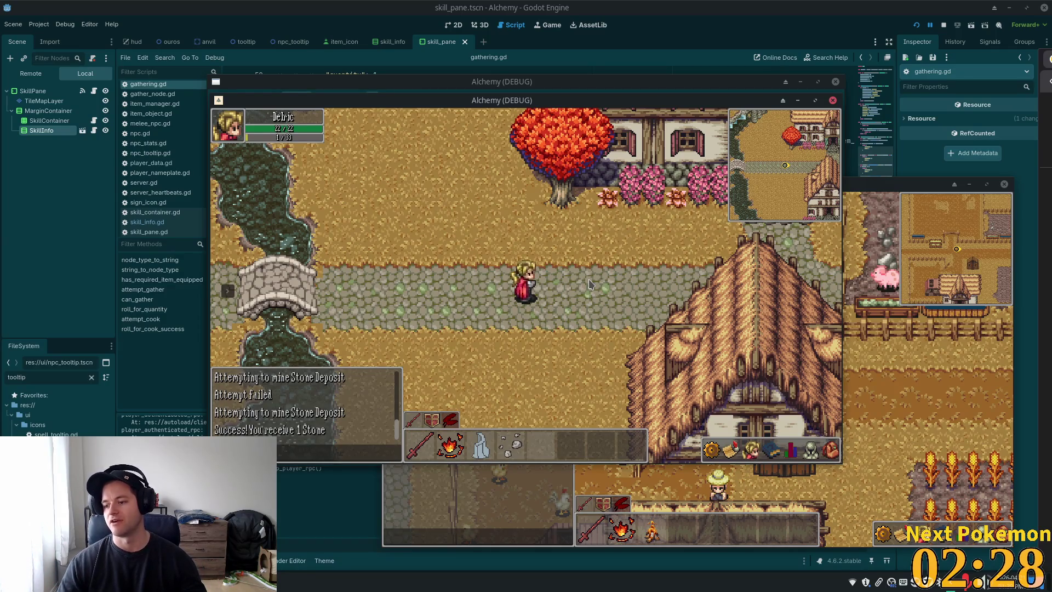
Step: Walk past the thatched house to the next crossroads and bring gathering.gd back in front
key(Right)
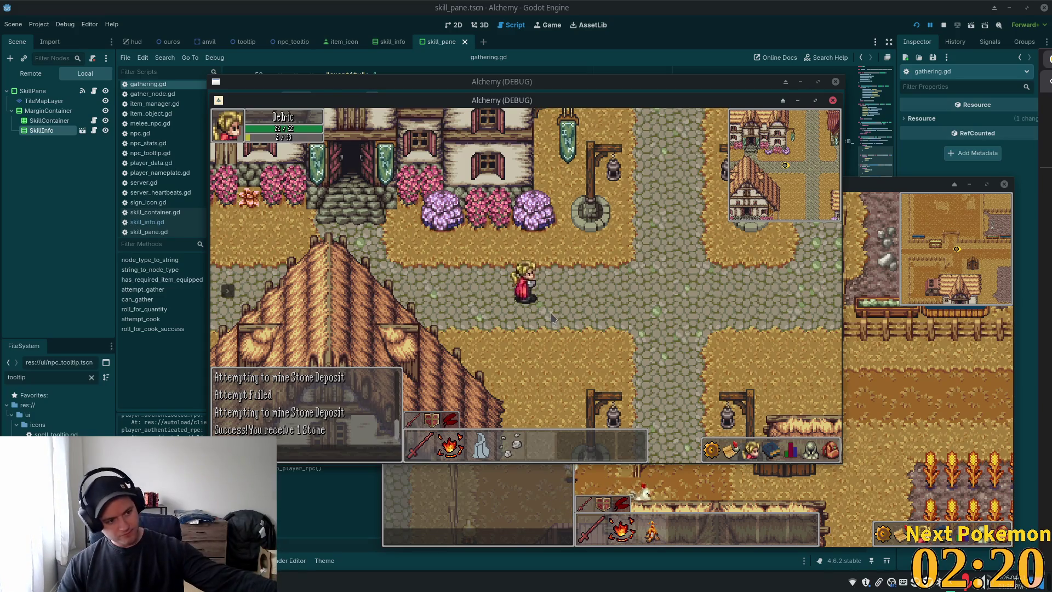
click(614, 305)
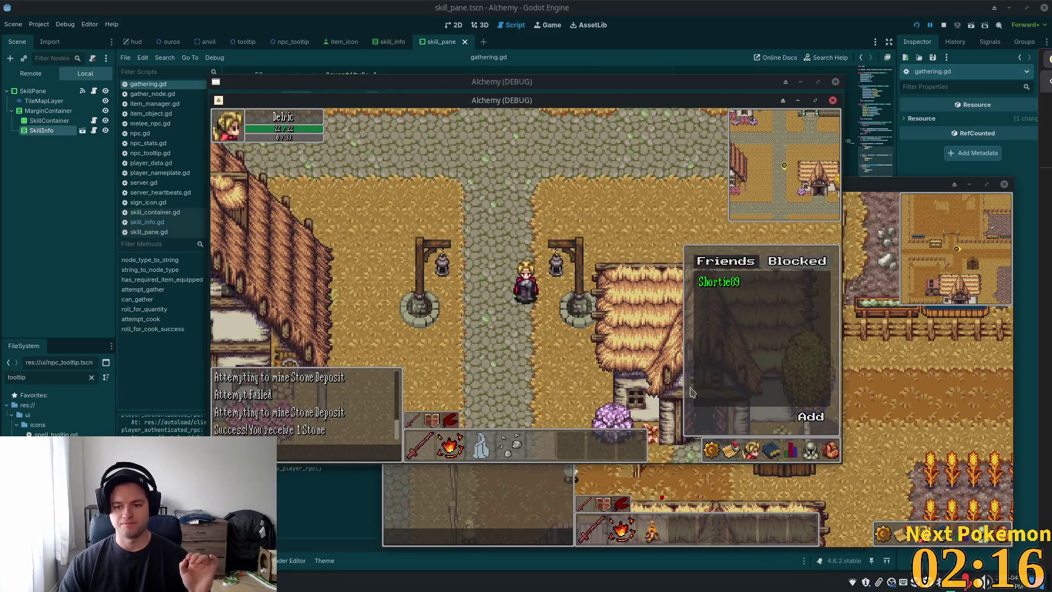
mouse_move(786, 442)
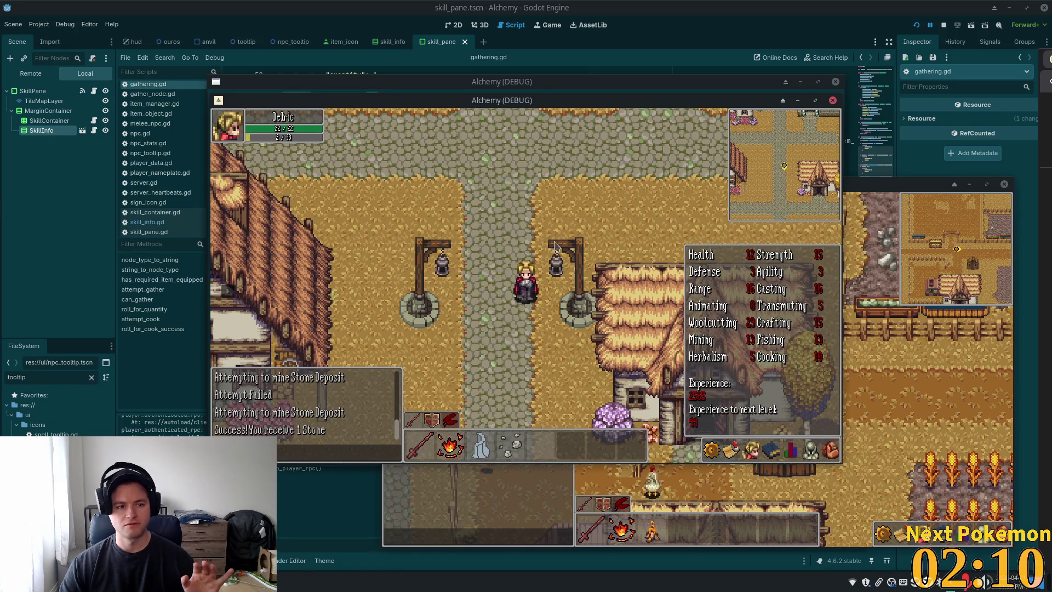
click(711, 5)
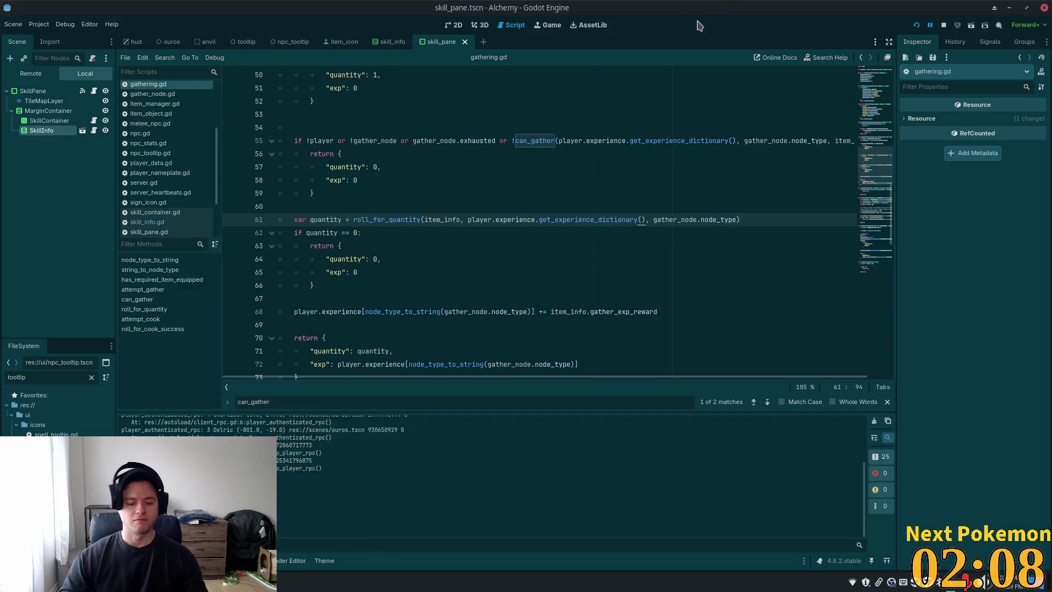
Step: Inspect skill_pane's SkillContainer and SkillInfo nodes in the 2D view, then return to the game
key(alt+shift+o)
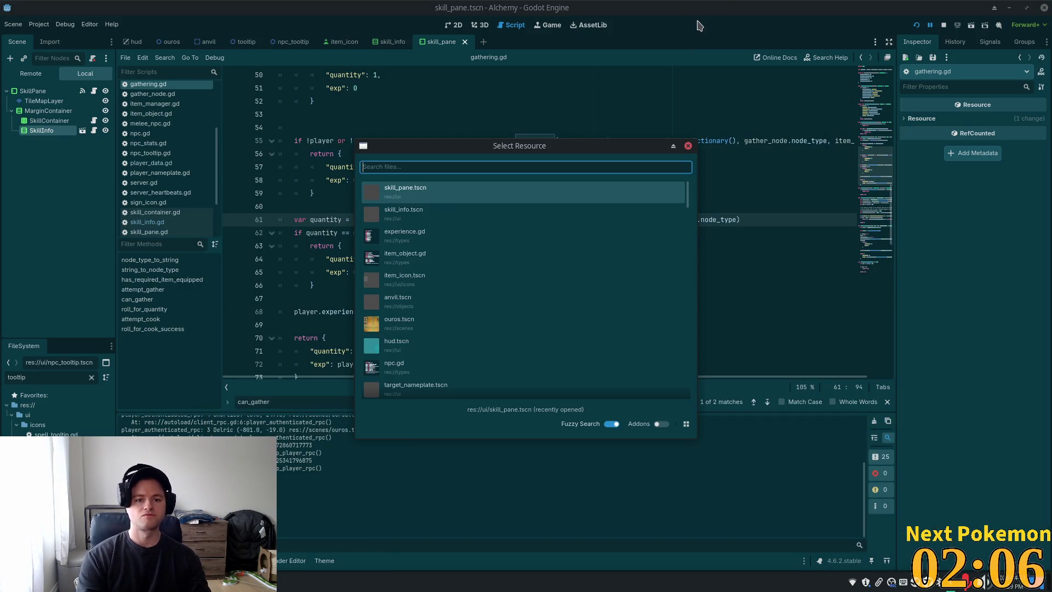
key(Escape)
click(452, 26)
scroll(618, 187, down, 4)
scroll(728, 257, down, 1)
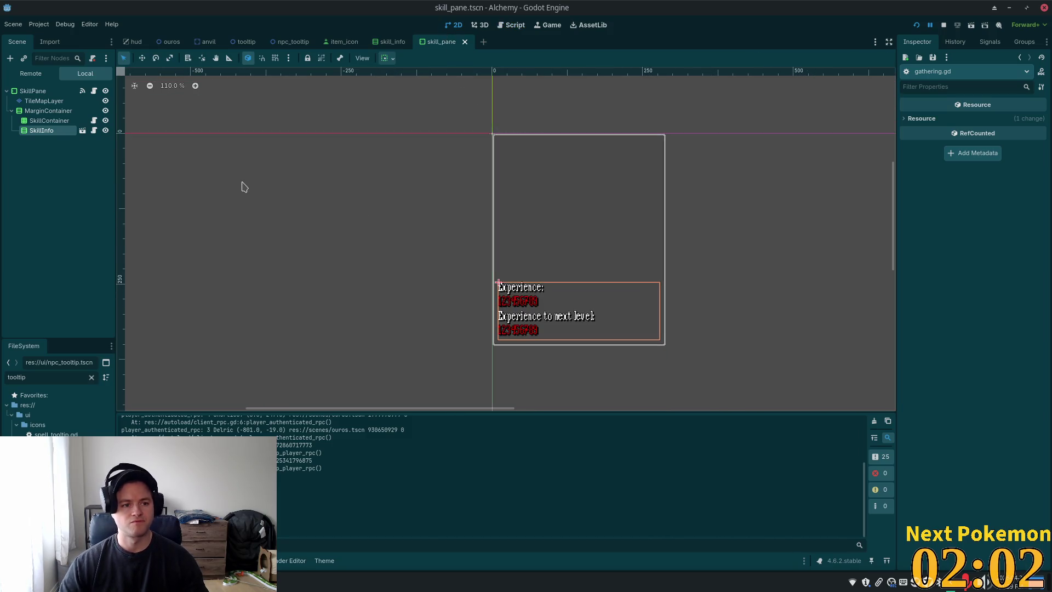
click(46, 120)
click(36, 132)
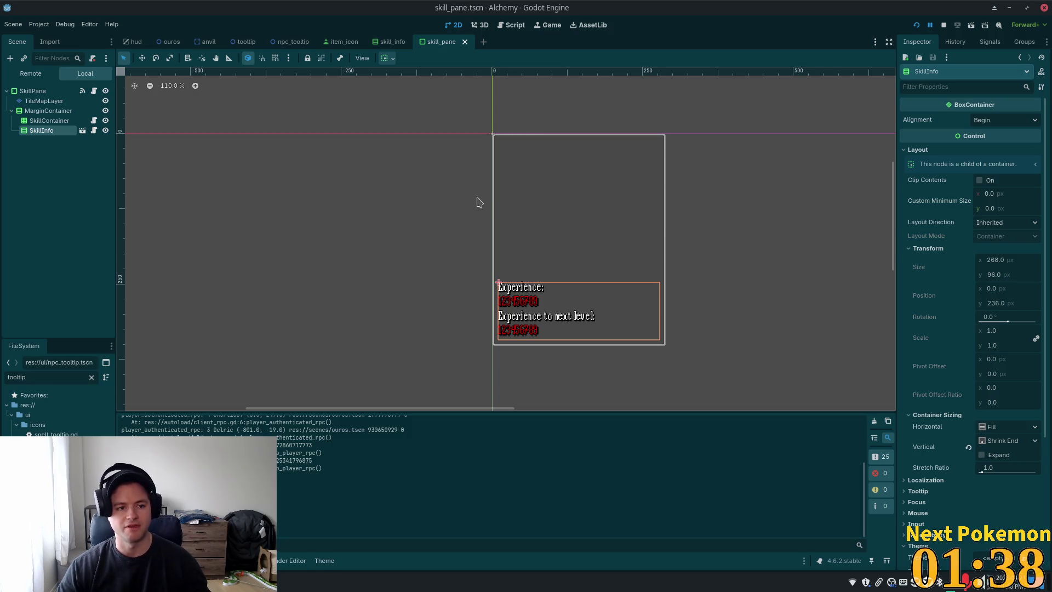
key(alt+Tab)
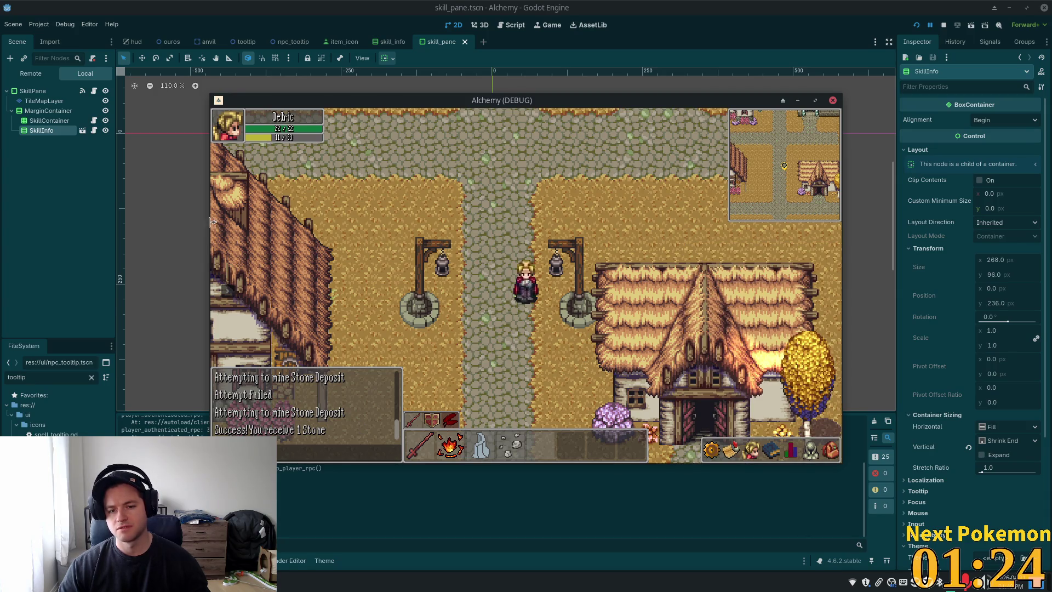
mouse_move(798, 456)
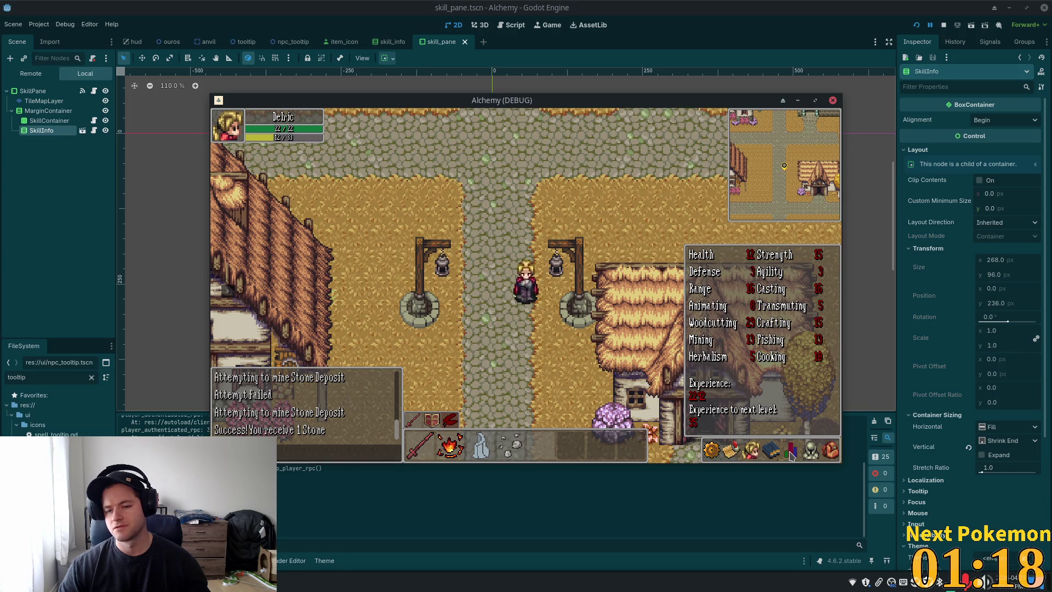
click(791, 454)
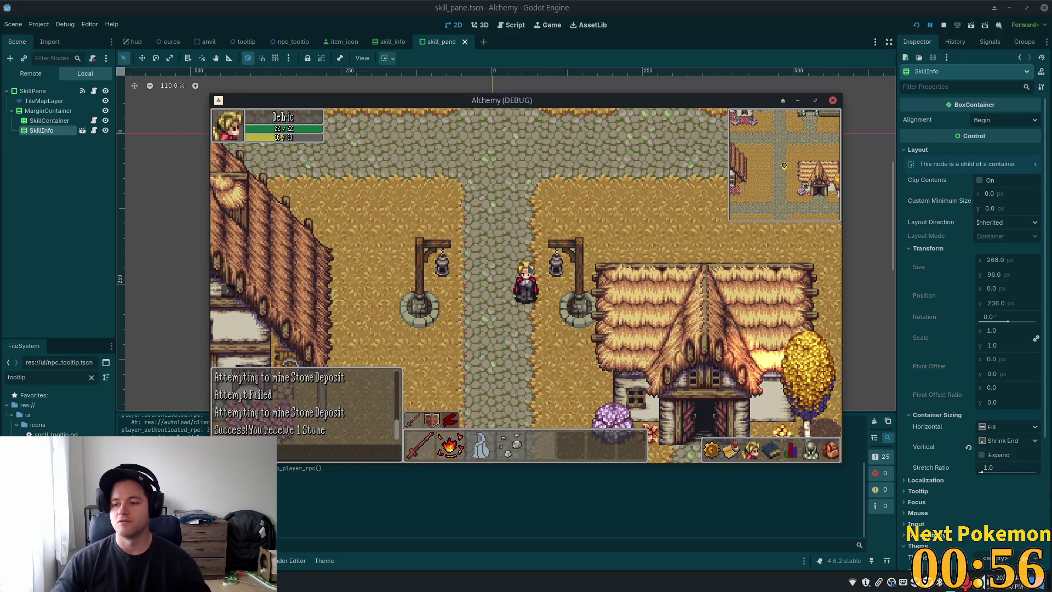
Step: Walk north and west to the stone bridge, then back east past the inn
key(w)
key(a)
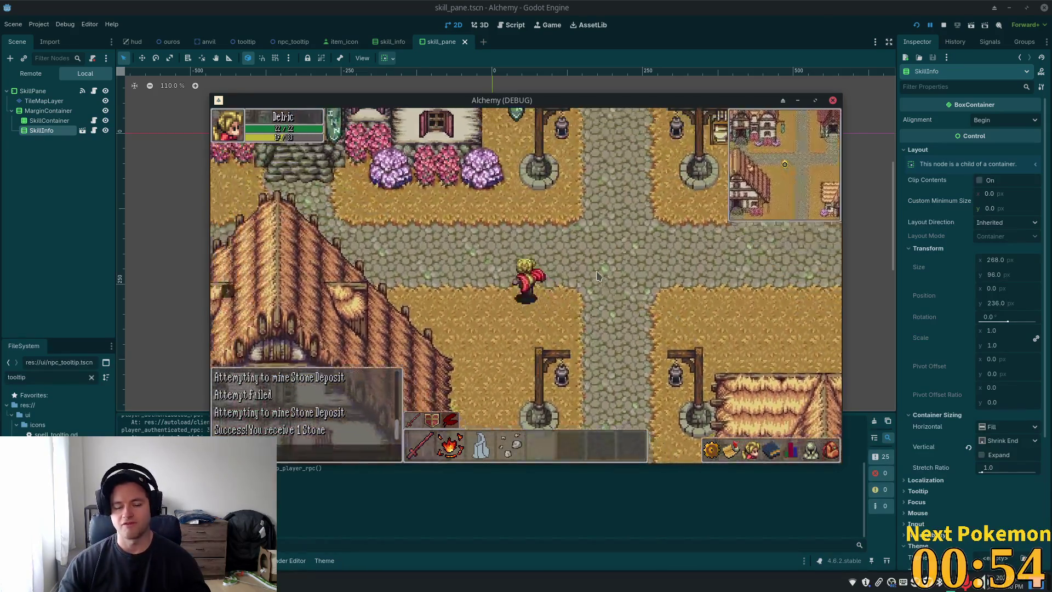
key(a)
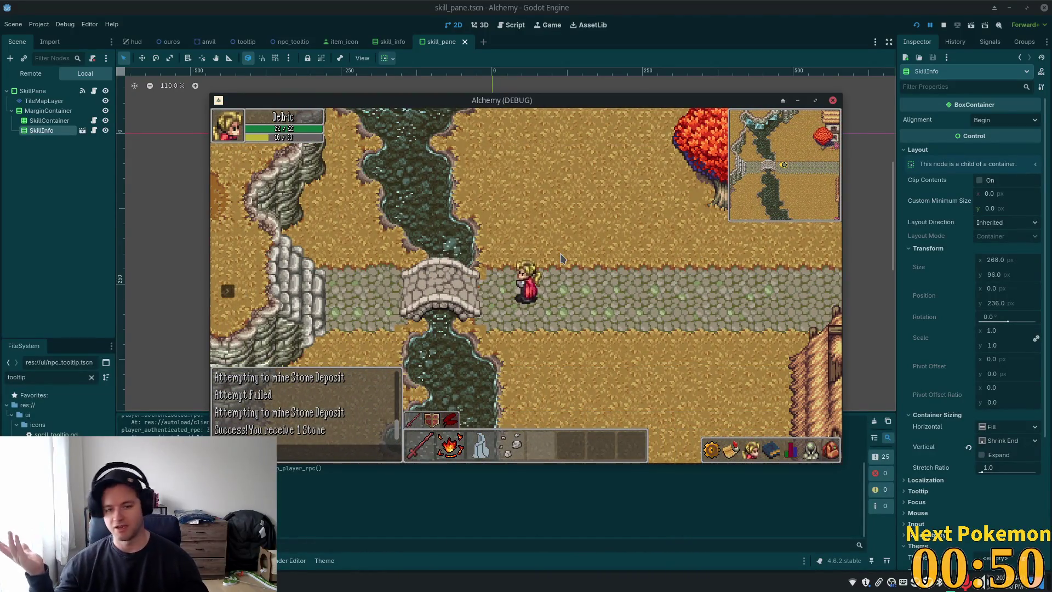
key(d)
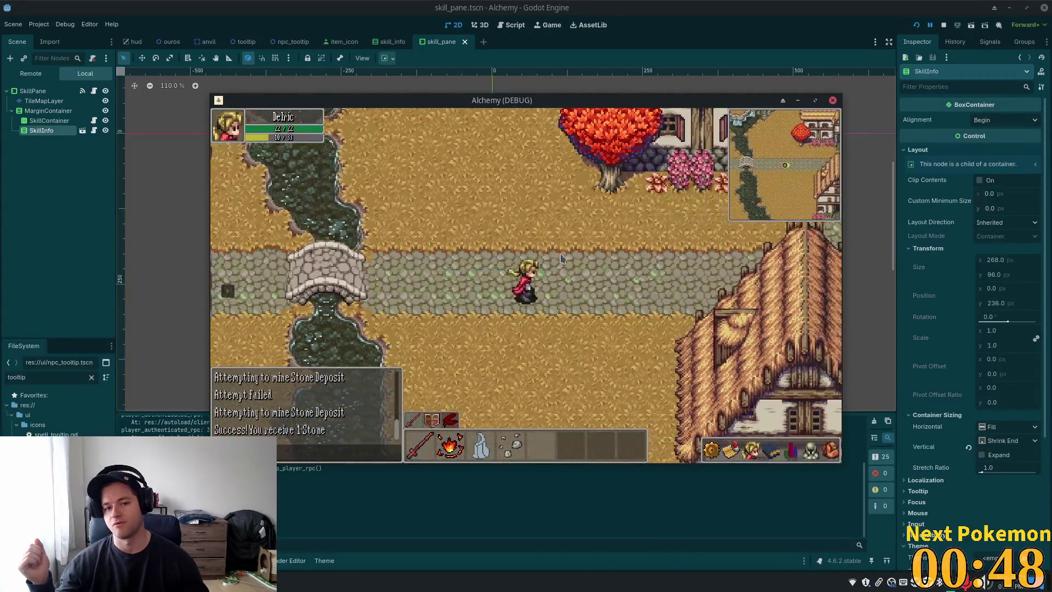
key(d)
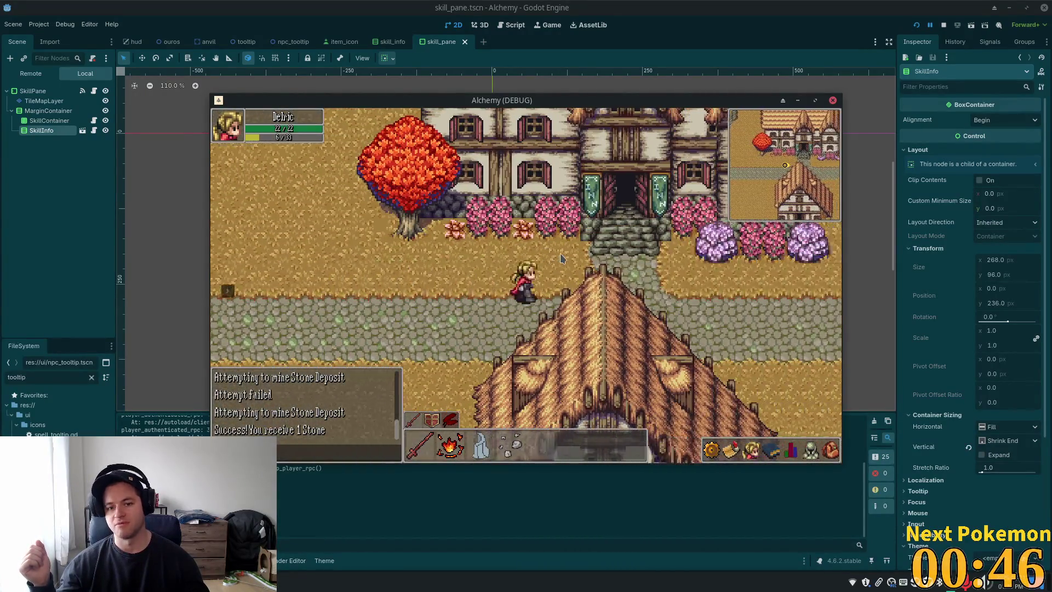
key(d)
Step: Walk south through the palisade gate into the Fields of Ouros and onto the wooden dock
key(s)
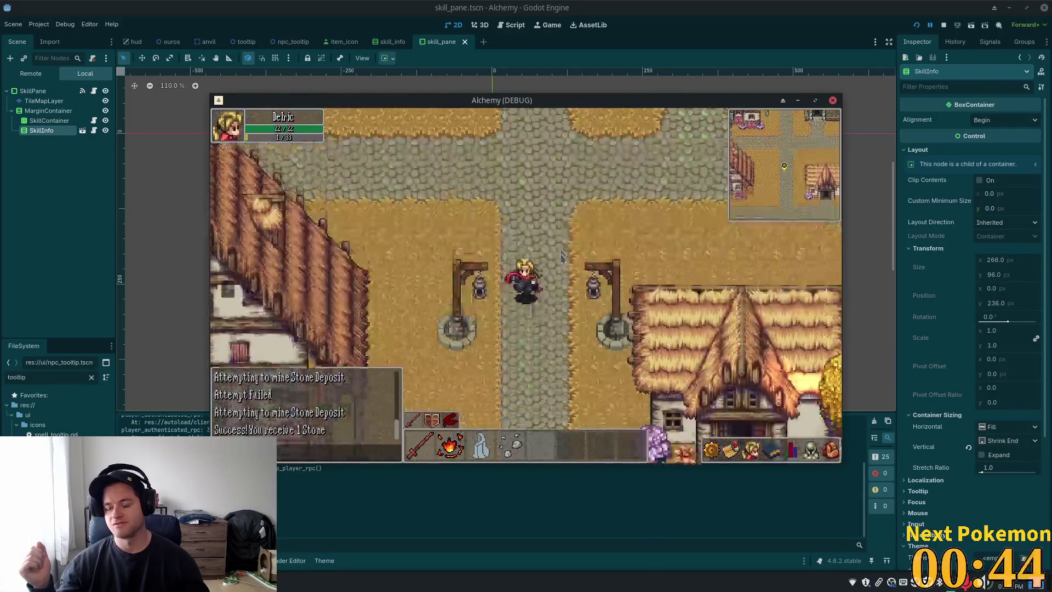
key(s)
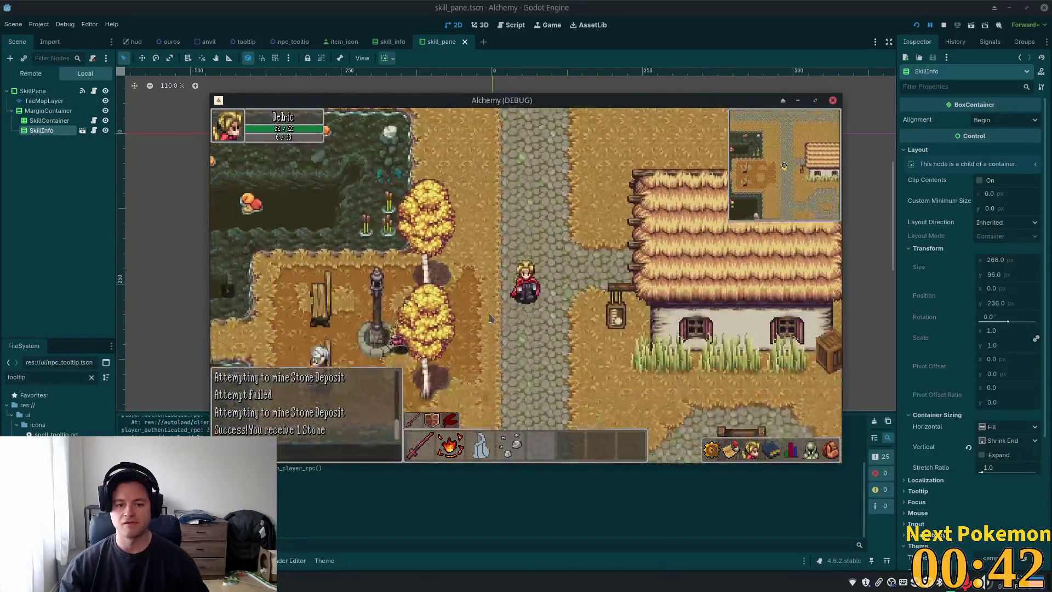
key(s)
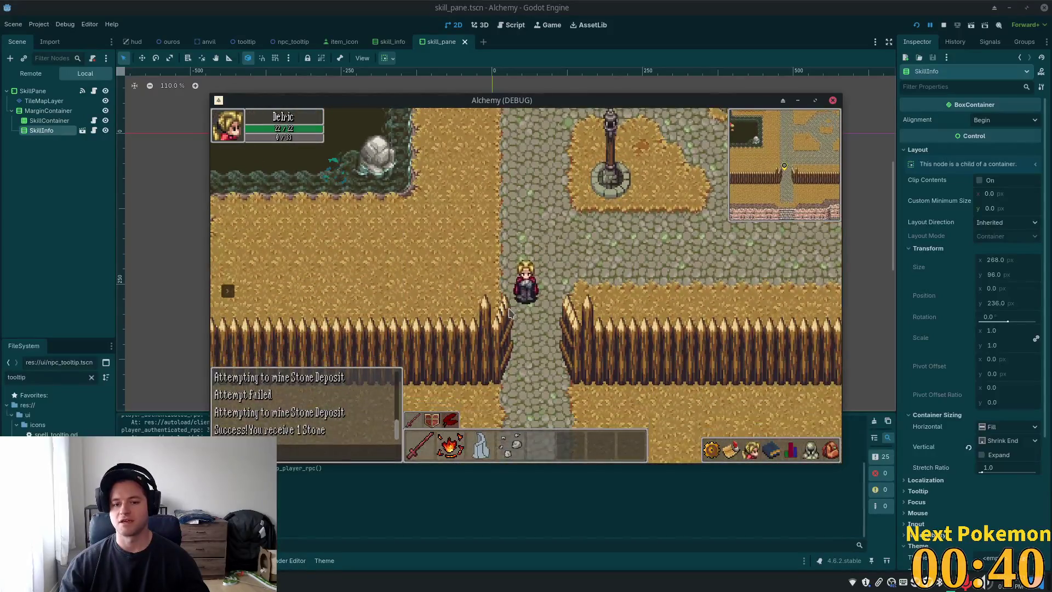
key(s)
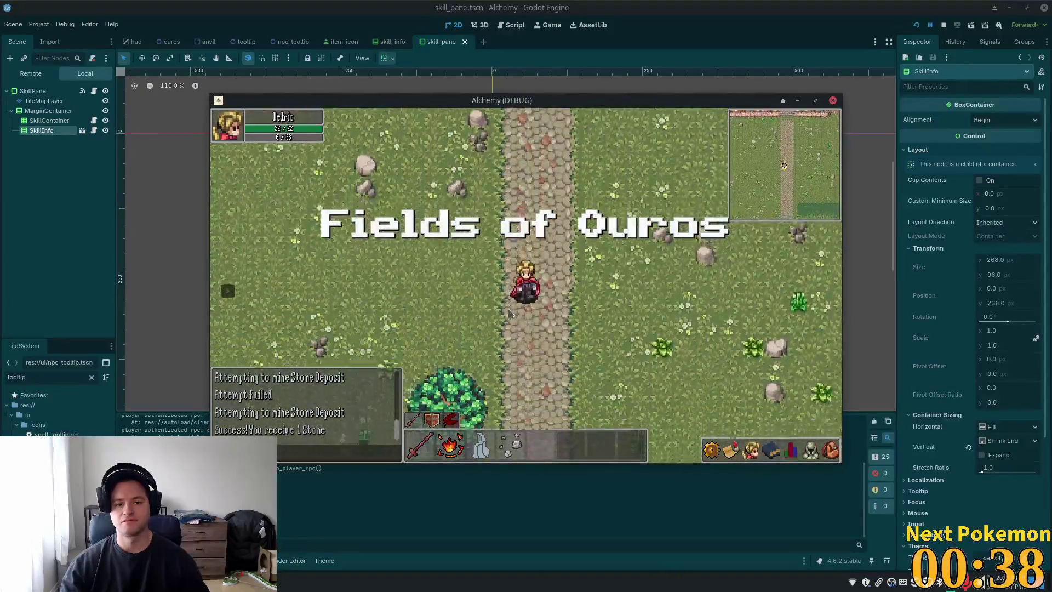
key(s)
key(a)
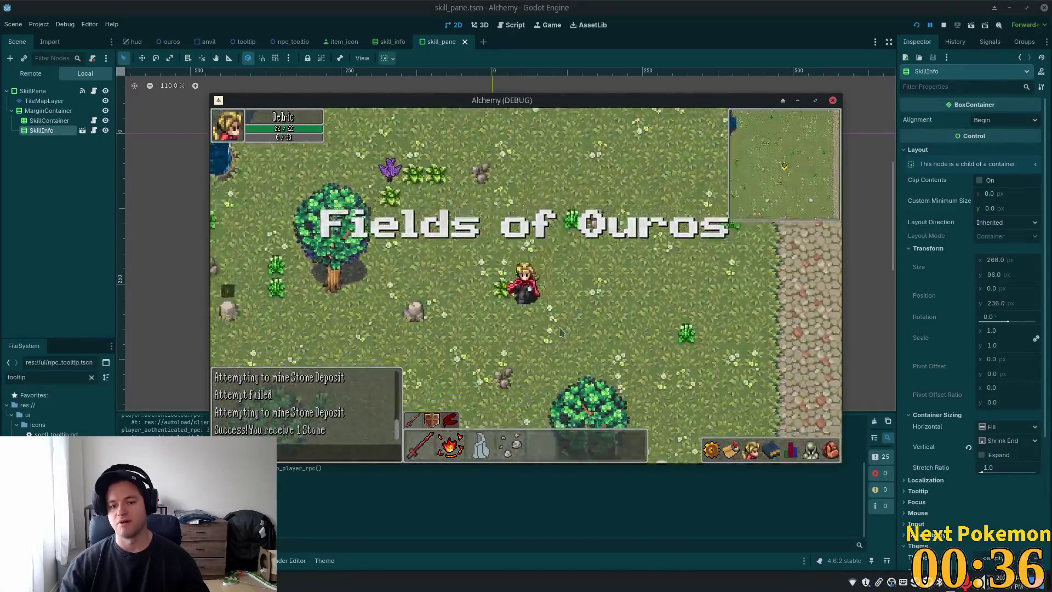
key(a)
key(s)
key(d)
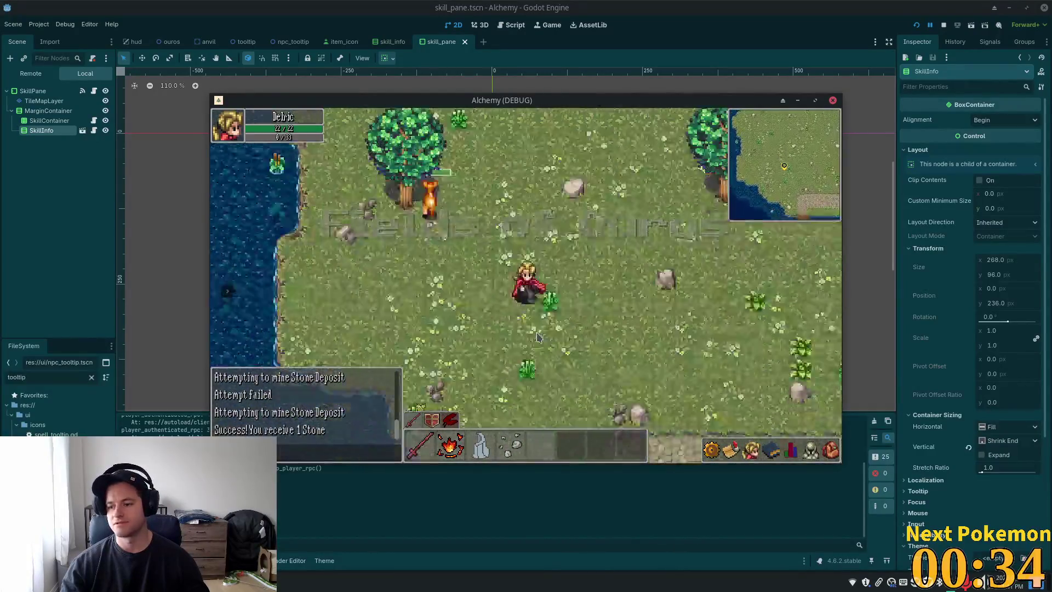
key(s)
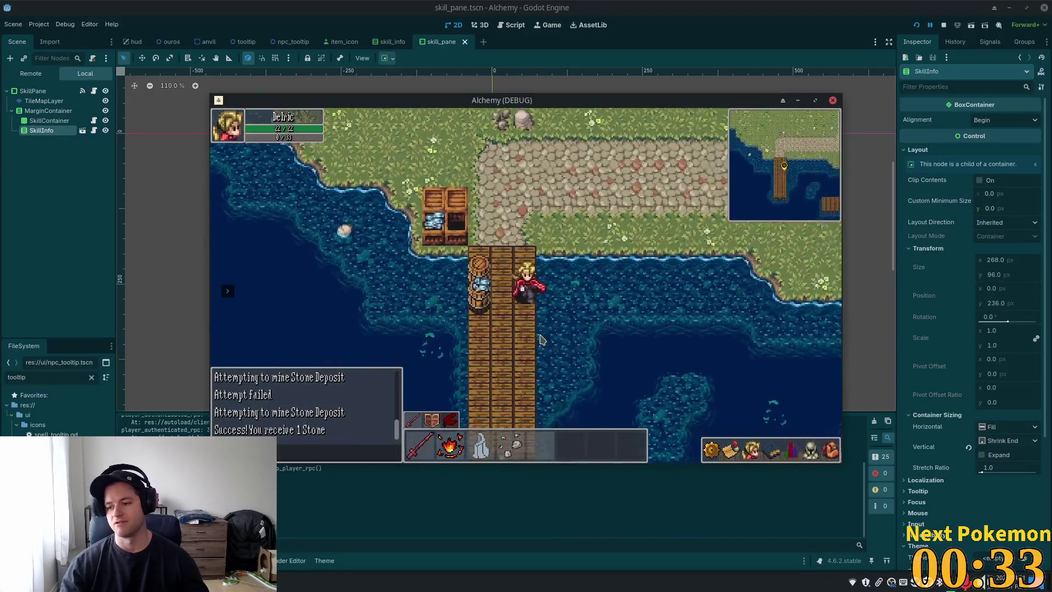
Step: Walk north off the dock up the cobblestone path, then close the debug game with Alt+F4
key(w)
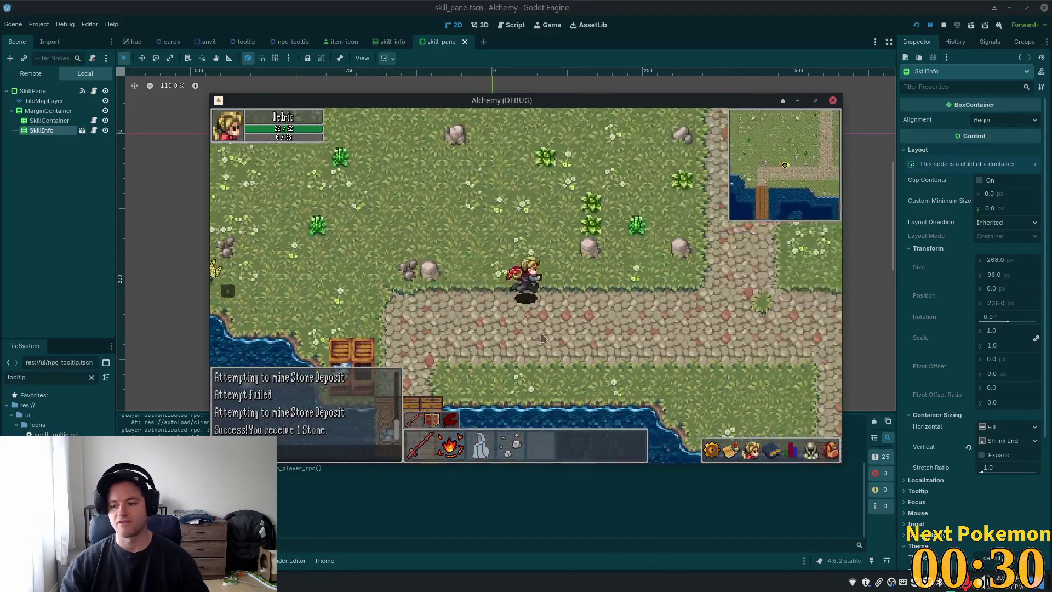
key(a)
key(w)
key(d)
key(a)
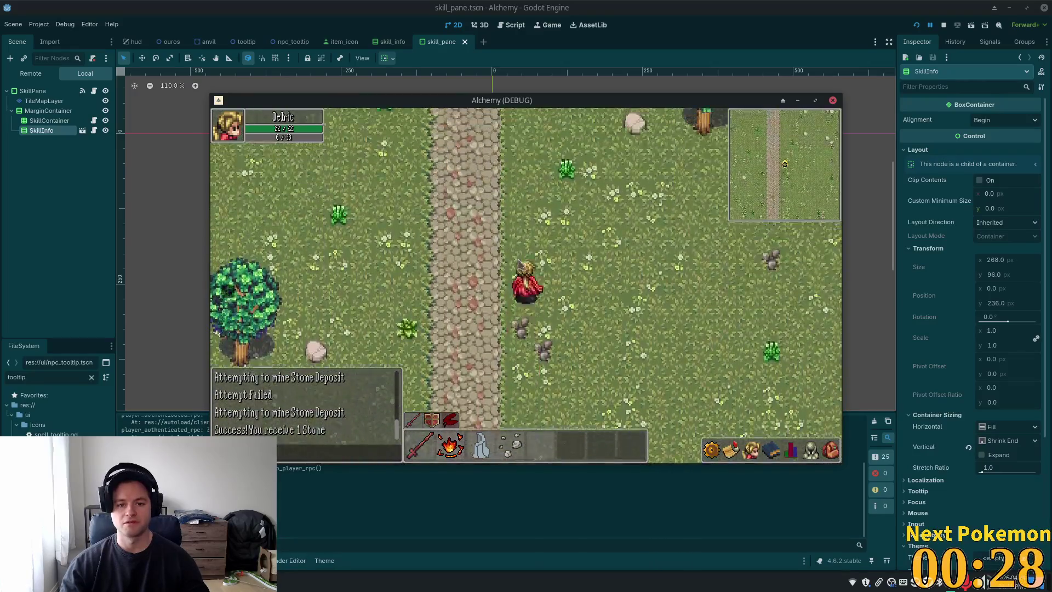
key(w)
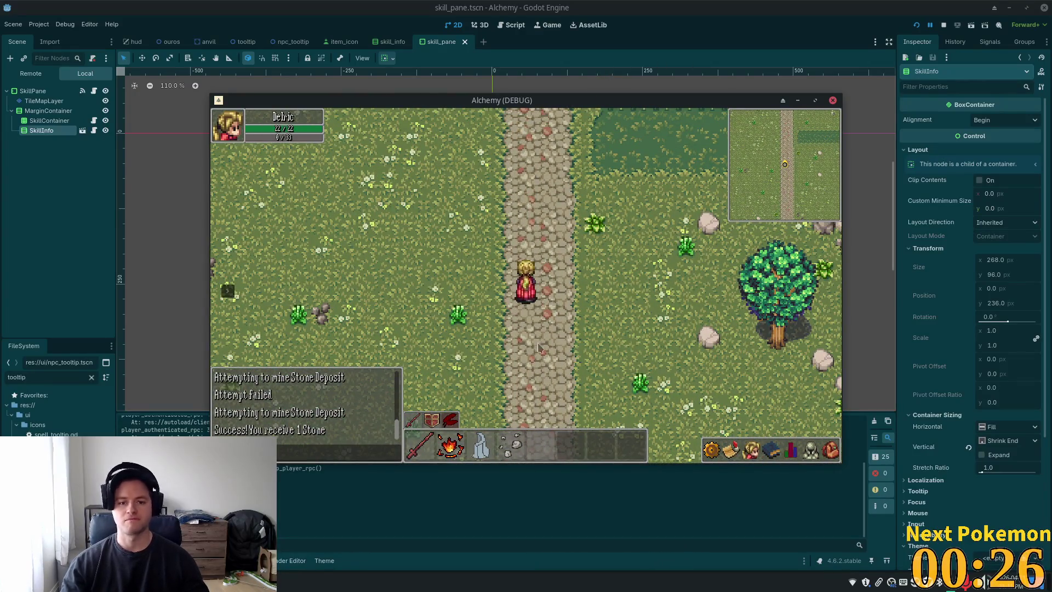
key(alt+F4)
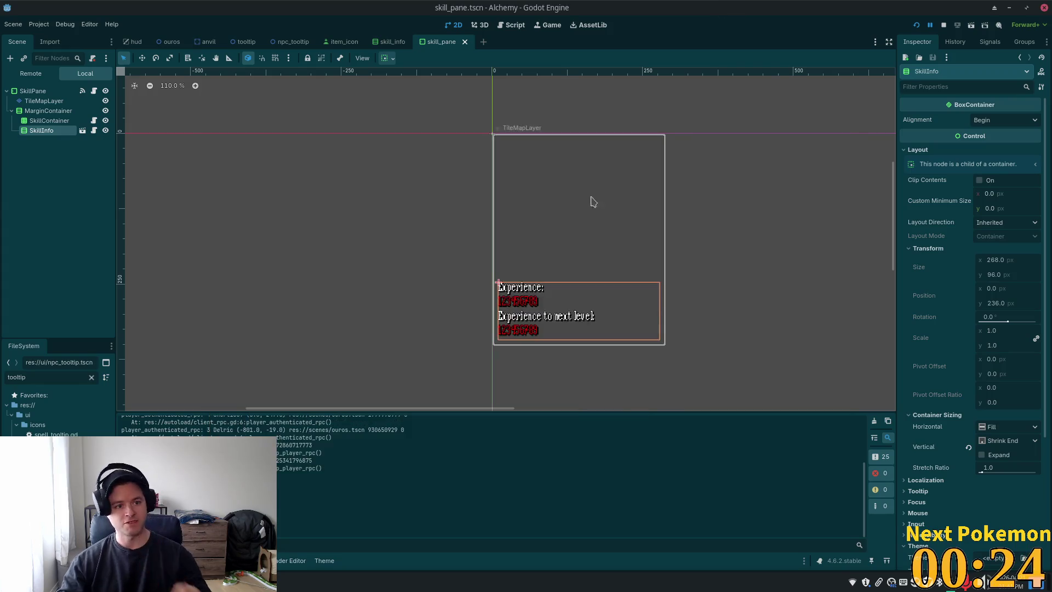
click(50, 121)
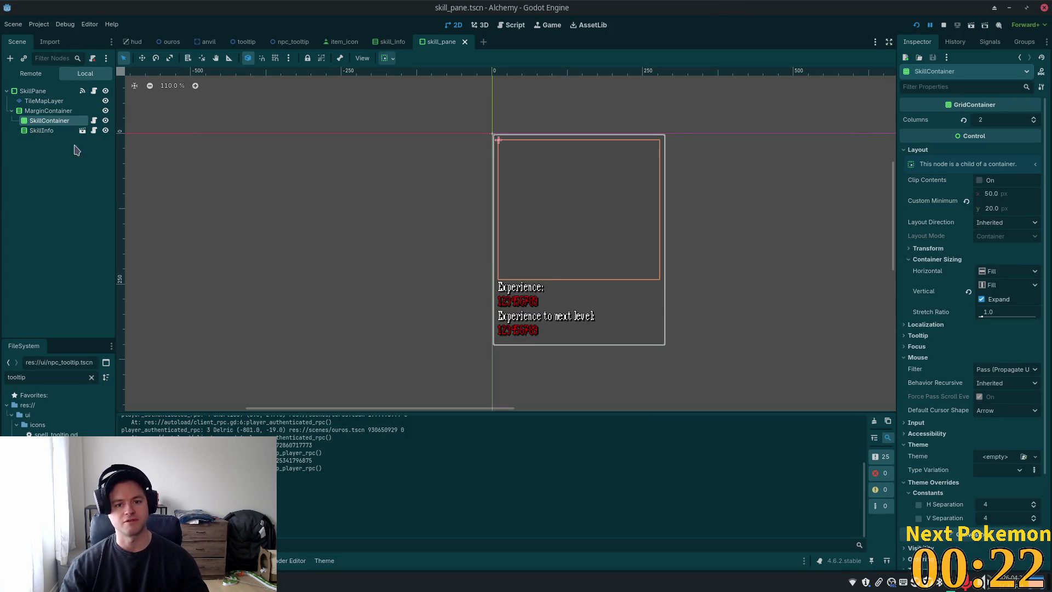
click(54, 112)
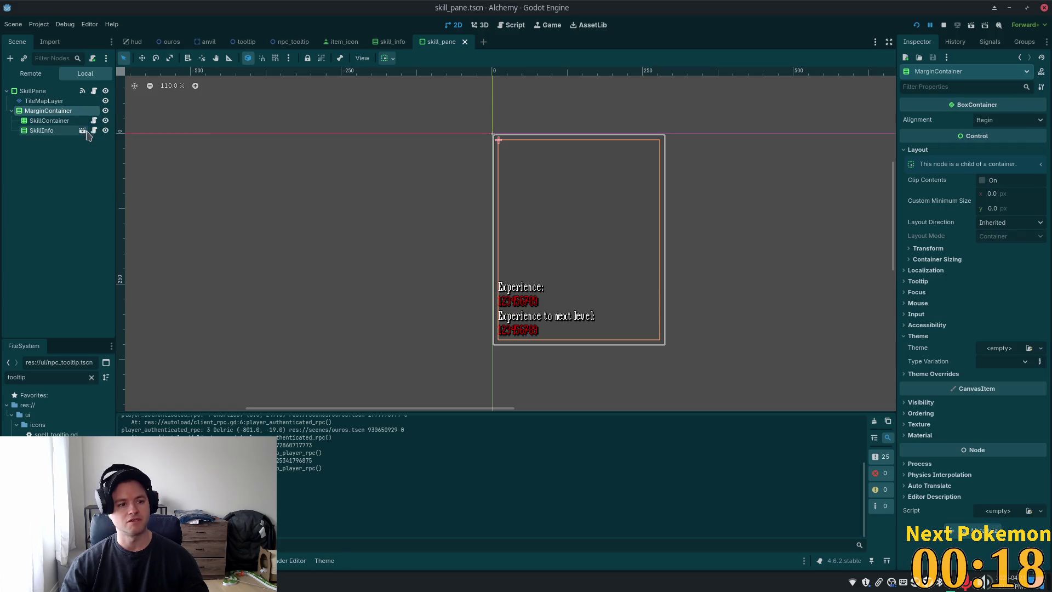
click(51, 131)
key(Up)
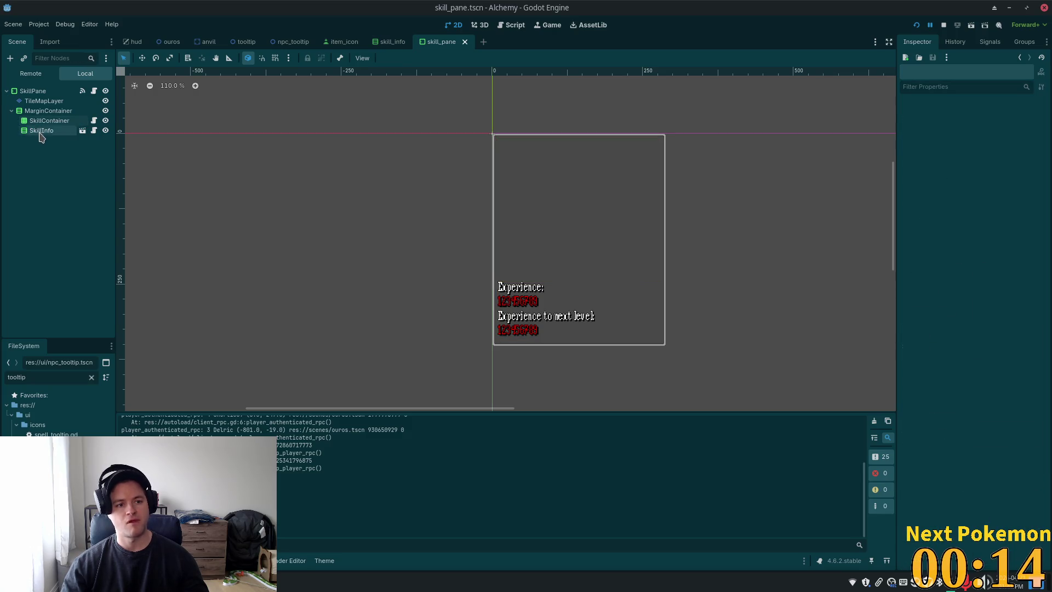
click(36, 92)
click(37, 103)
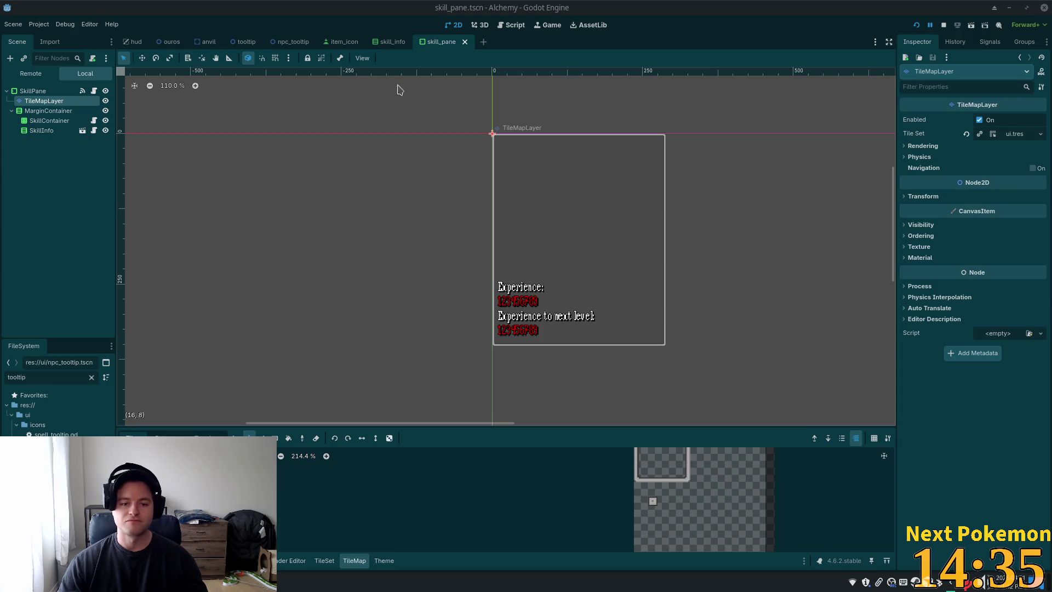
click(56, 113)
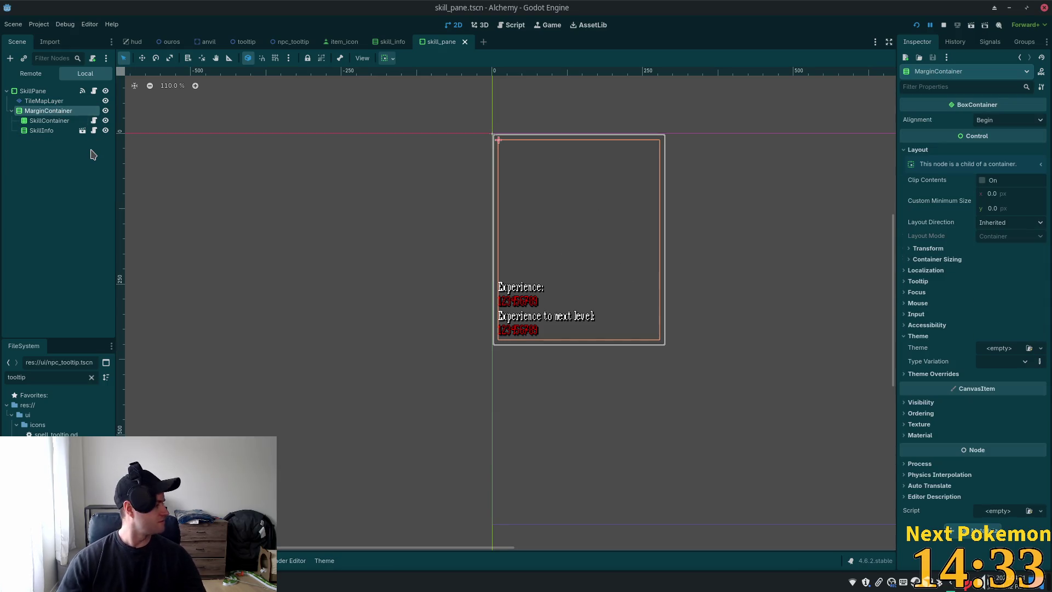
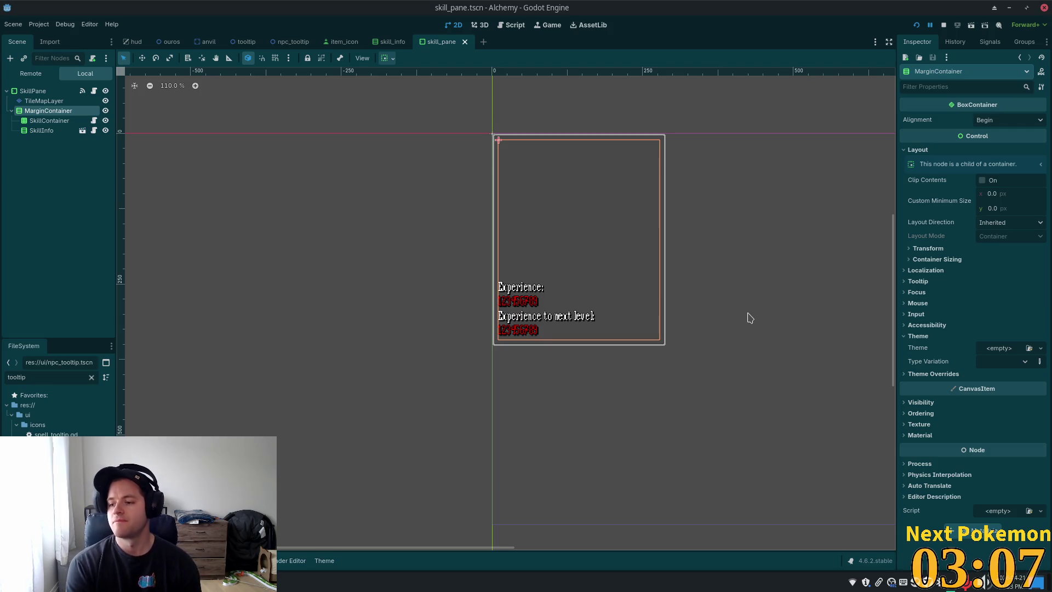
Step: Scroll and pan the 2D view to frame the skill pane's Experience labels
scroll(562, 133, down, 1)
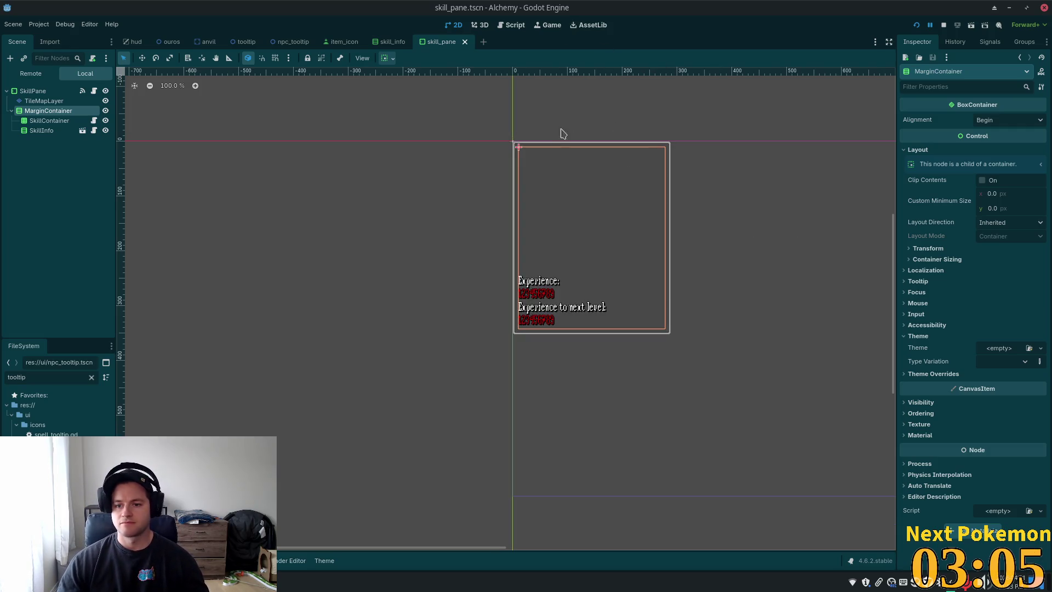
scroll(573, 185, down, 5)
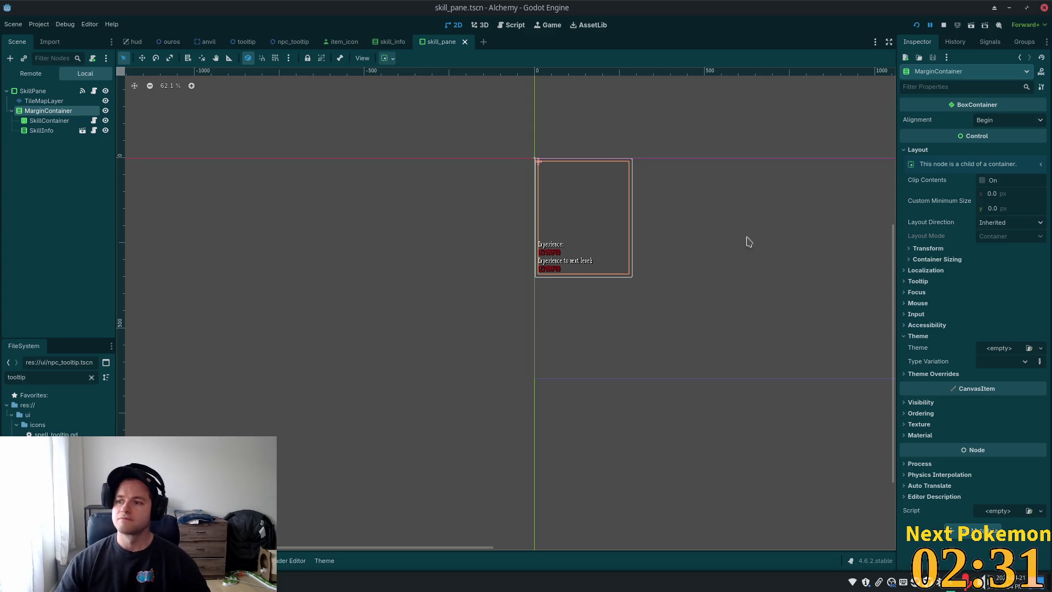
scroll(749, 420, down, 1)
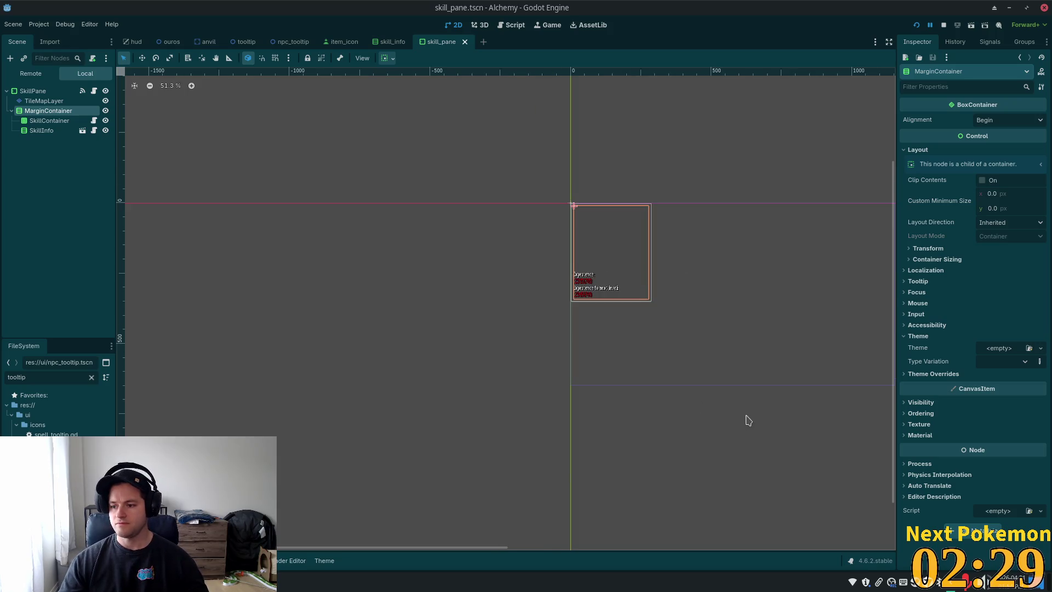
scroll(597, 416, up, 2)
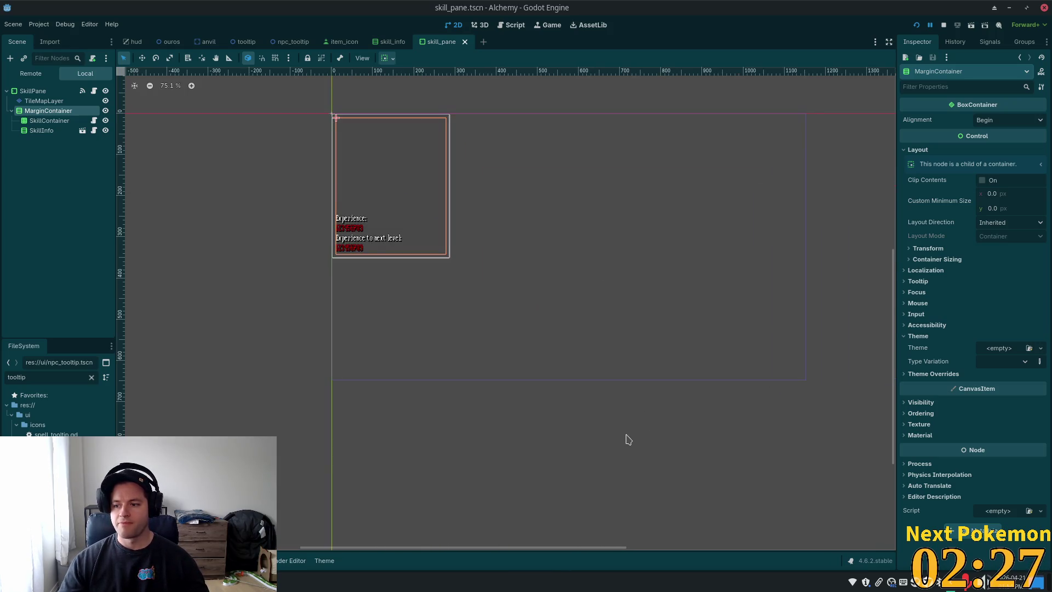
drag(628, 439, 627, 475)
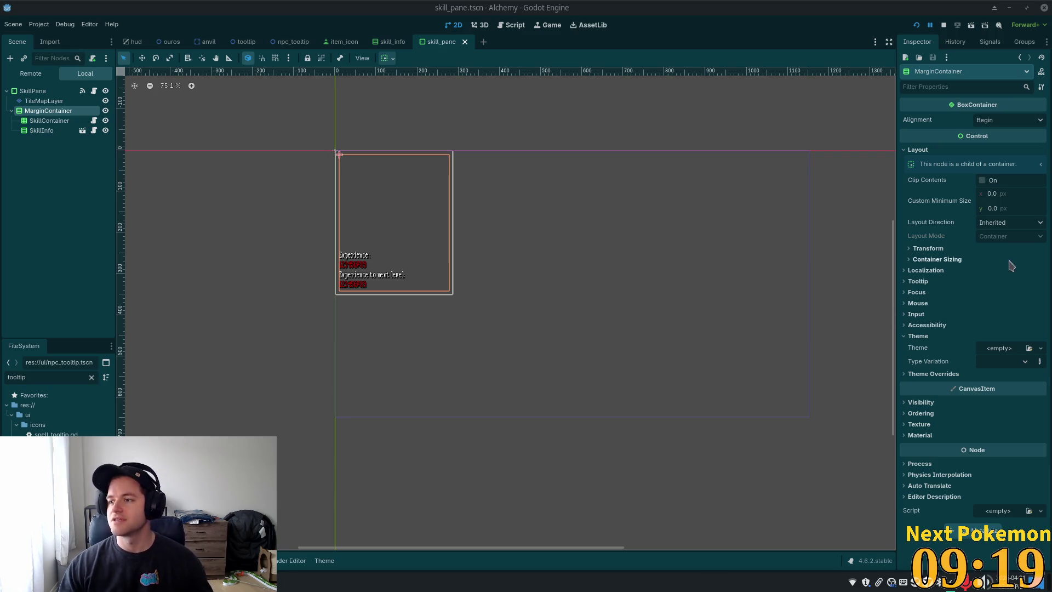
key(super)
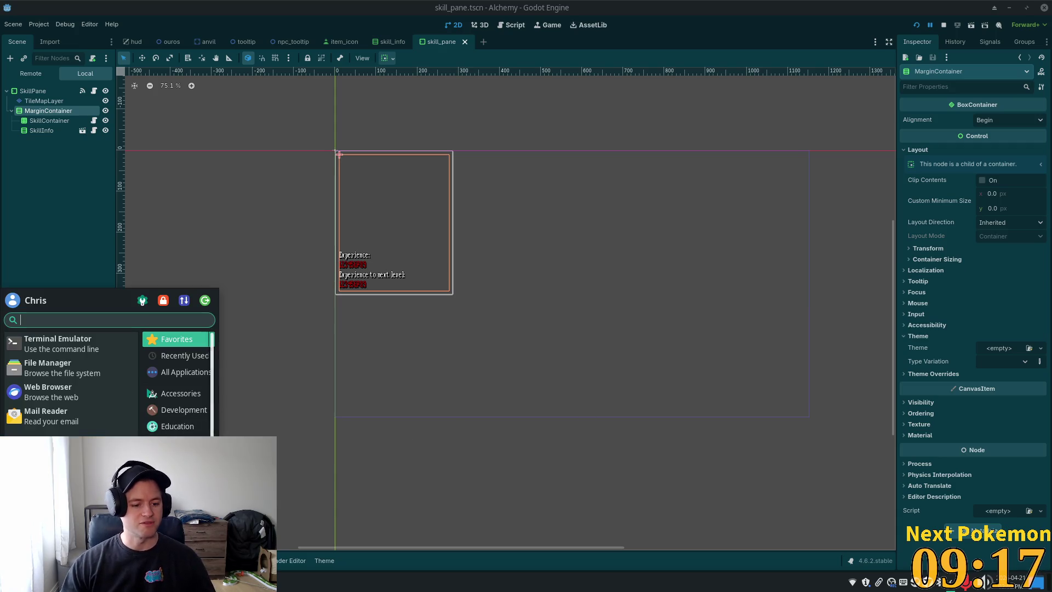
Step: Launch Galculator, compute 10000/24 to get 416.666666667, then close it
text(galc)
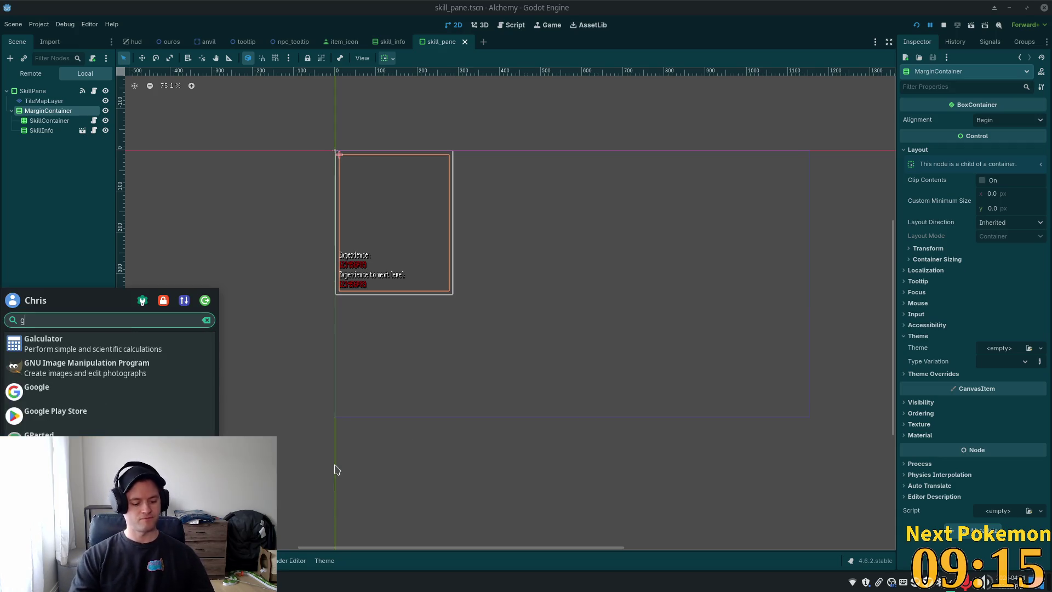
key(Return)
text(10000/24)
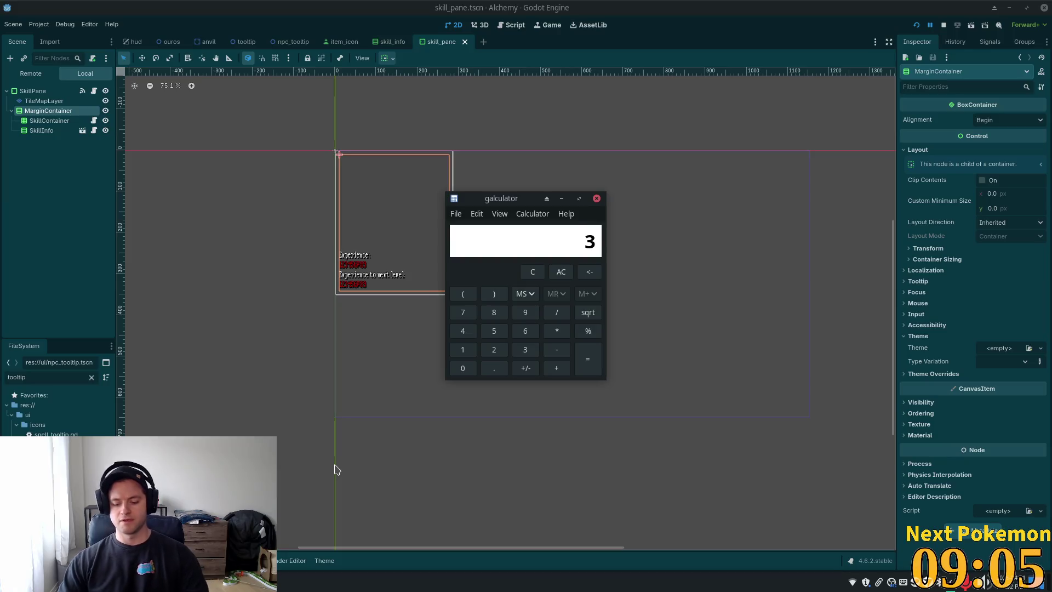
key(Return)
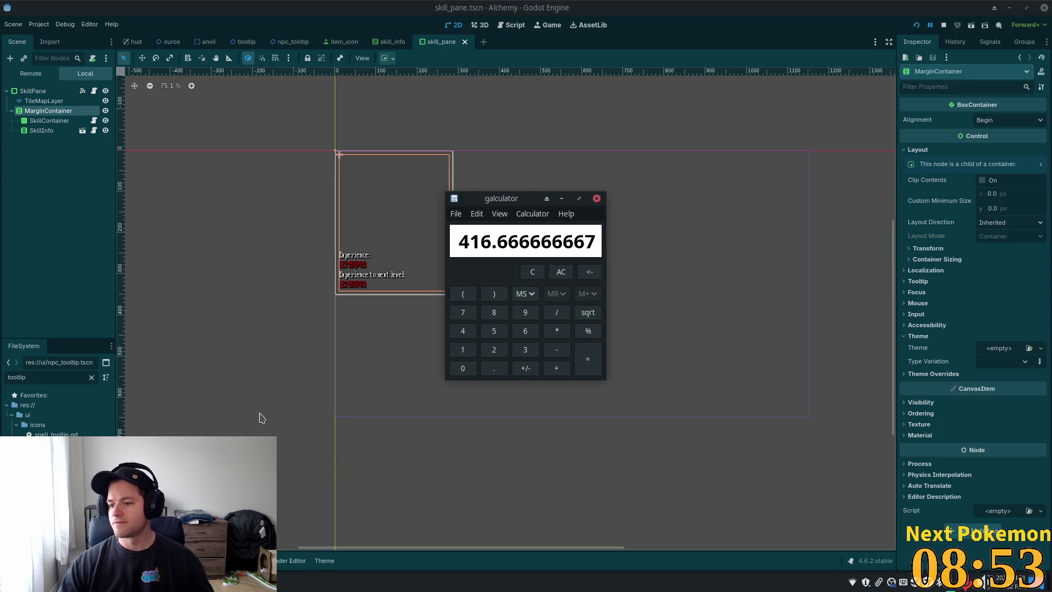
click(597, 198)
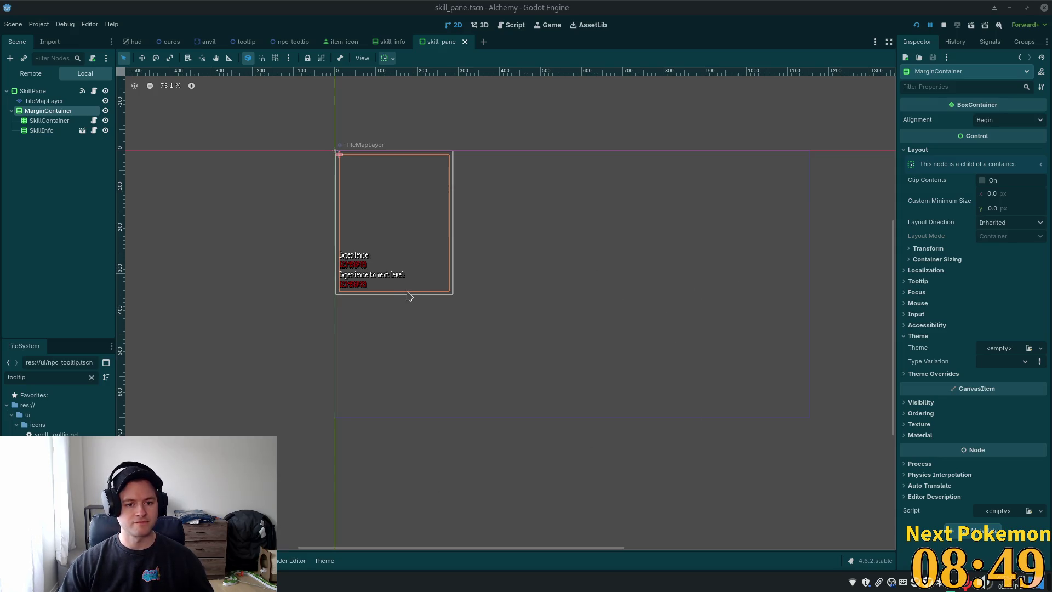
click(409, 288)
scroll(366, 207, up, 3)
scroll(367, 208, up, 3)
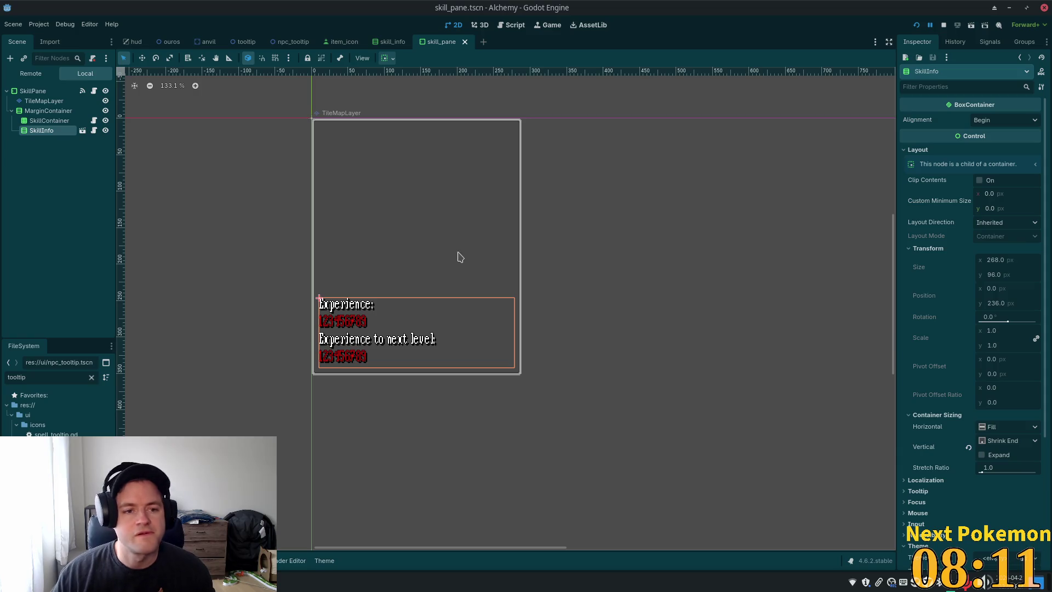
click(47, 120)
click(42, 131)
click(47, 121)
click(41, 131)
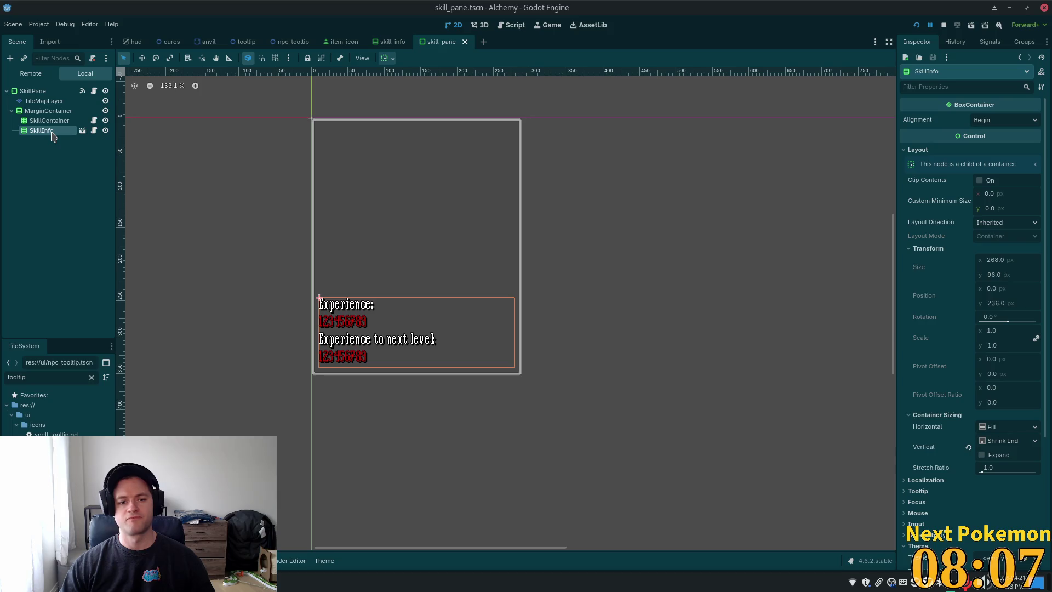
click(48, 111)
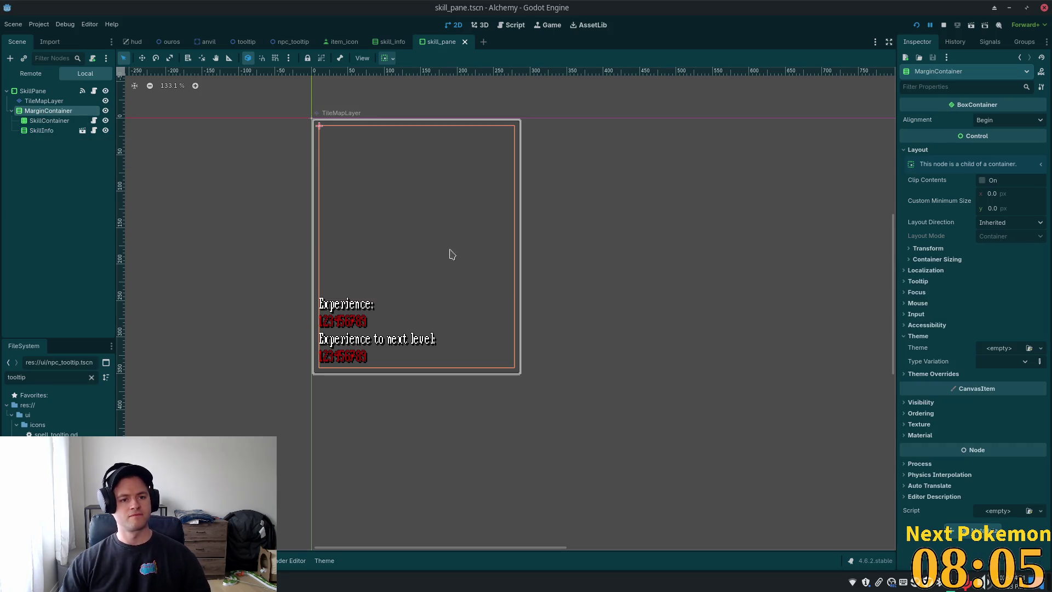
key(ctrl+a)
Step: Add an HBoxContainer under MarginContainer and move it above SkillContainer
text(hbo)
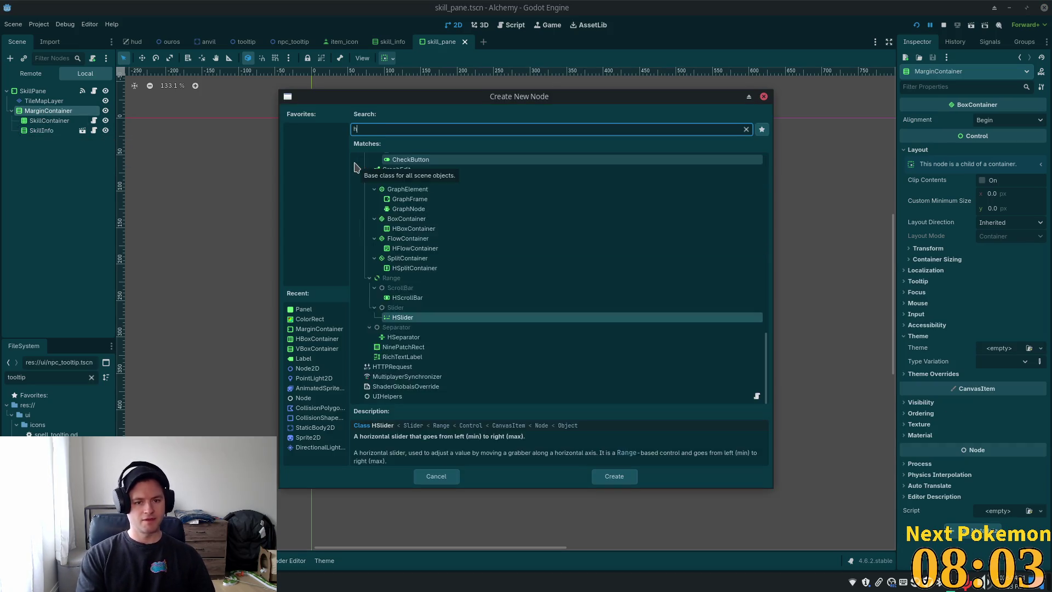
key(Return)
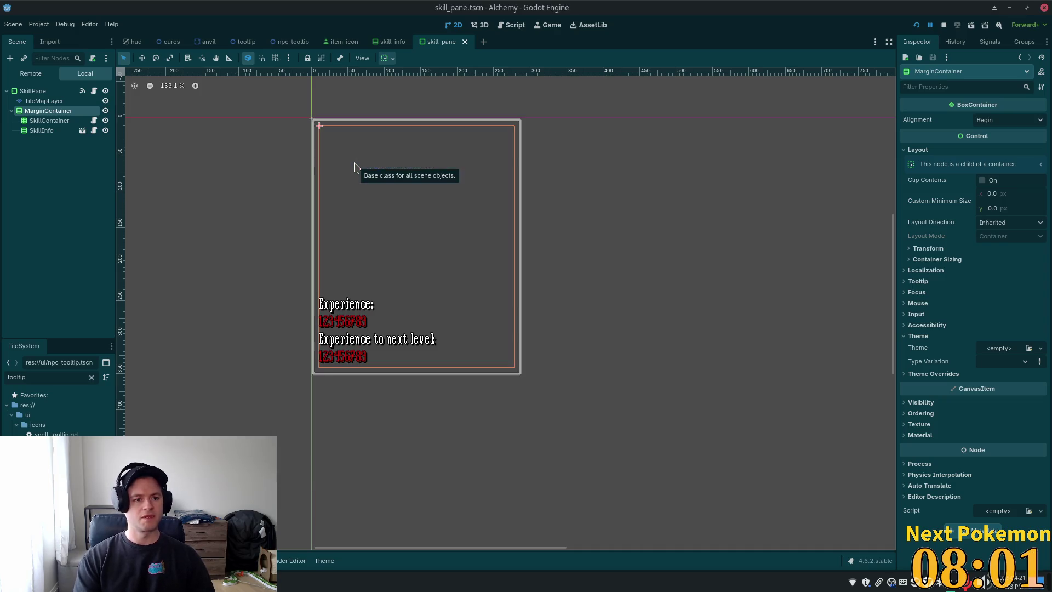
drag(33, 143, 33, 117)
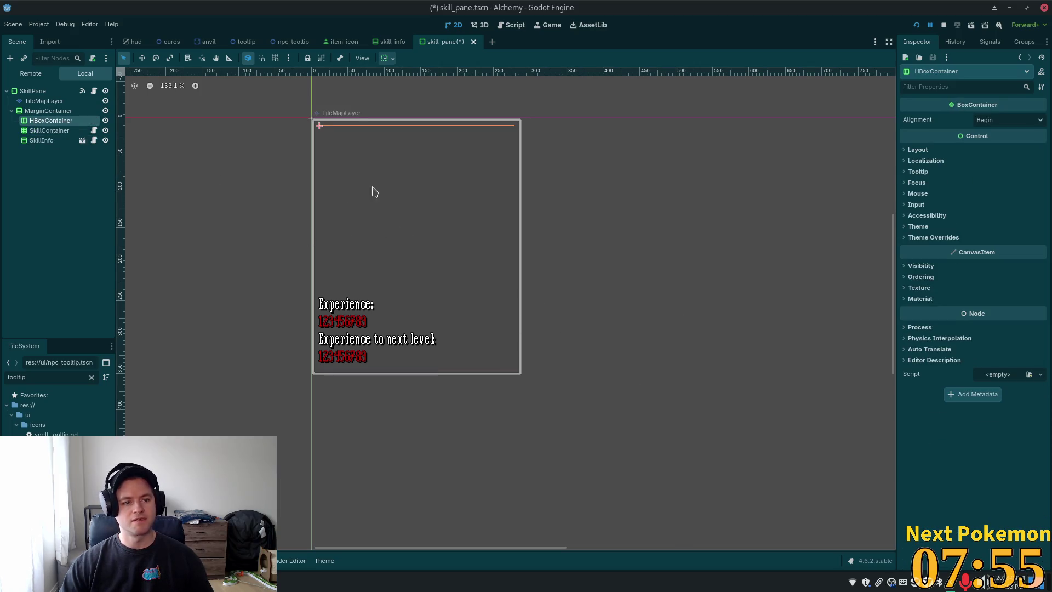
Step: Add a new Label node as a child of the HBoxContainer
key(ctrl+a)
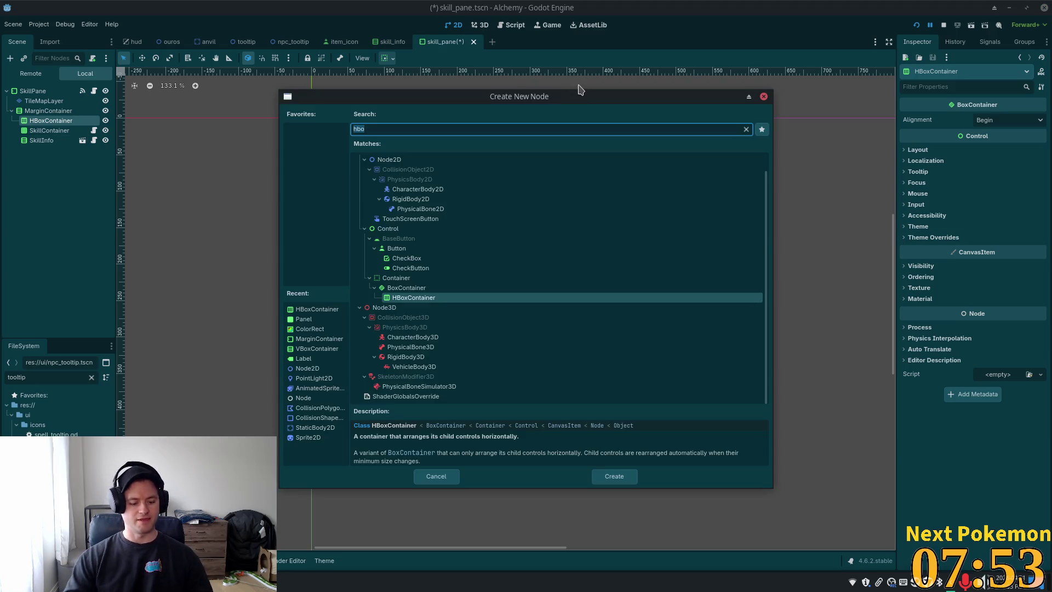
text(label)
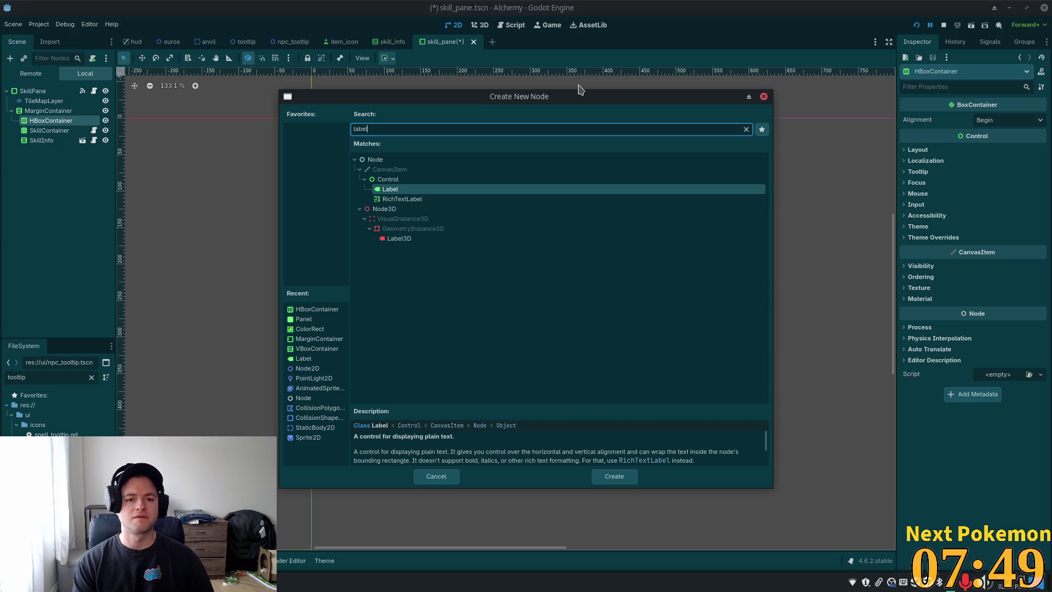
key(Tab)
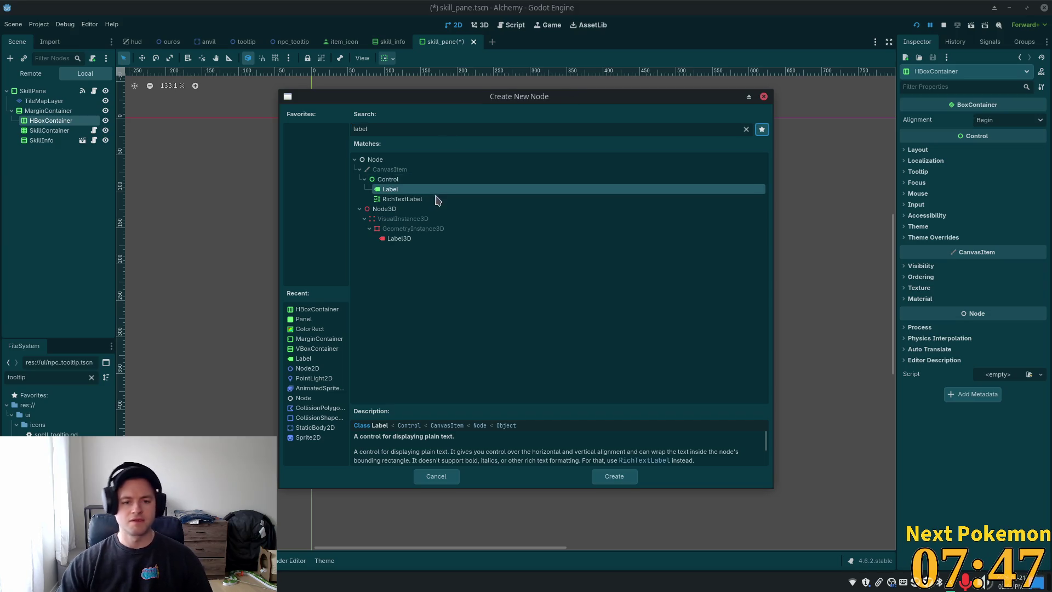
double_click(412, 190)
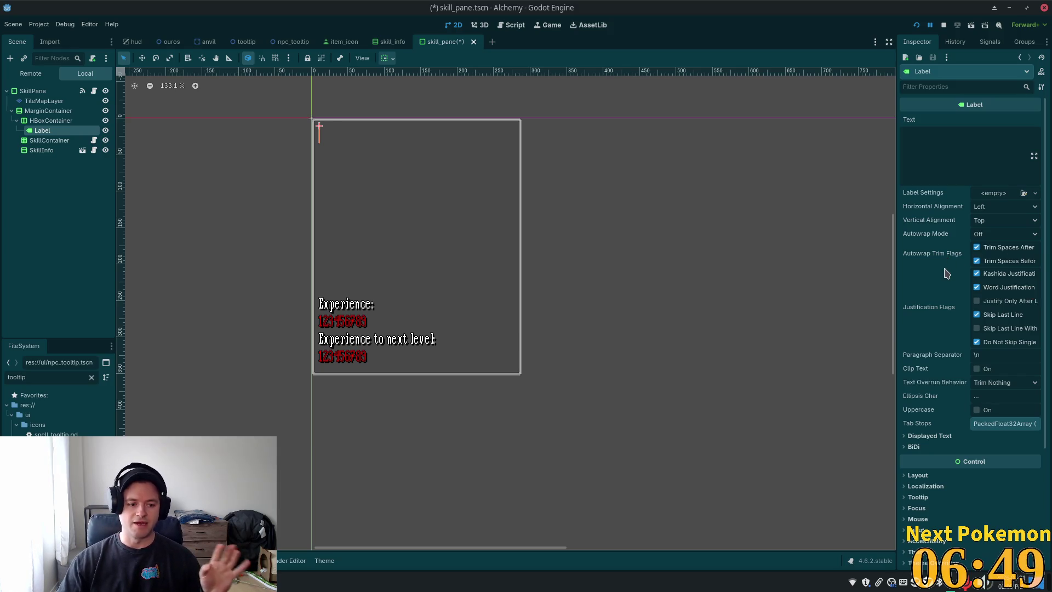
Step: Enter 'Level' as the new Label's Text property in the Inspector
mouse_move(945, 274)
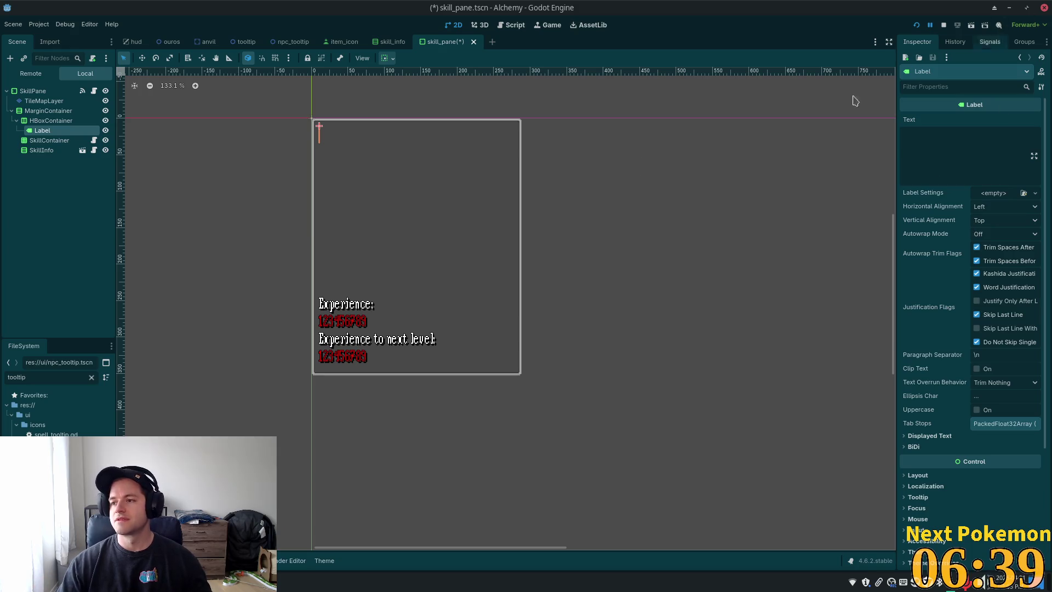
click(976, 140)
text(Lvl)
key(BackSpace)
key(BackSpace)
text(evel)
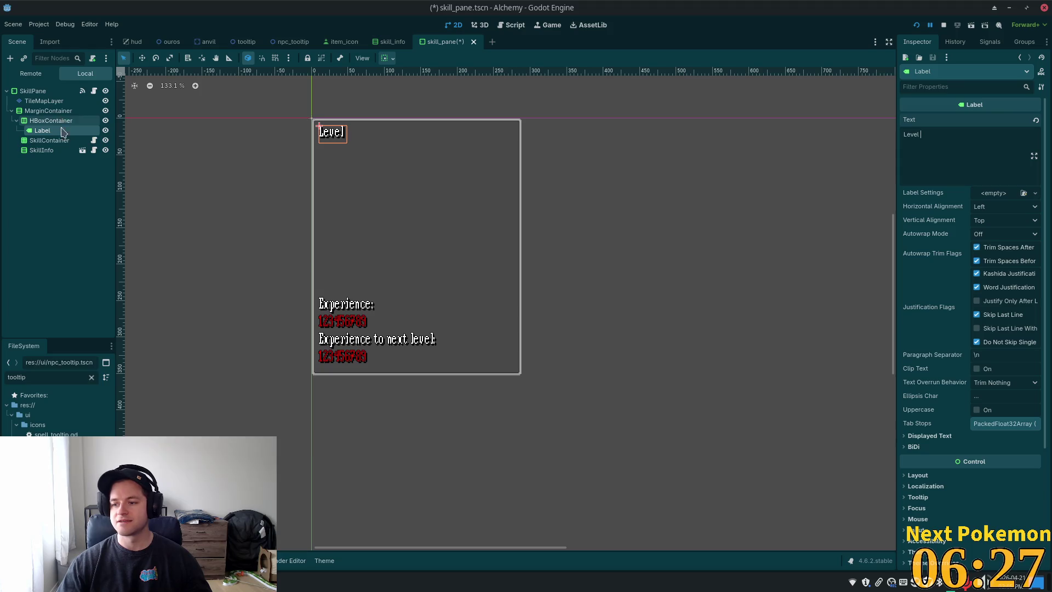
click(35, 121)
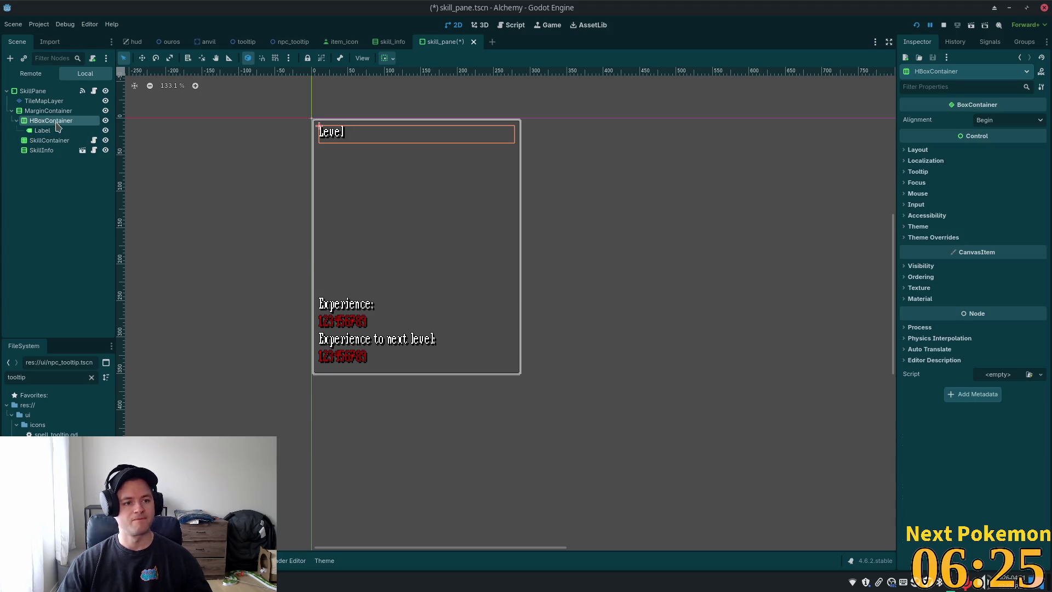
Step: Add a second Label under HBoxContainer and rename the first label to LabelLevelLabel
key(ctrl+a)
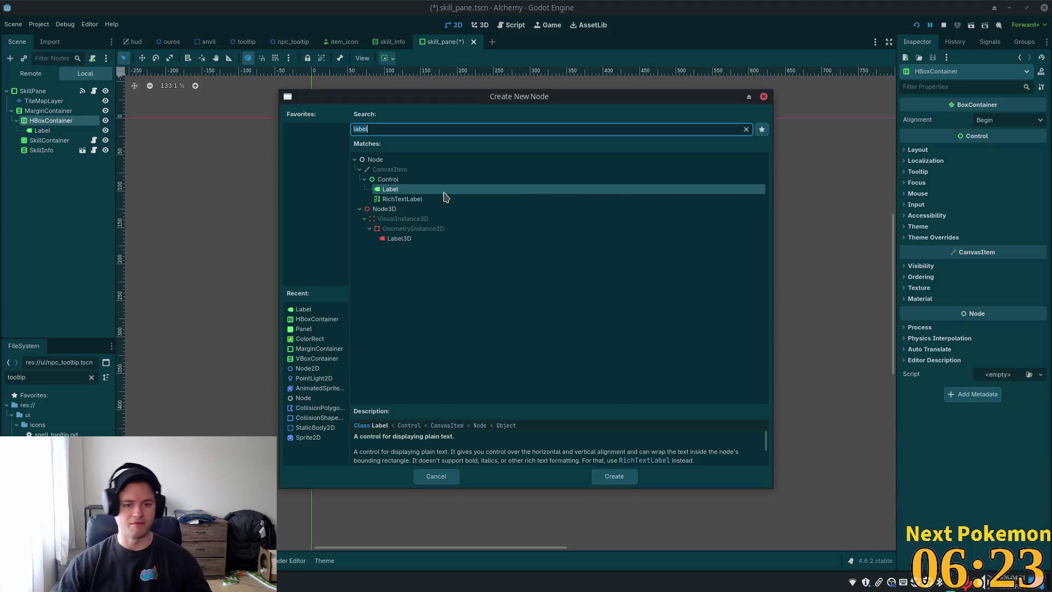
double_click(441, 190)
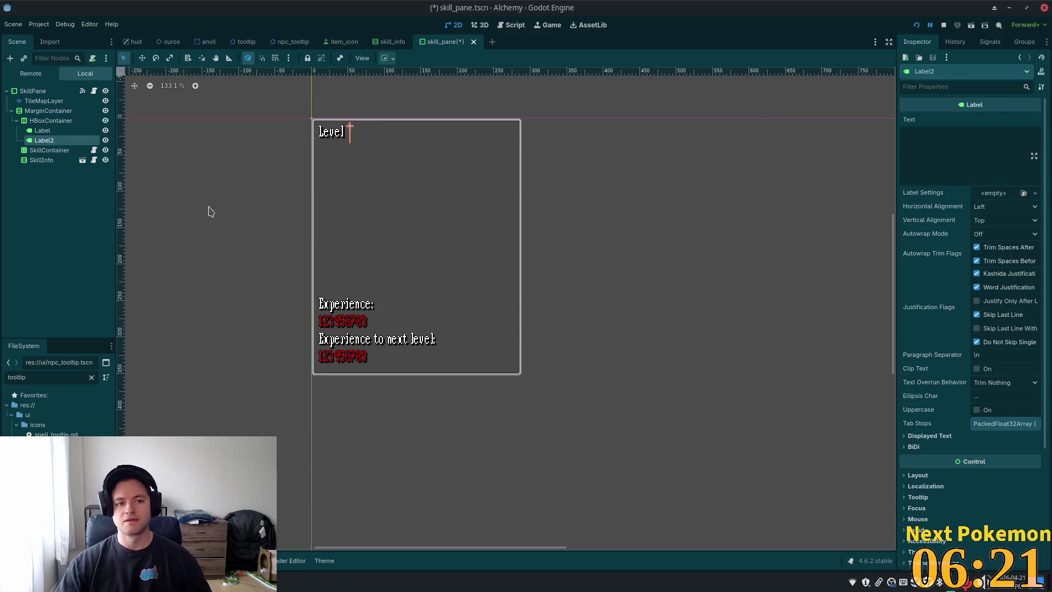
double_click(43, 130)
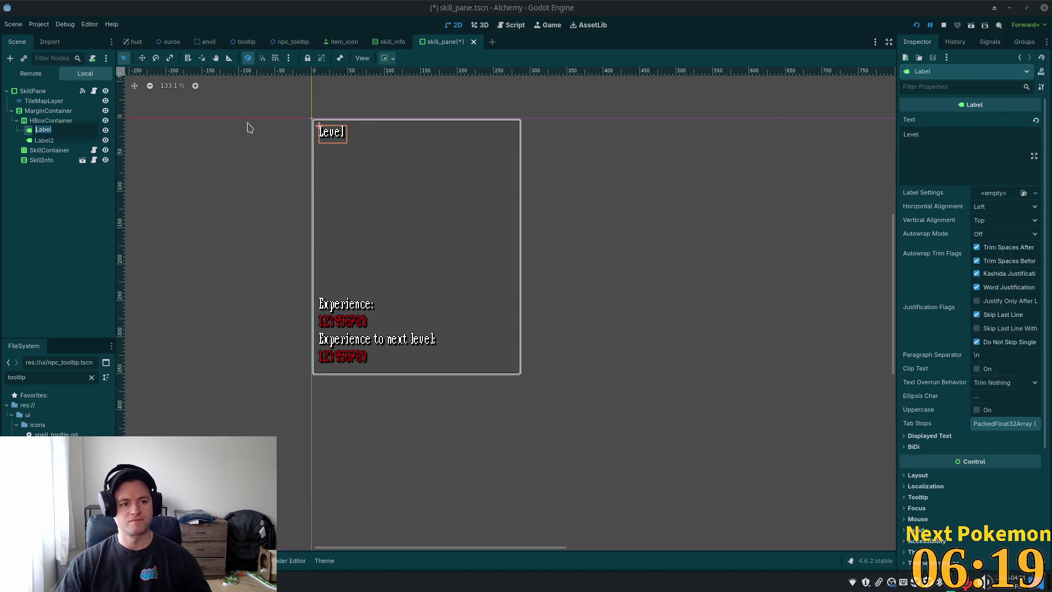
key(End)
text(La)
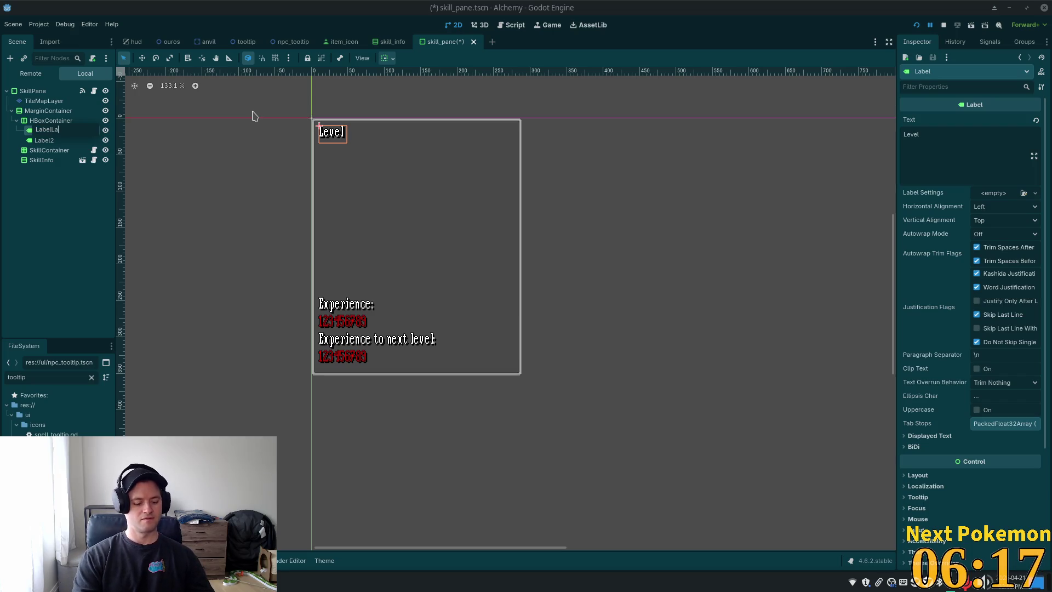
key(BackSpace)
key(BackSpace)
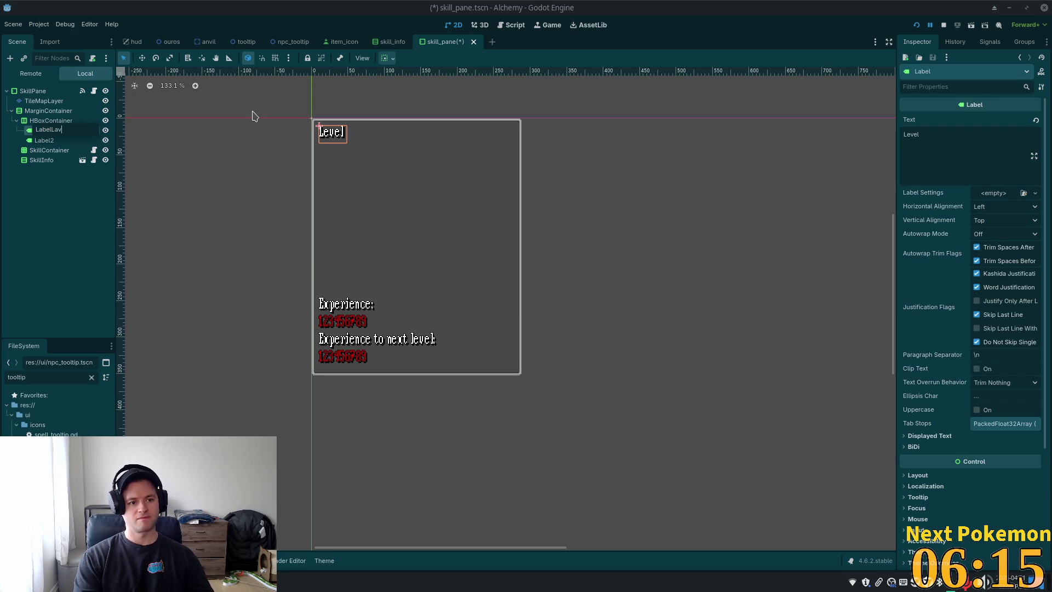
text(velLabe)
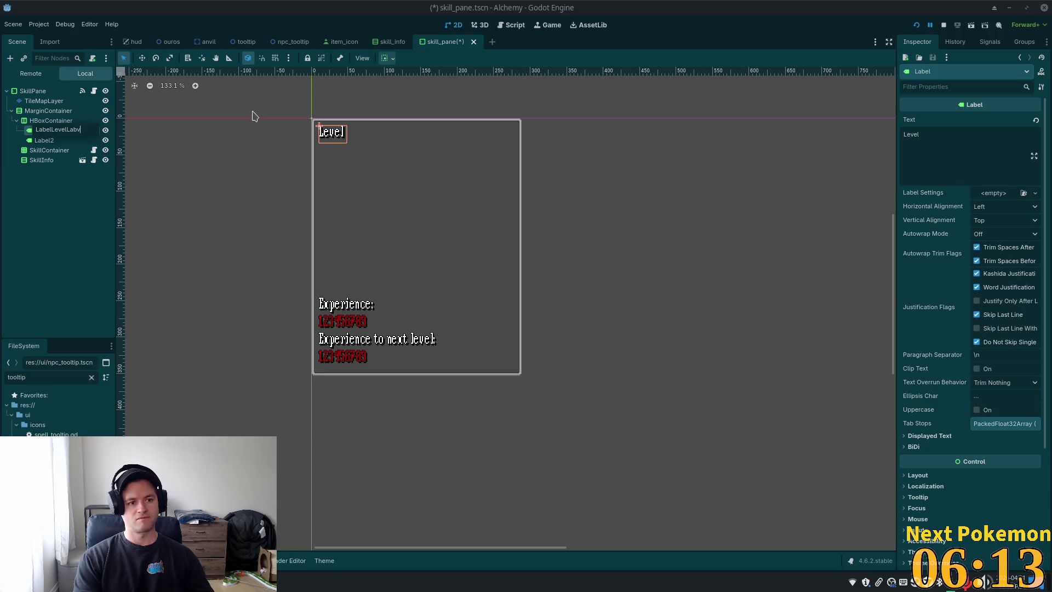
text(l)
click(64, 141)
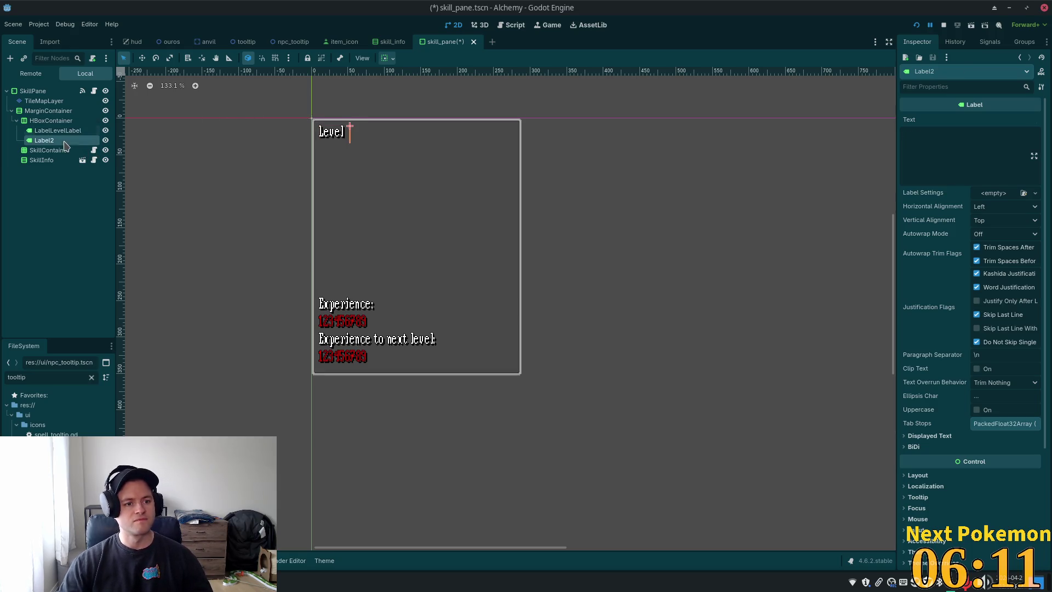
Step: Rename the second label to LabelLevel
double_click(66, 141)
text(LabelL)
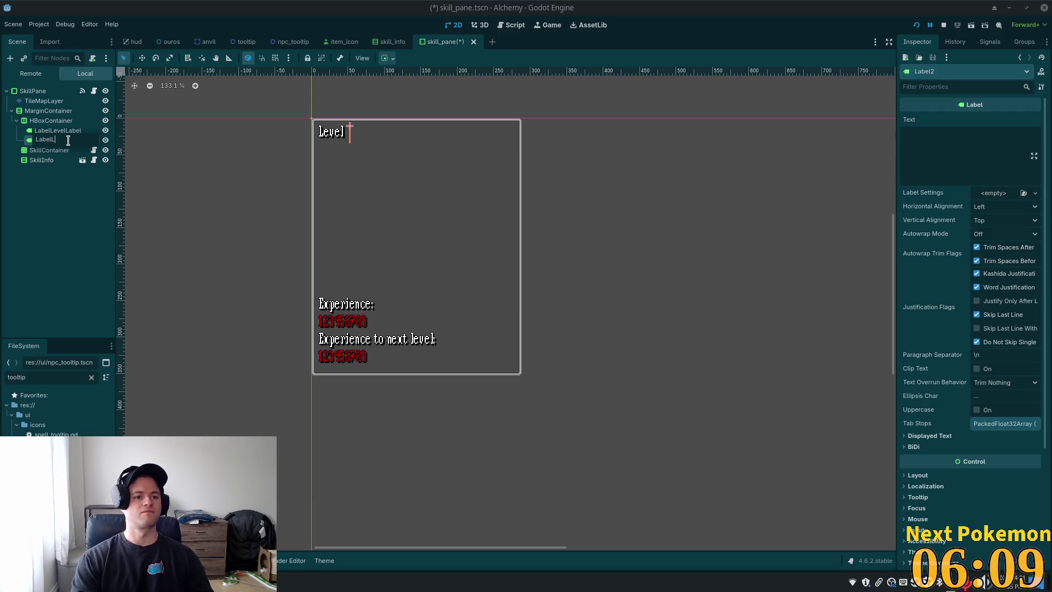
text(evel)
key(Return)
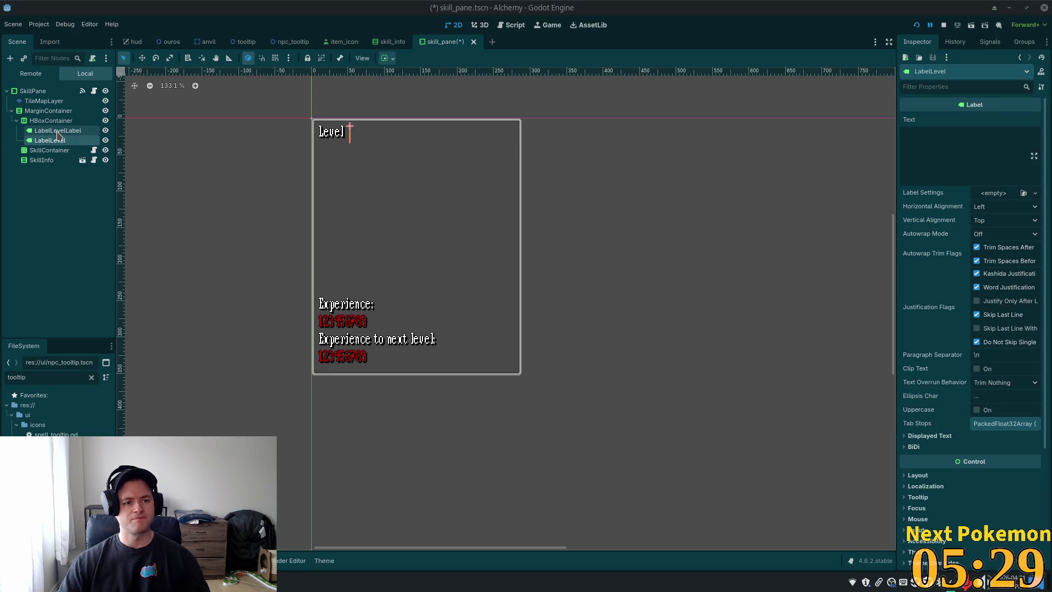
Step: Give LabelLevel the text 1, set HBoxContainer alignment to End, save, and run the project
click(968, 136)
text(1)
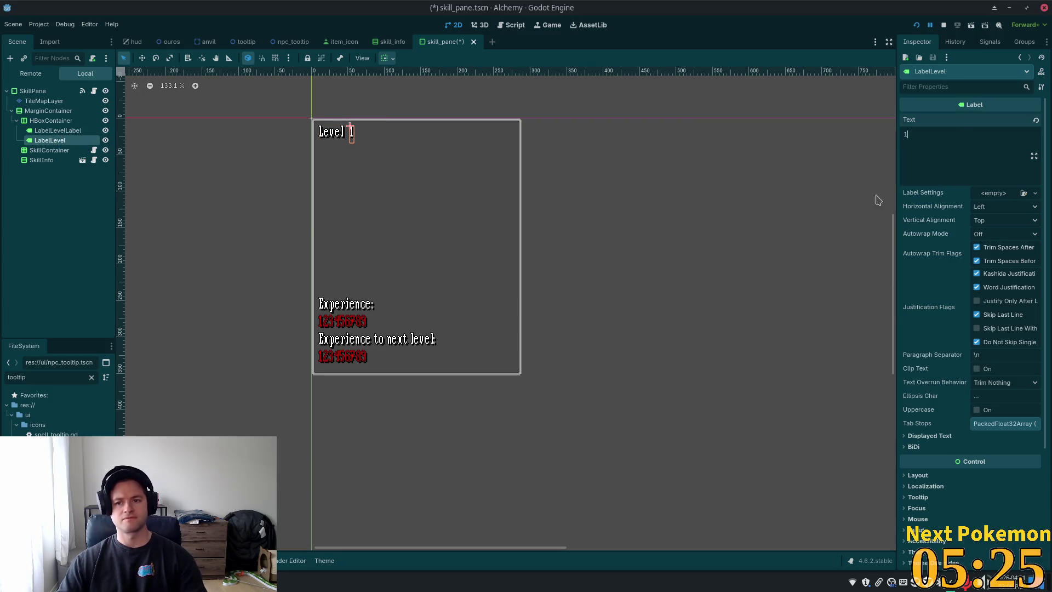
click(51, 121)
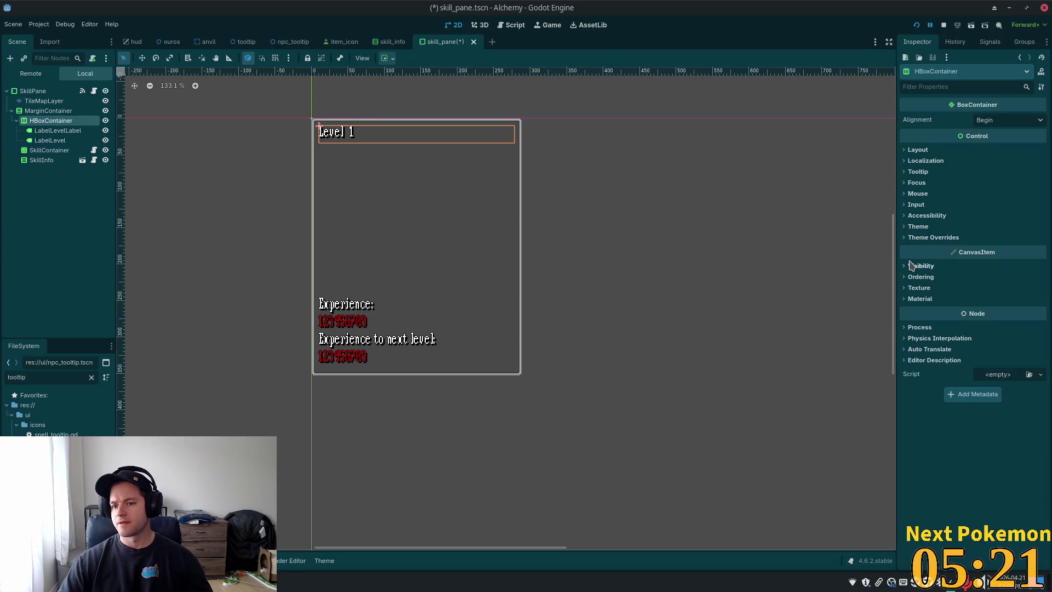
click(998, 120)
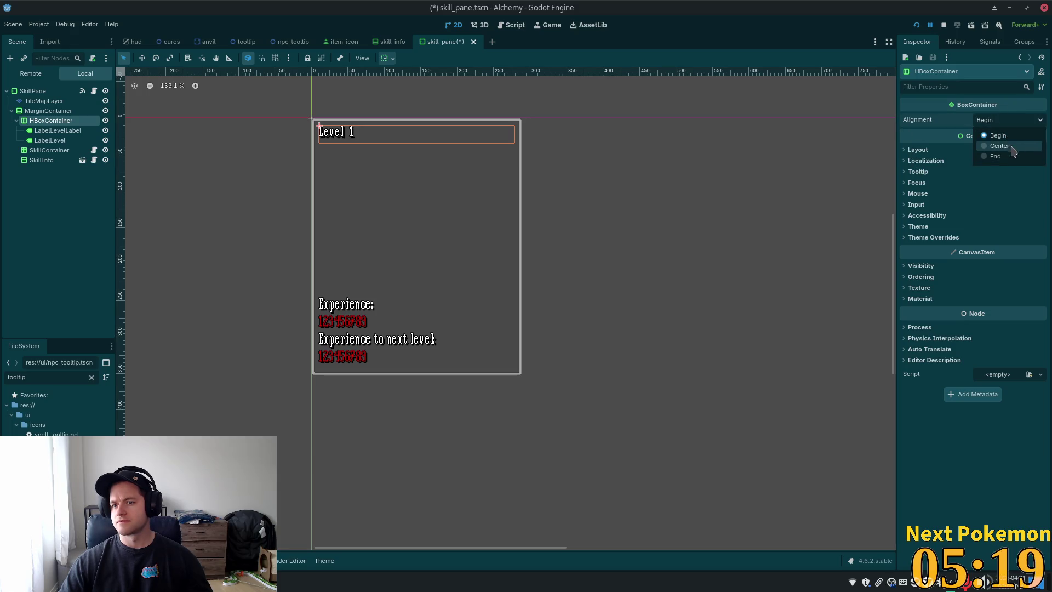
click(996, 157)
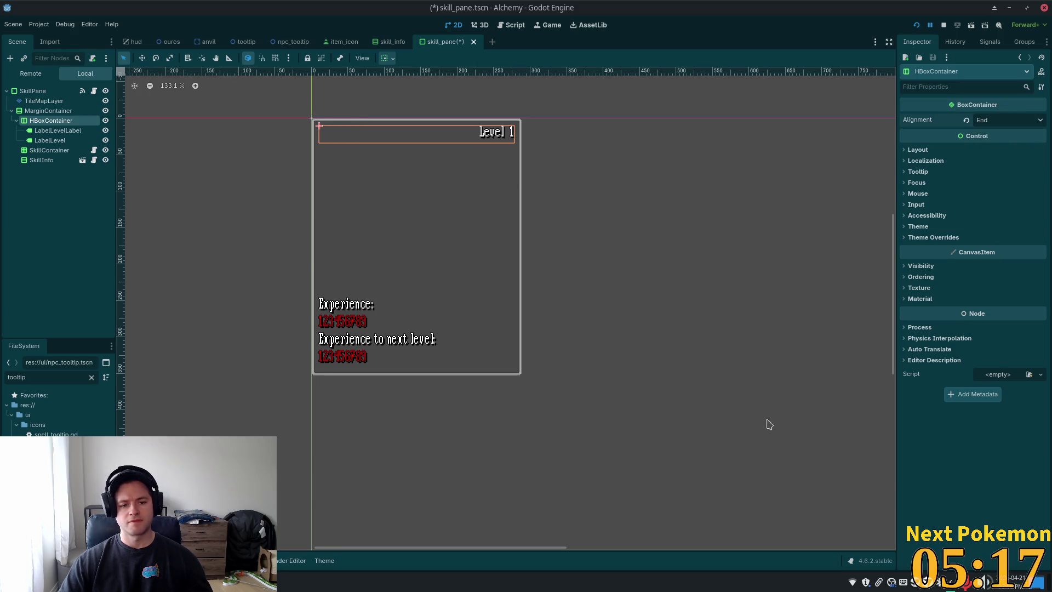
key(ctrl+s)
click(916, 25)
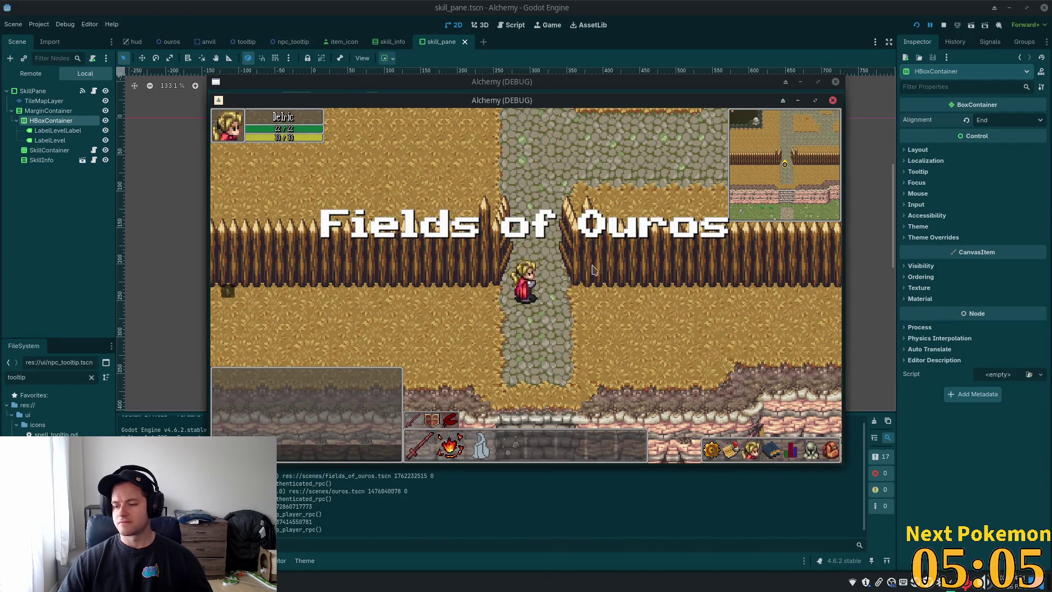
Step: In the running game, walk north and open the skills panel to confirm 'Level 1' appears top-right
click(532, 240)
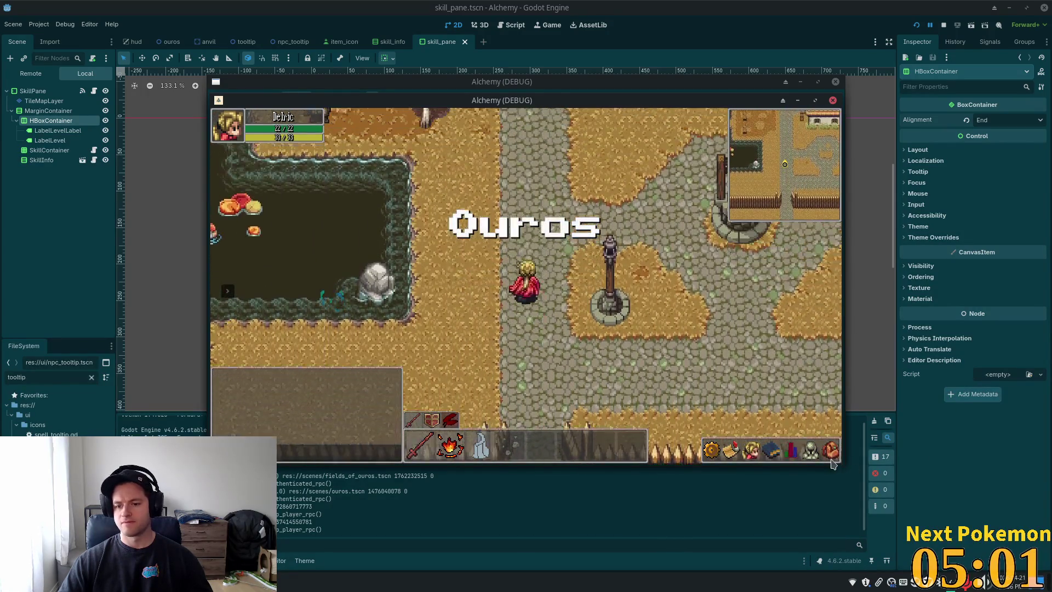
click(791, 453)
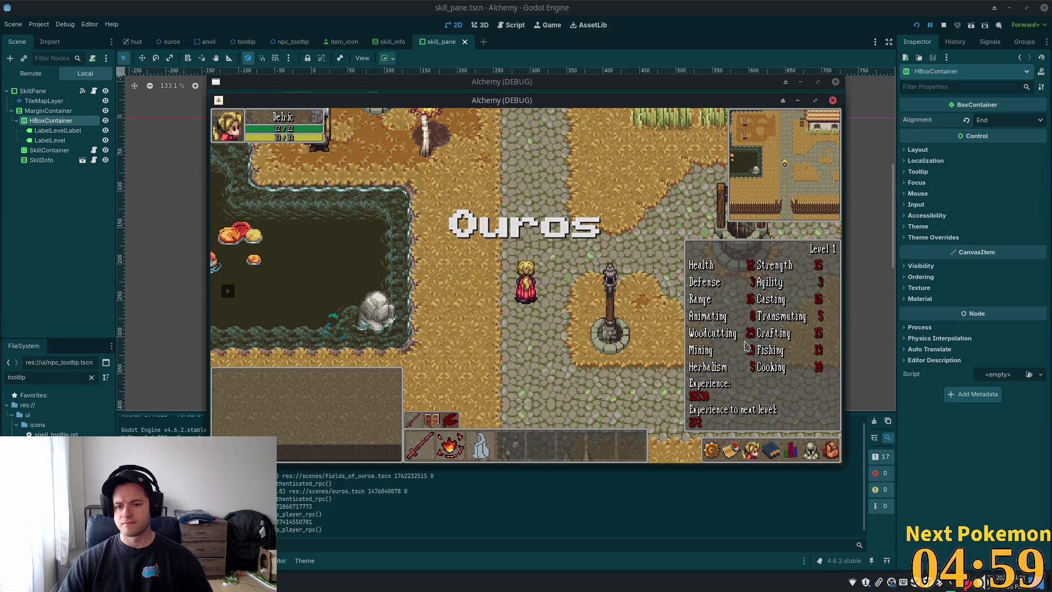
click(738, 366)
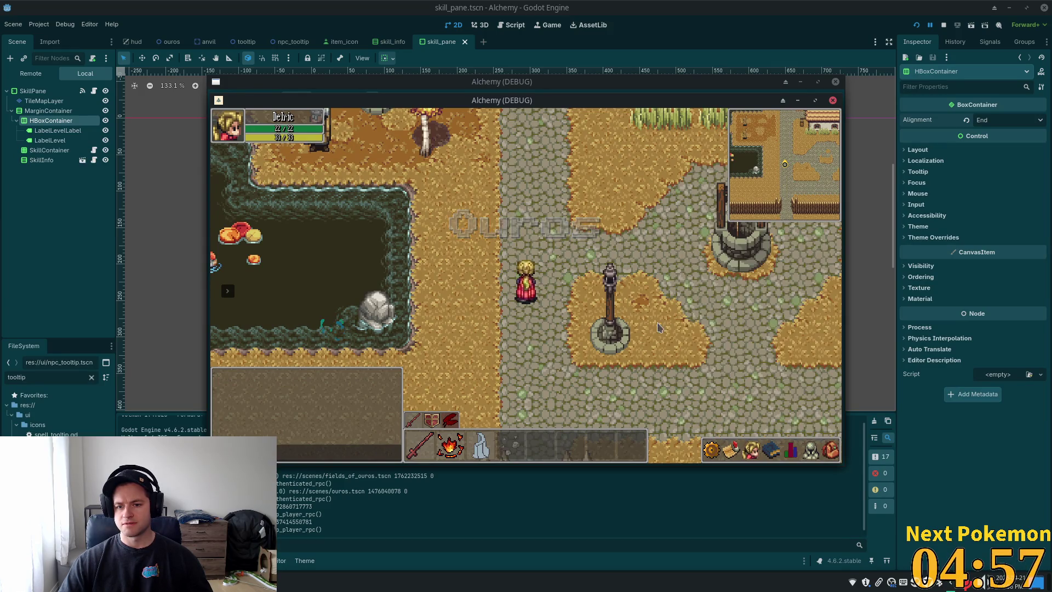
click(789, 450)
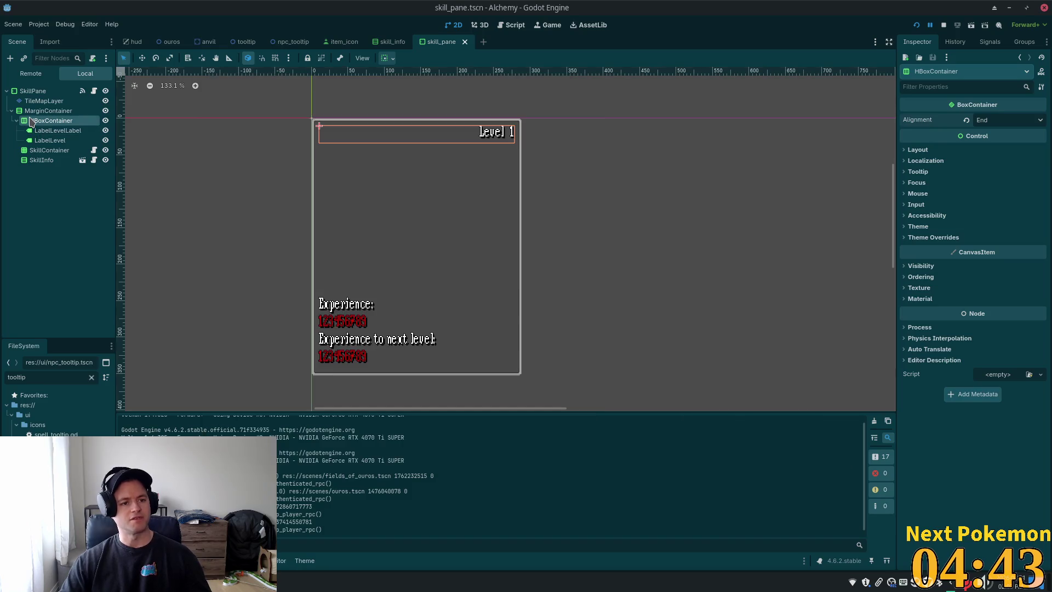
click(49, 120)
click(46, 110)
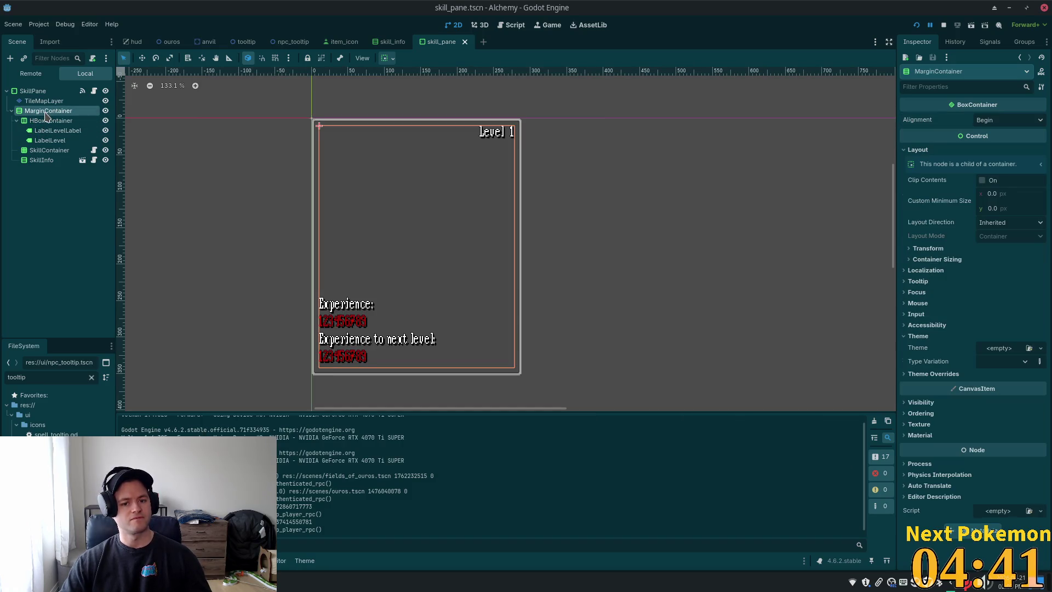
Step: Inspect the pane's nodes and open SkillContainer's attached script, skill_container.gd
click(48, 120)
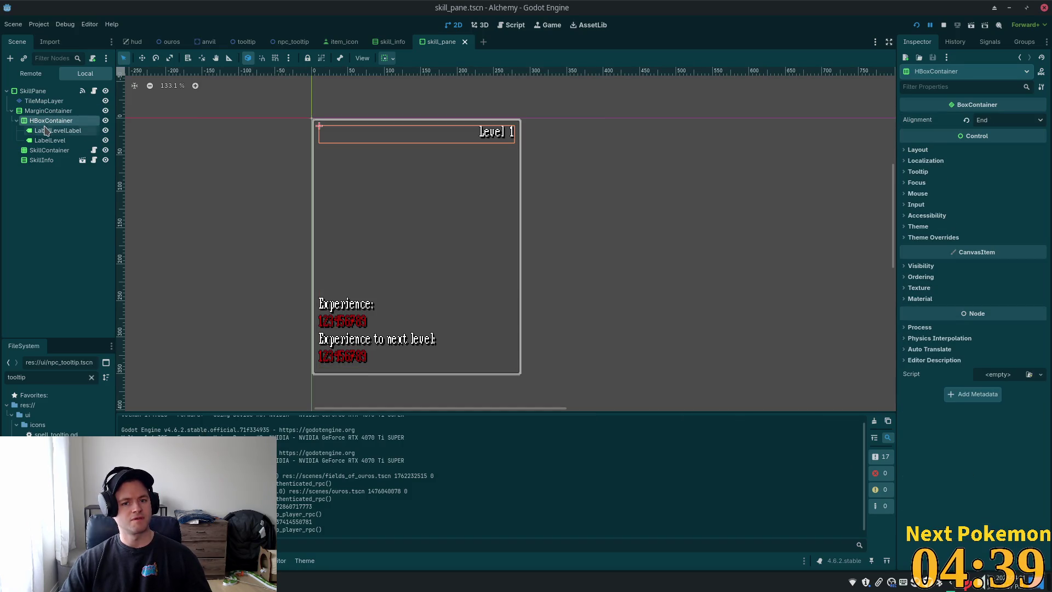
click(42, 150)
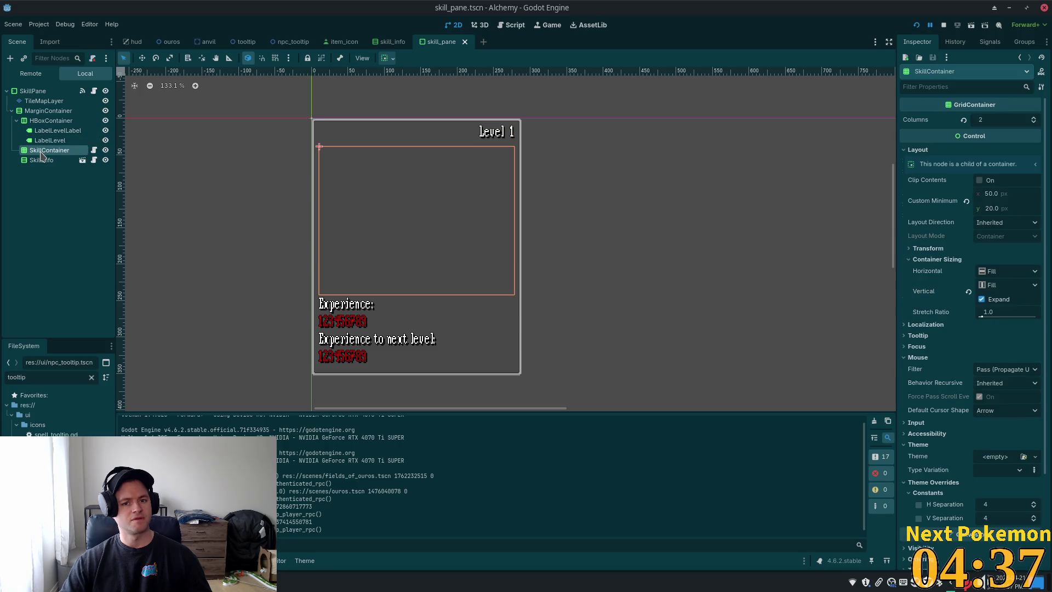
click(41, 121)
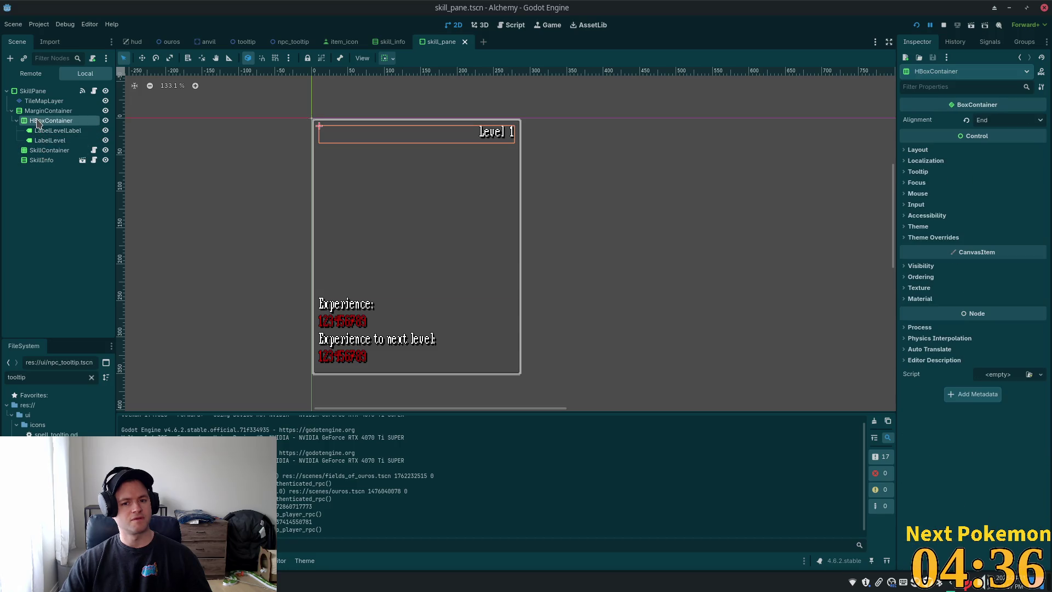
click(46, 151)
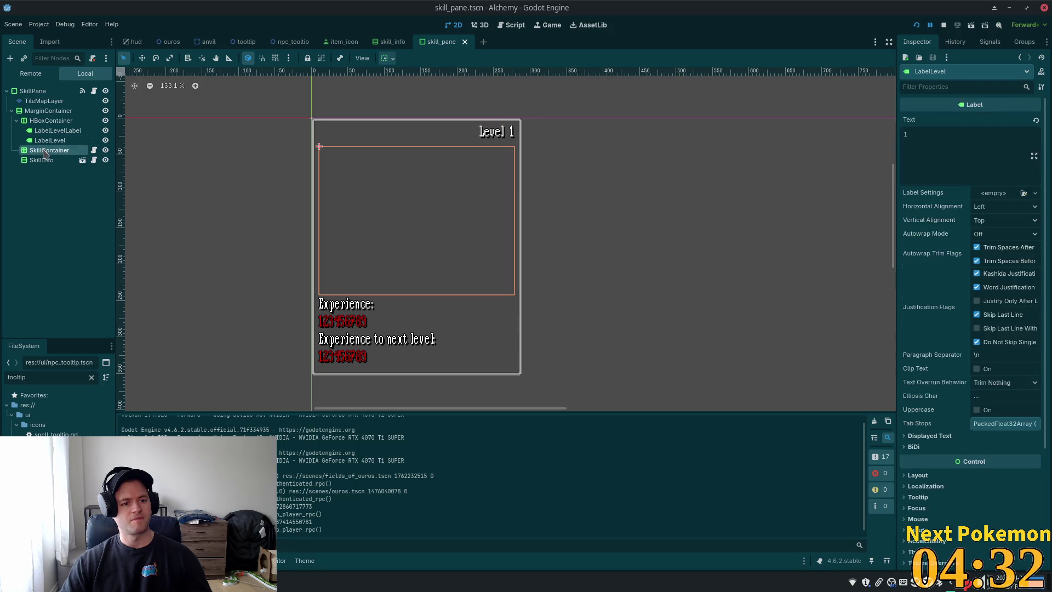
click(76, 160)
click(60, 154)
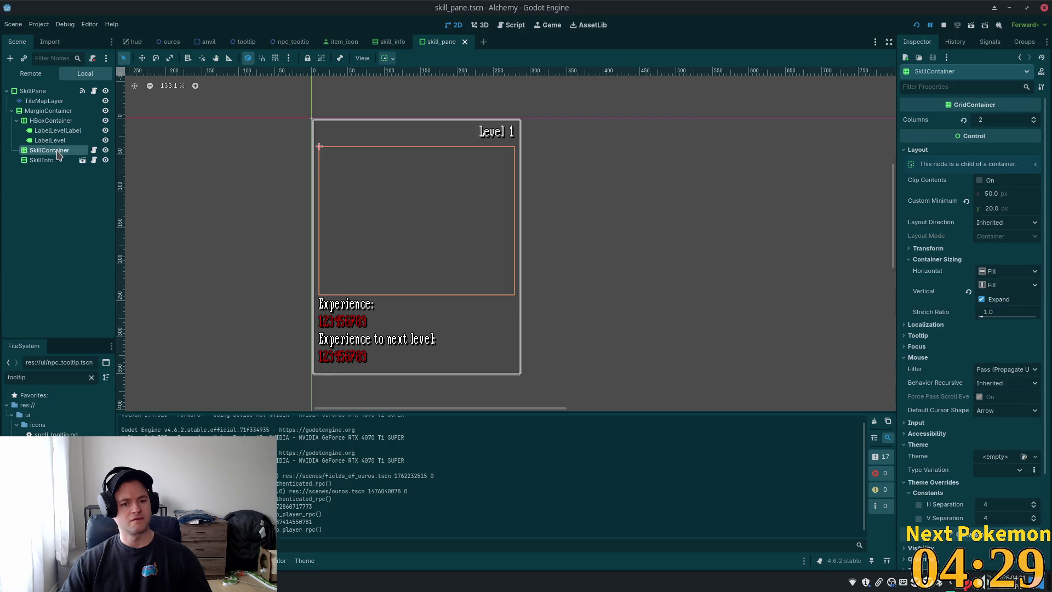
click(94, 150)
Step: Open the preloaded skill_row.tscn in 2D and inspect SkillRow, SkillName and SkillLevel
click(417, 101)
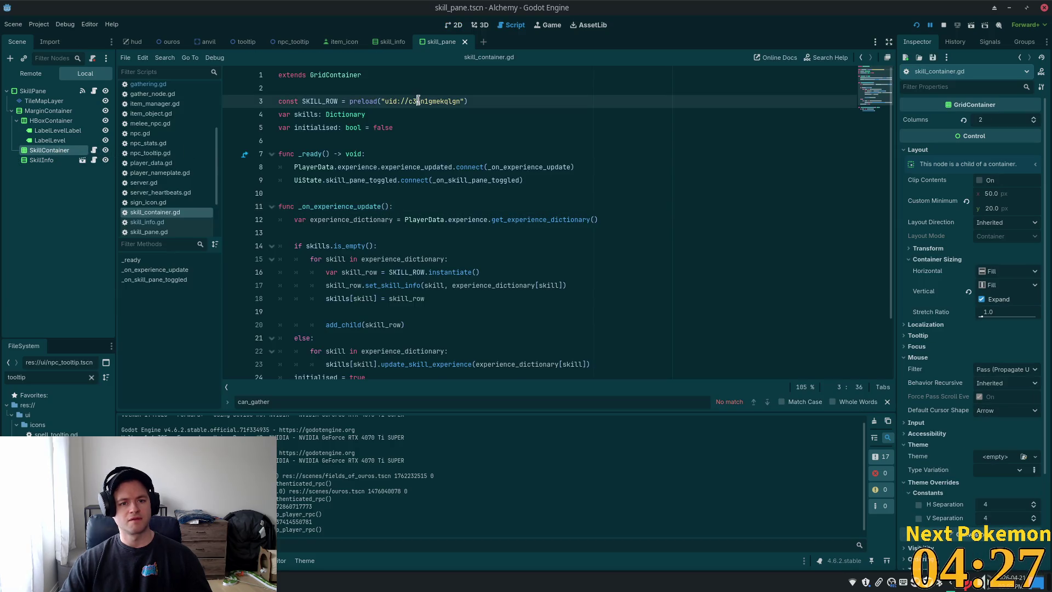
ctrl+click(394, 102)
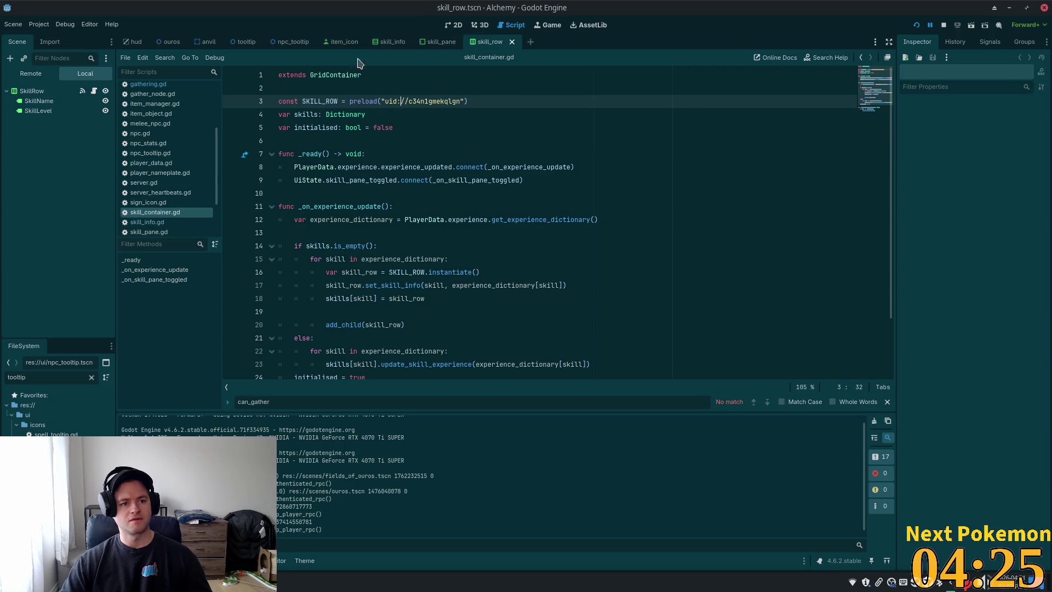
click(458, 27)
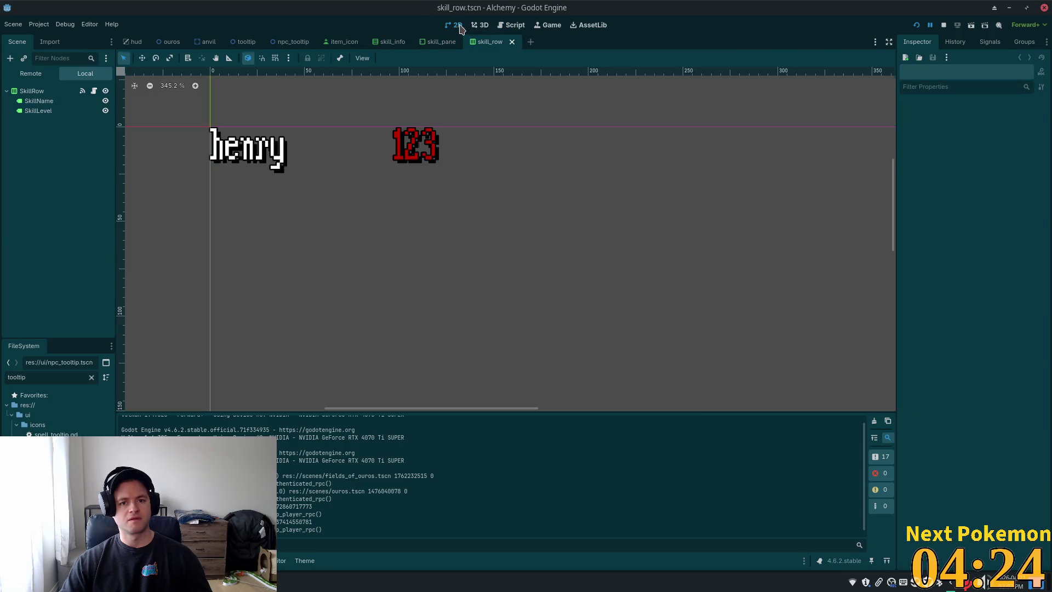
click(31, 91)
click(39, 101)
click(35, 111)
click(37, 101)
click(32, 91)
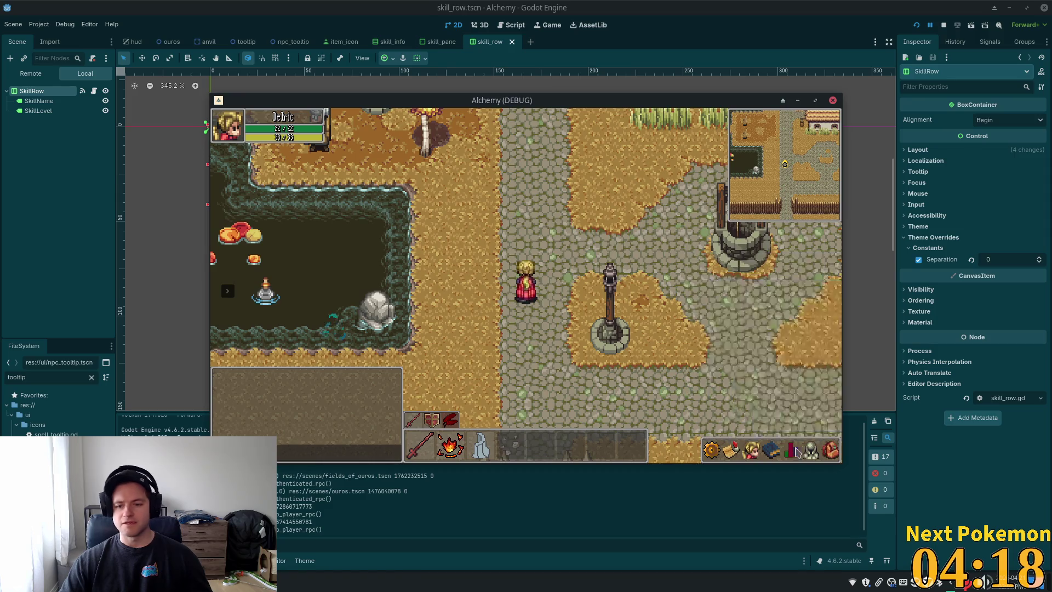
click(797, 452)
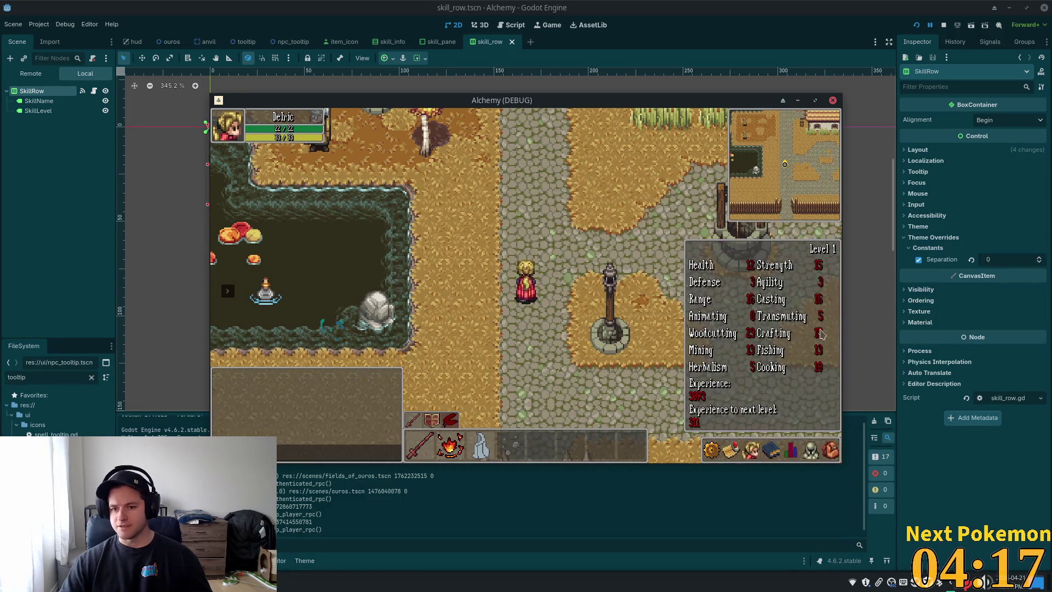
click(796, 447)
click(797, 442)
click(798, 443)
click(798, 443)
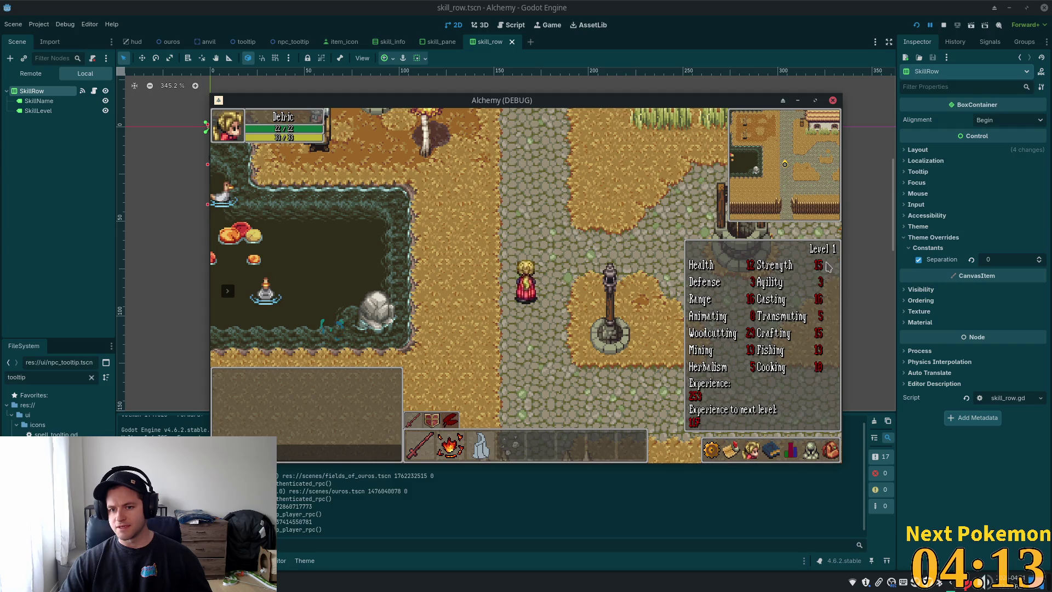
click(799, 438)
click(798, 439)
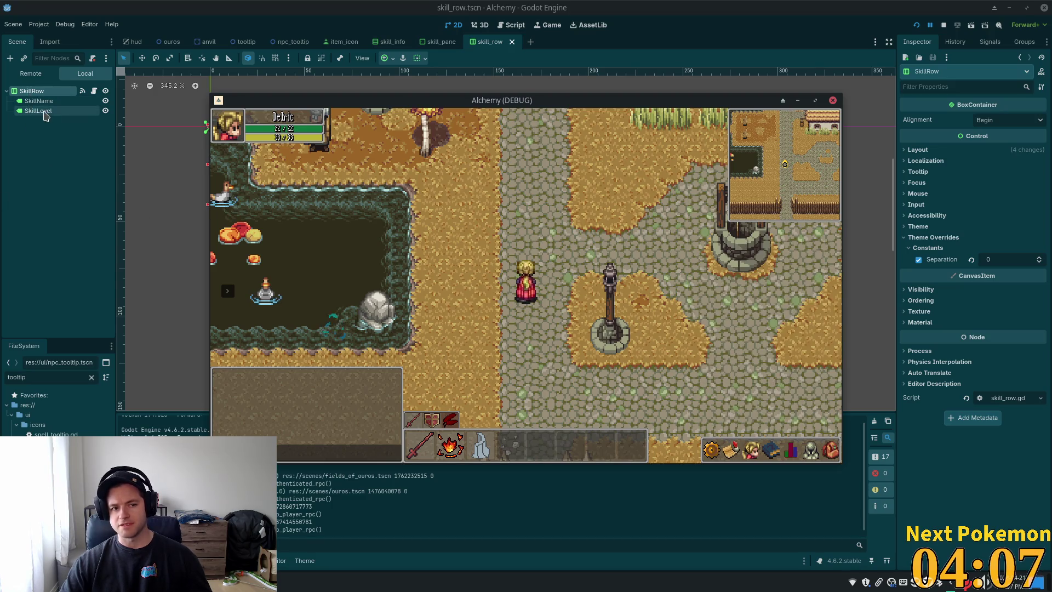
click(33, 92)
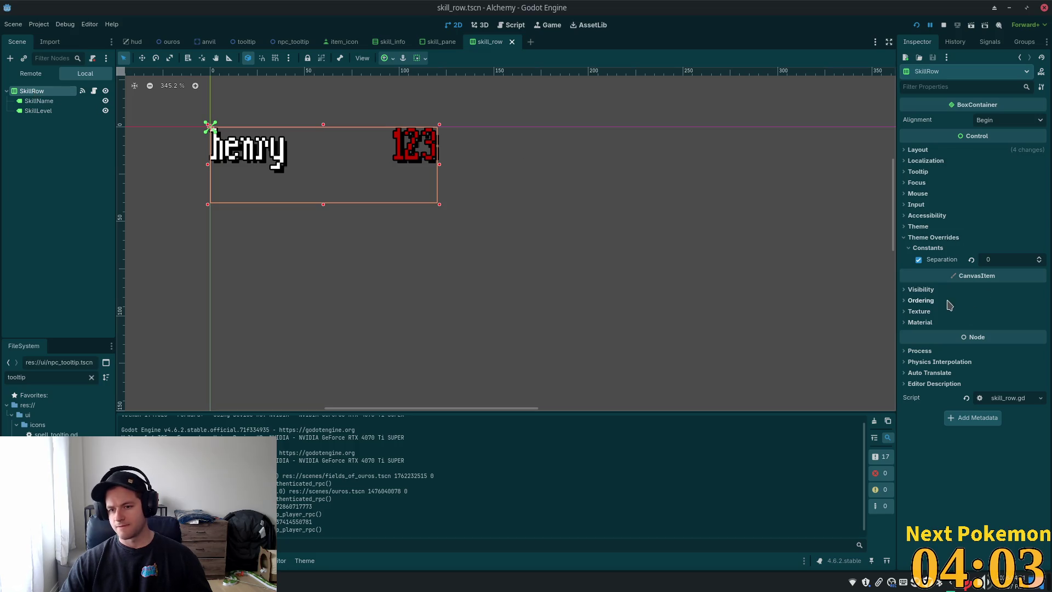
Step: Set SkillRow's horizontal container sizing to Shrink End
click(919, 151)
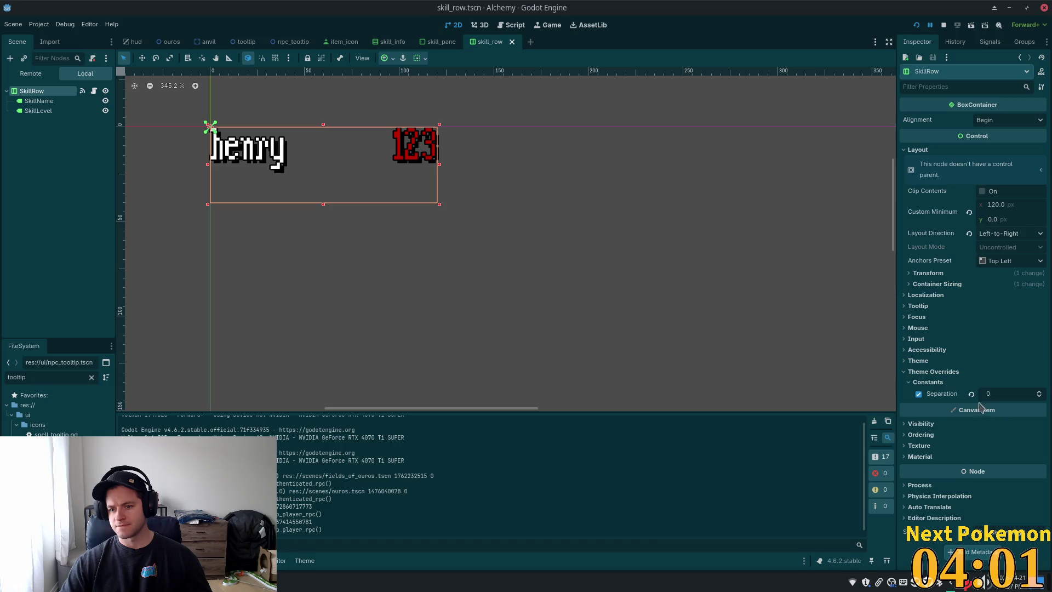
click(913, 285)
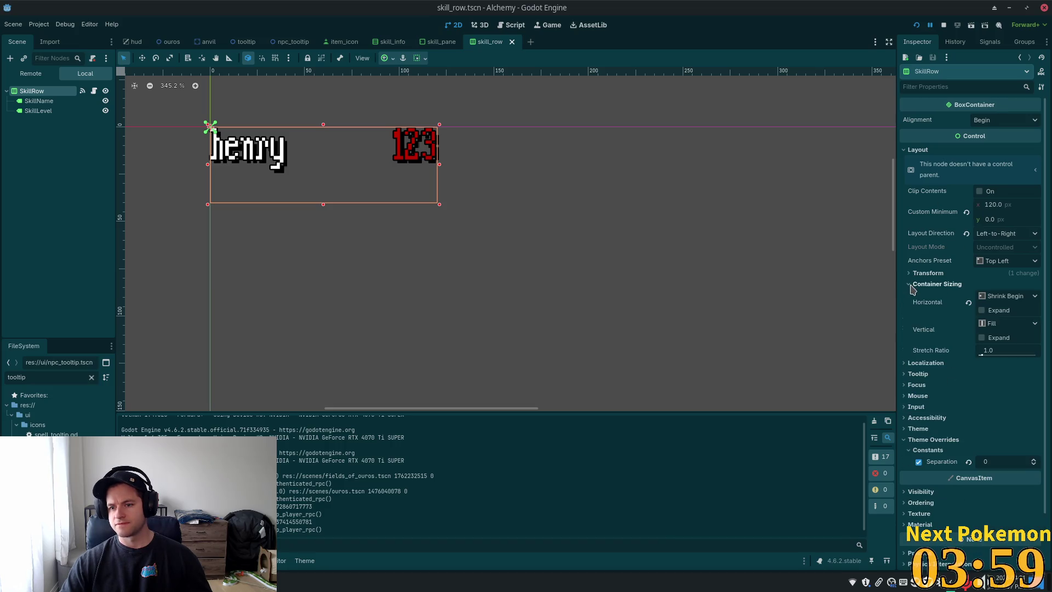
click(1005, 296)
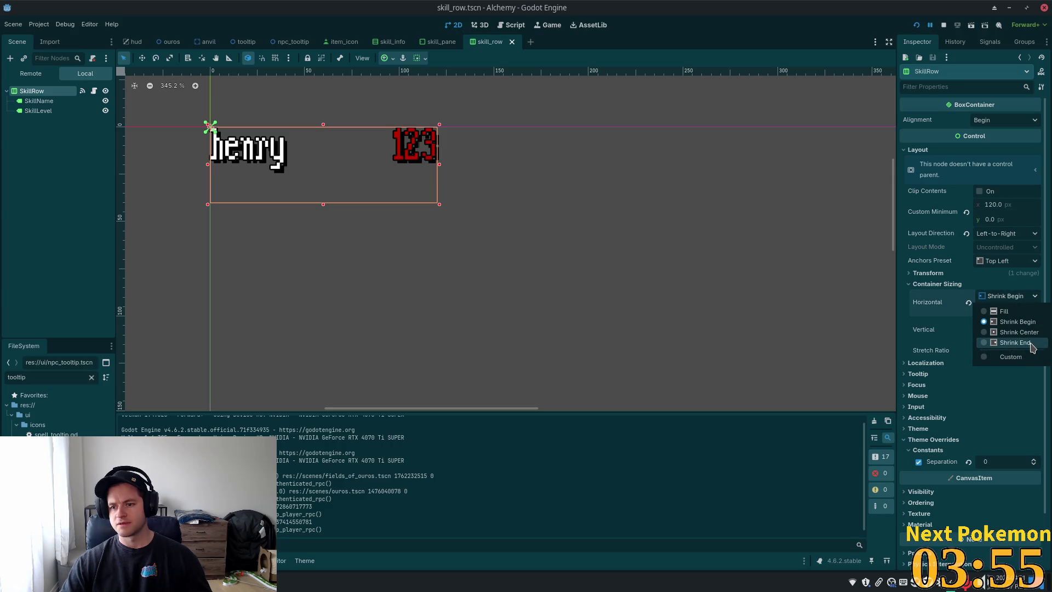
click(1015, 343)
Step: Save and run the game with F5, then close it and relaunch with F6
key(F5)
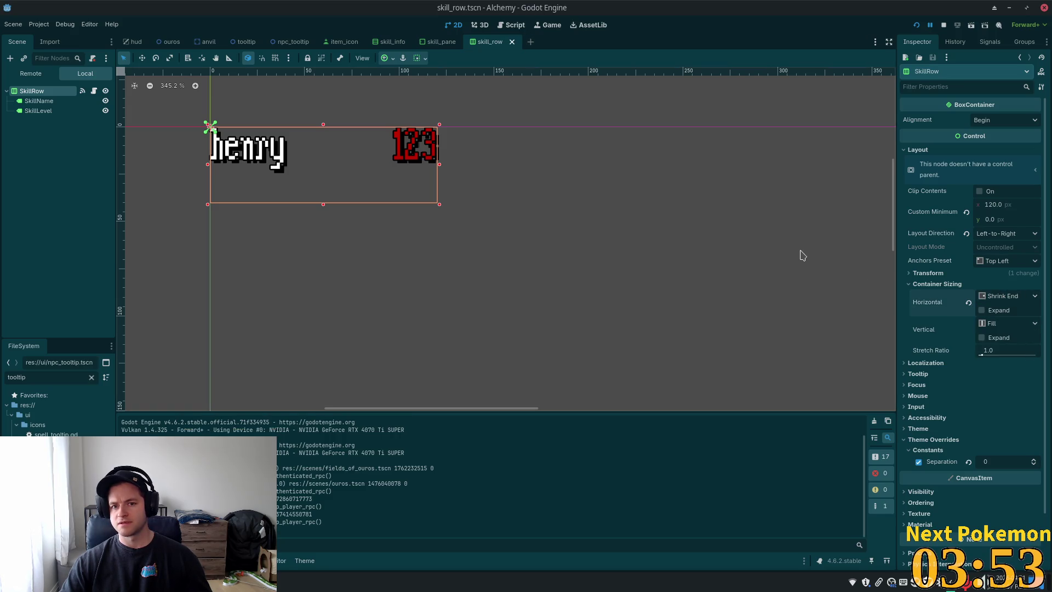
click(790, 449)
key(F6)
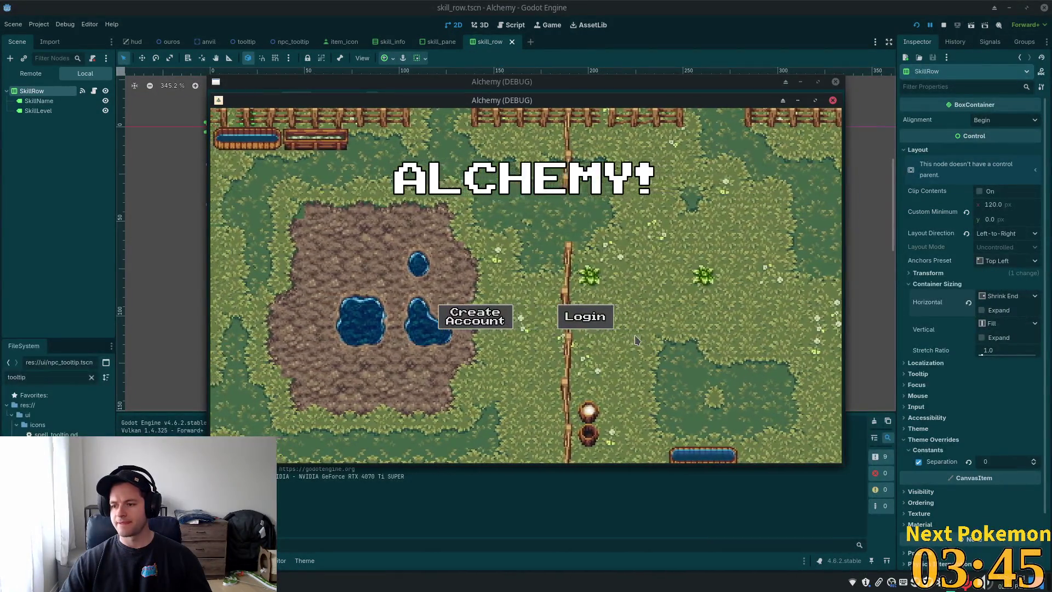
Step: Log in, view the Level 1 skills panel, stop the run with F8, and reopen skill_pane
click(585, 316)
click(789, 451)
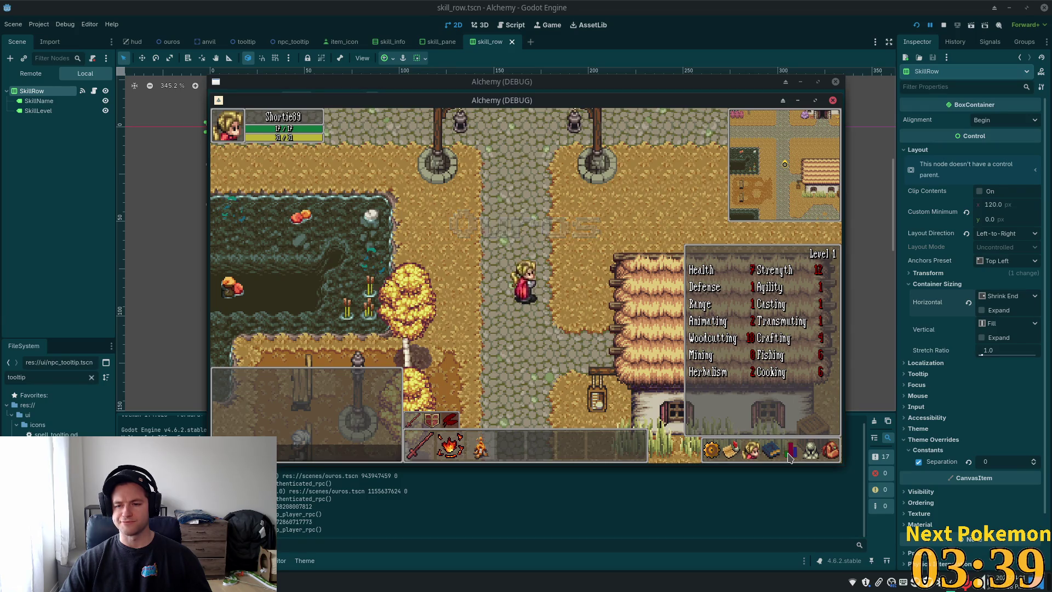
key(F8)
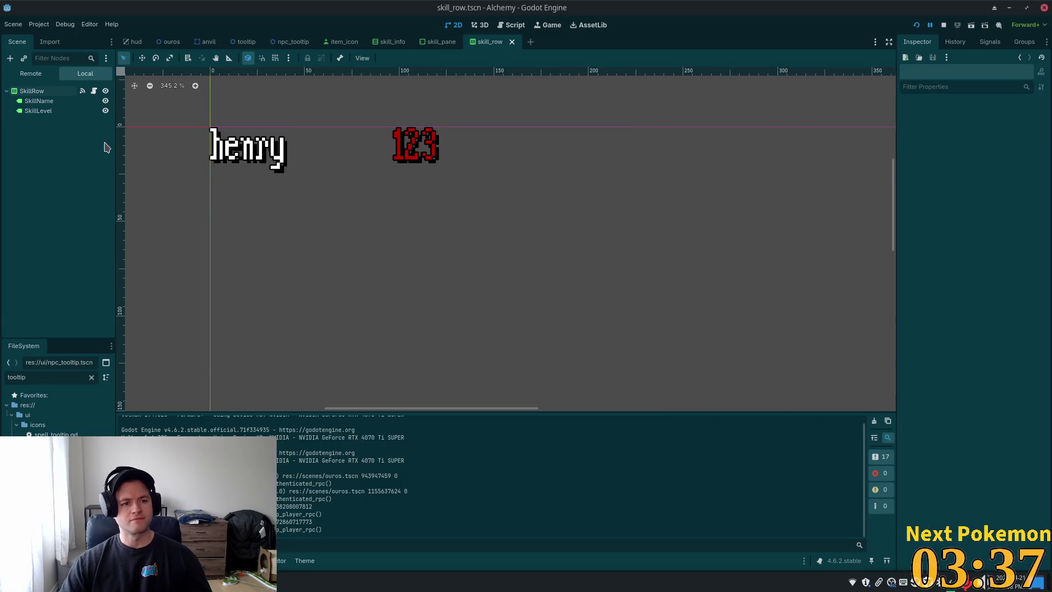
click(437, 46)
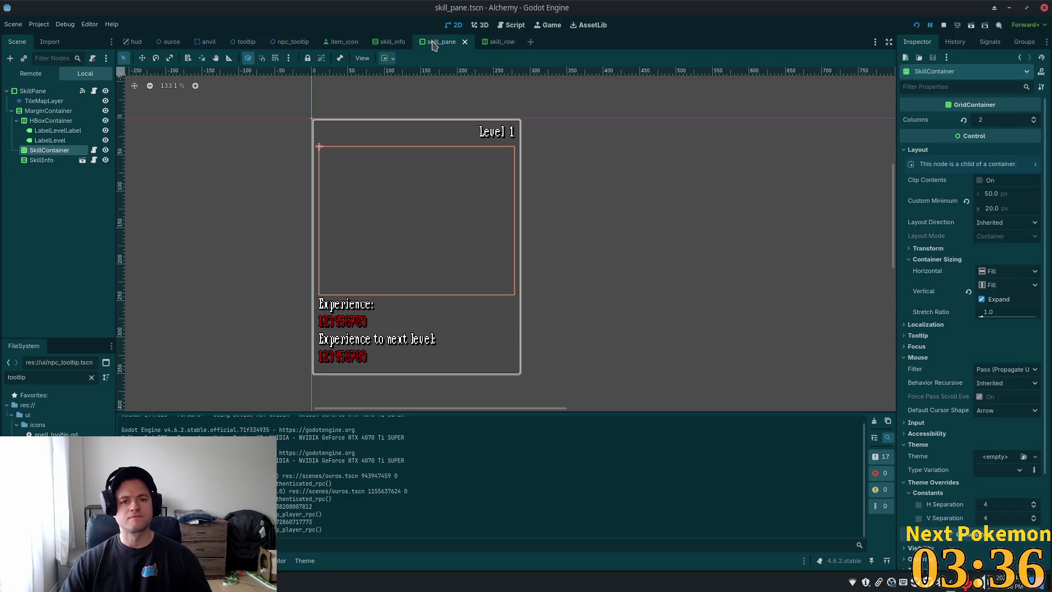
Step: Inspect SkillContainer's horizontal sizing options, then the MarginContainer and HBoxContainer nodes
click(46, 150)
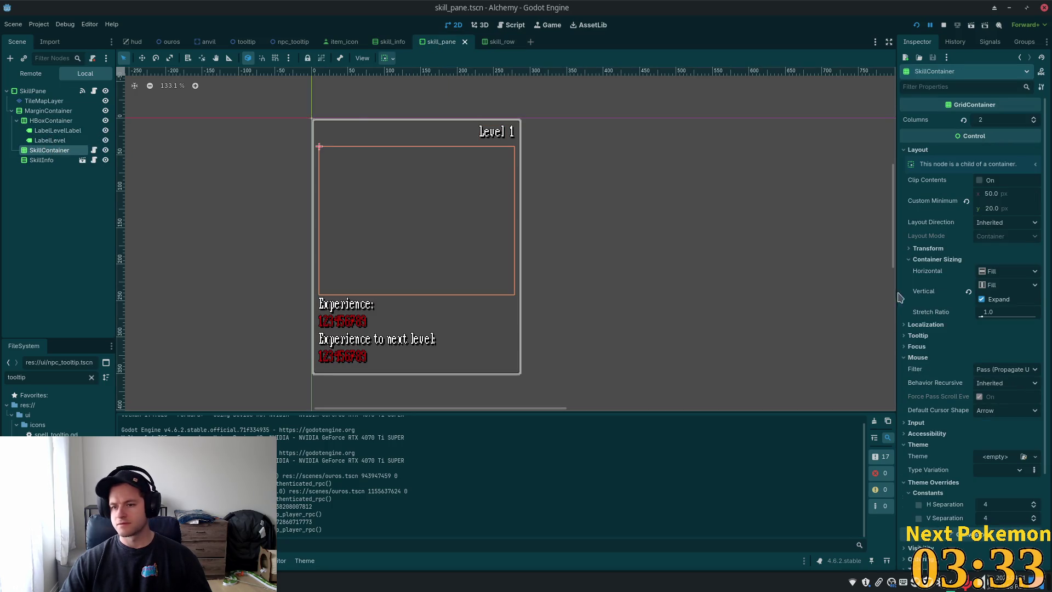
click(1010, 274)
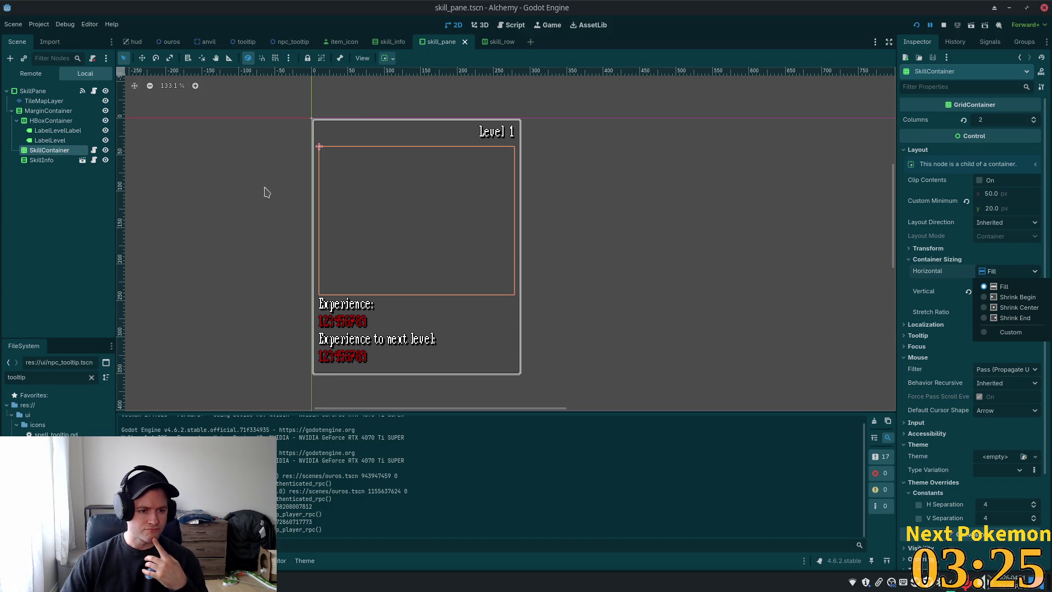
click(43, 113)
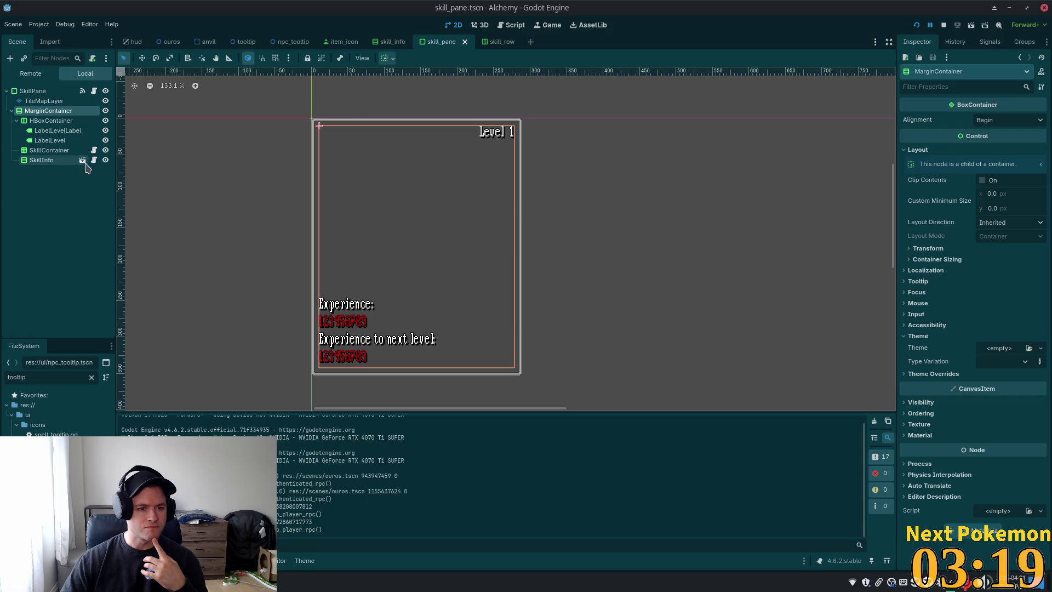
click(36, 121)
click(33, 150)
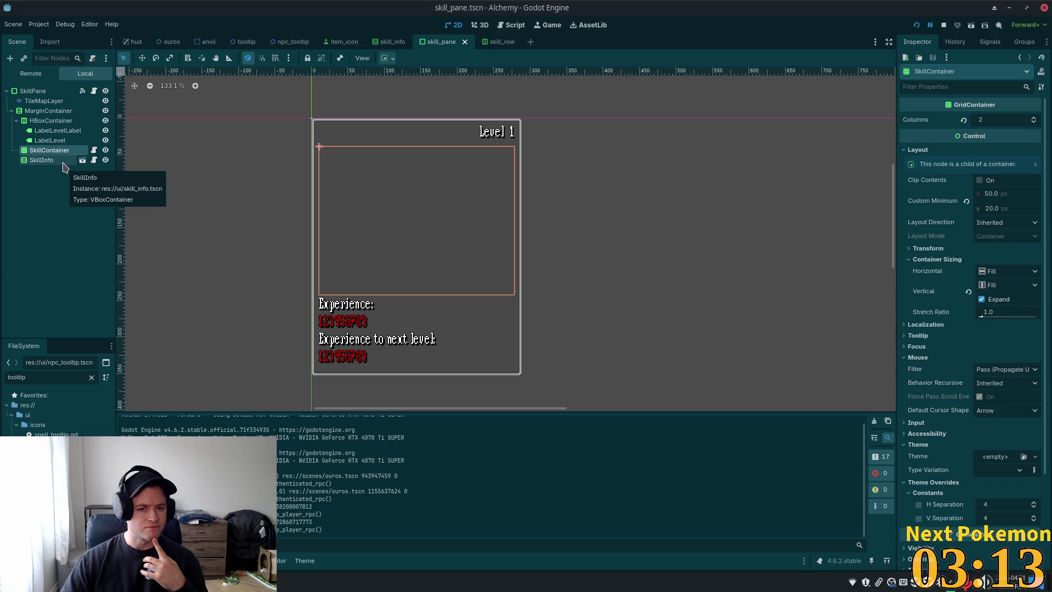
Step: Review the MarginContainer, TileMapLayer, HBoxContainer and SkillInfo layout, ending on the SkillPane root
click(40, 112)
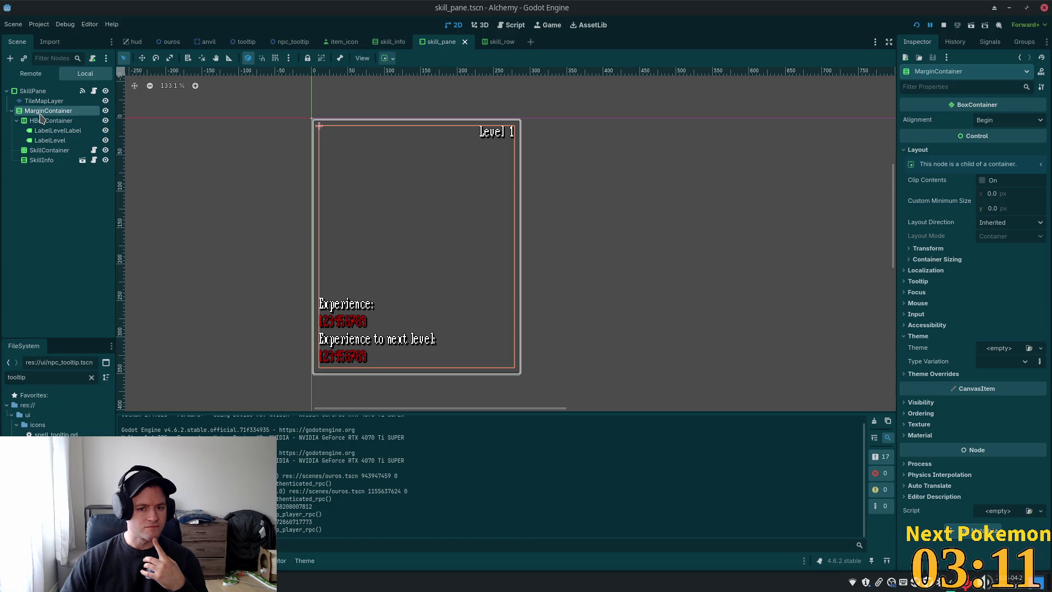
click(39, 102)
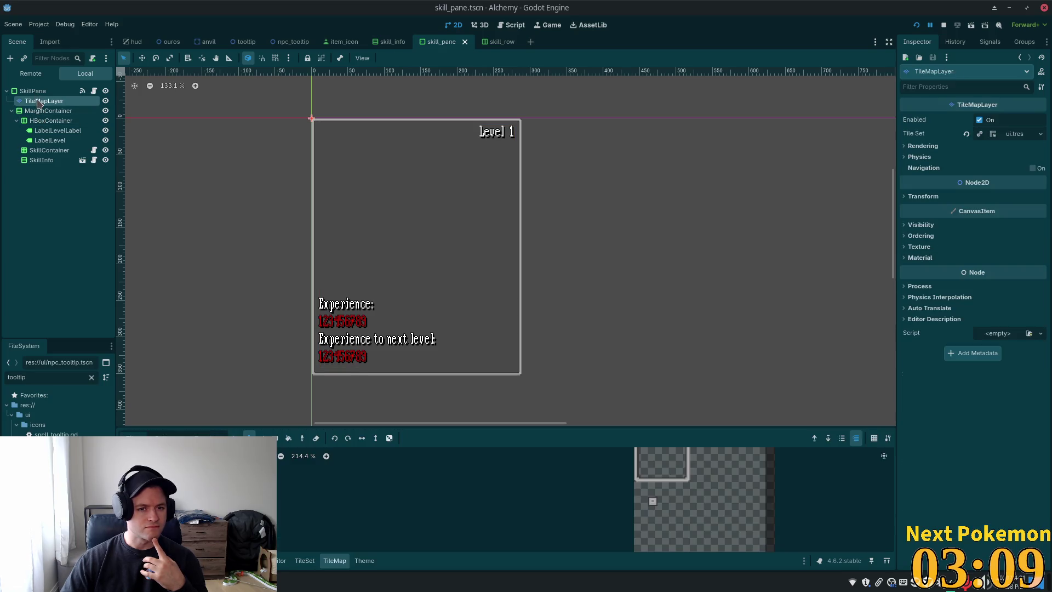
click(37, 119)
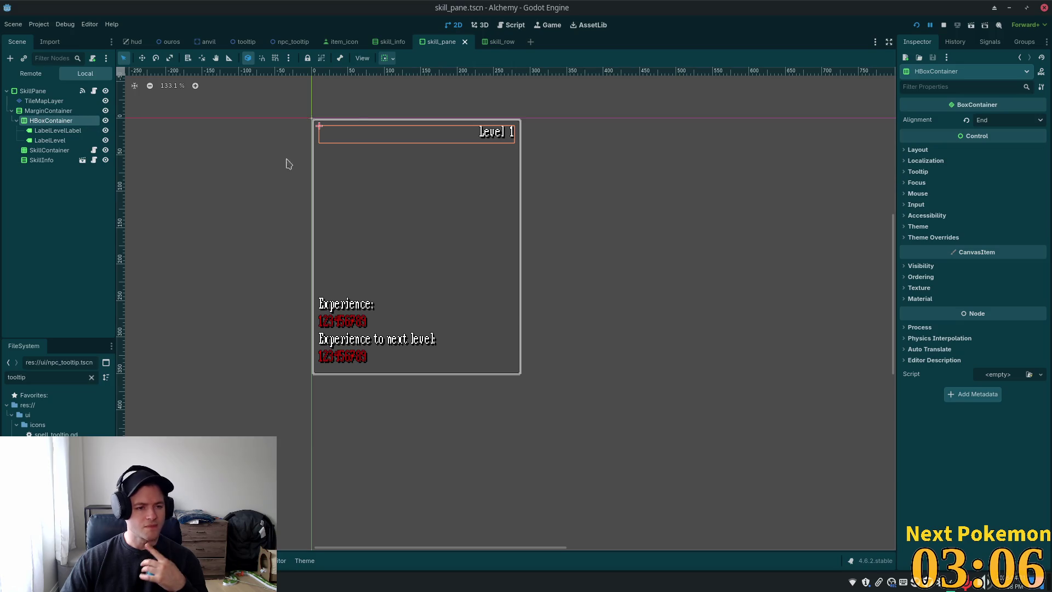
click(41, 160)
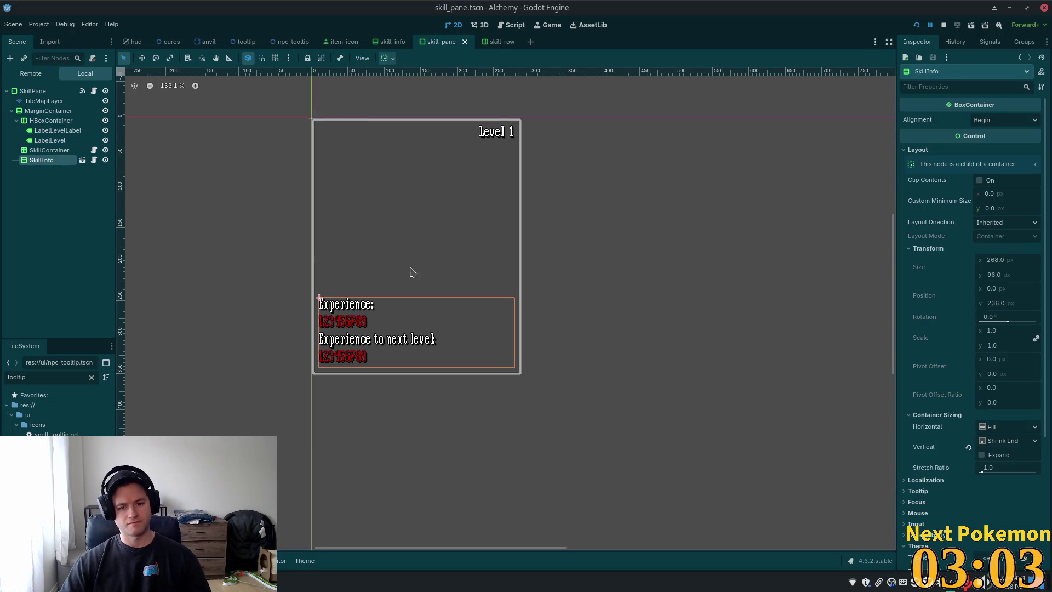
scroll(996, 387, down, 5)
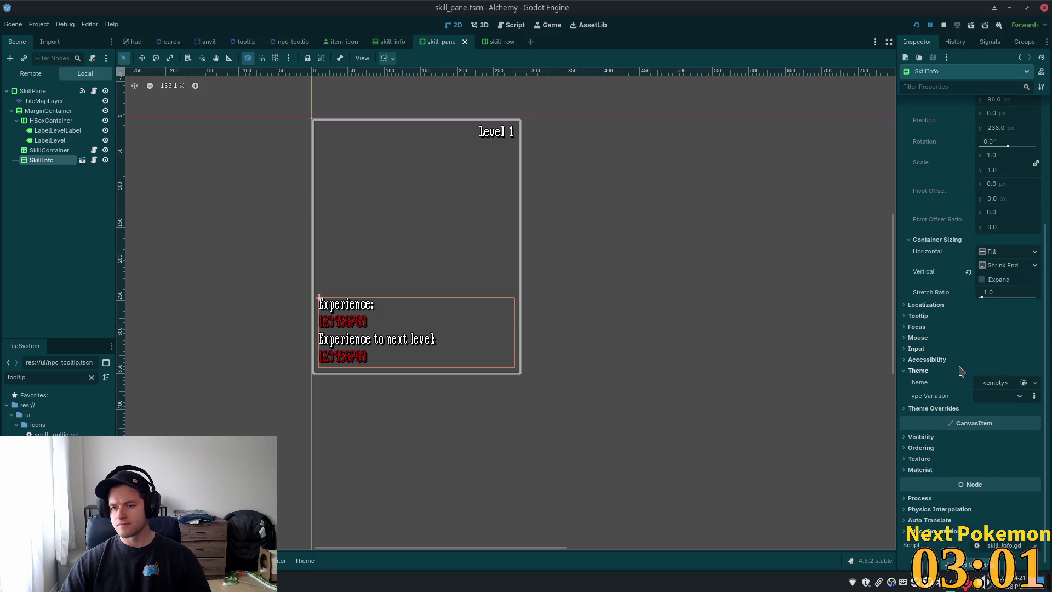
scroll(932, 192, up, 5)
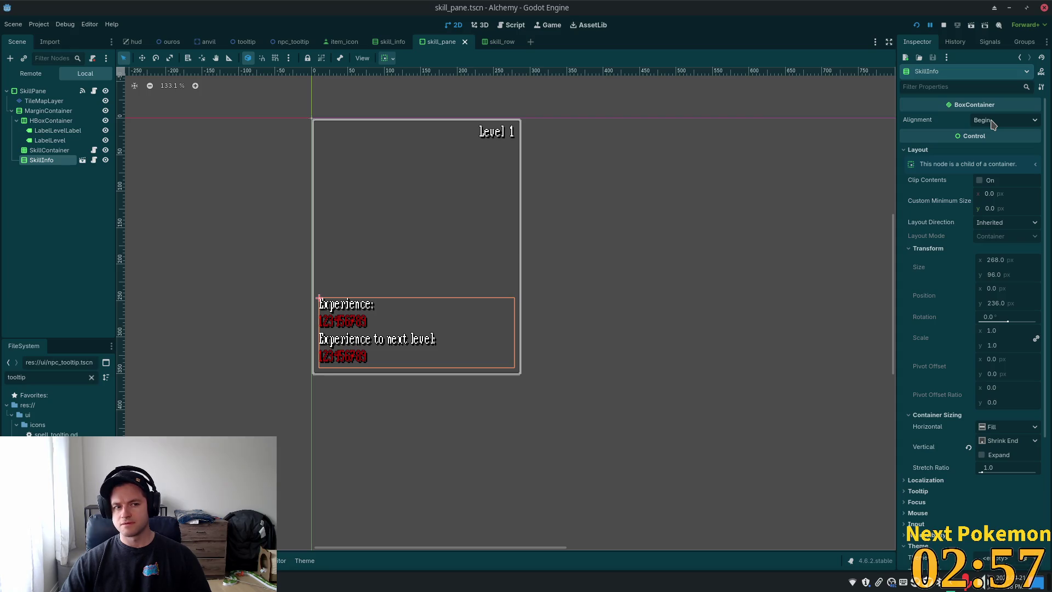
scroll(1019, 320, down, 4)
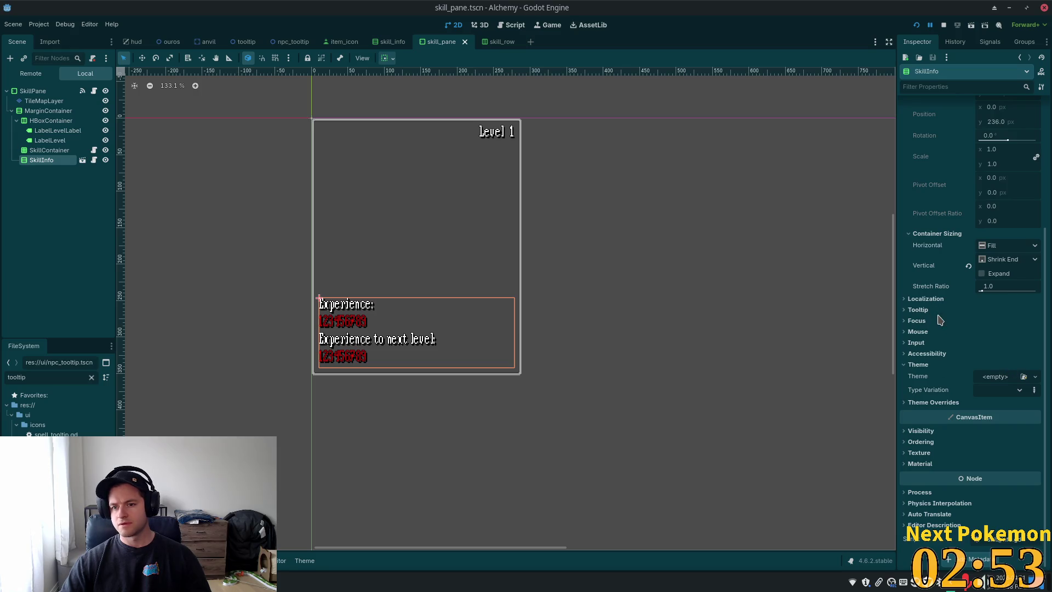
scroll(987, 373, up, 3)
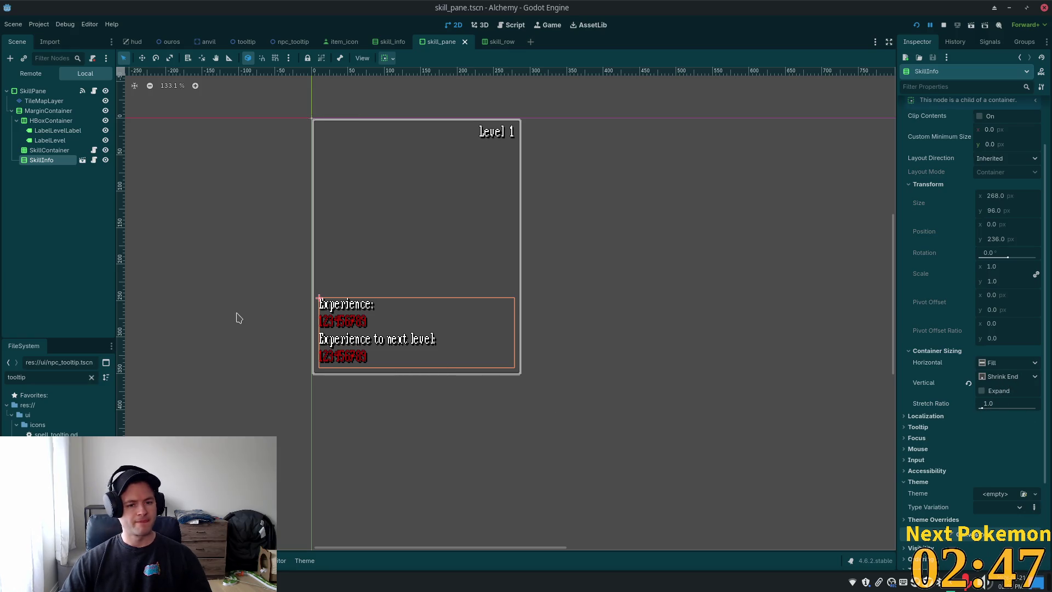
click(33, 91)
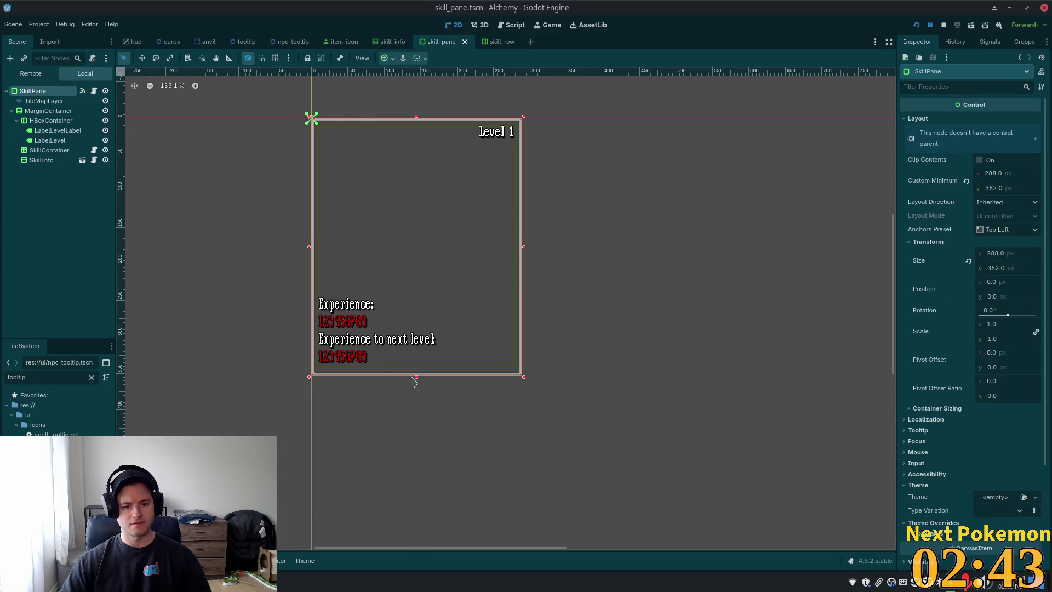
Step: Move the skill pane's bottom border tile row down below the labels
click(44, 101)
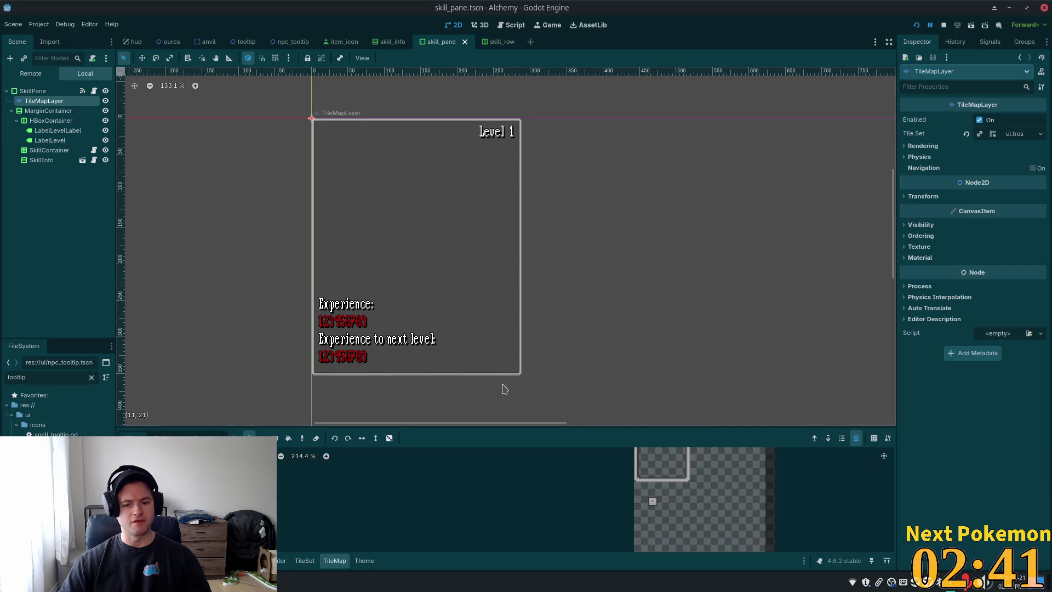
scroll(501, 387, down, 2)
scroll(491, 395, up, 5)
scroll(576, 339, down, 2)
click(235, 437)
drag(230, 290, 593, 293)
drag(530, 294, 529, 308)
Step: Paint a border tile into the right-edge gap and save the skill_pane scene
click(644, 456)
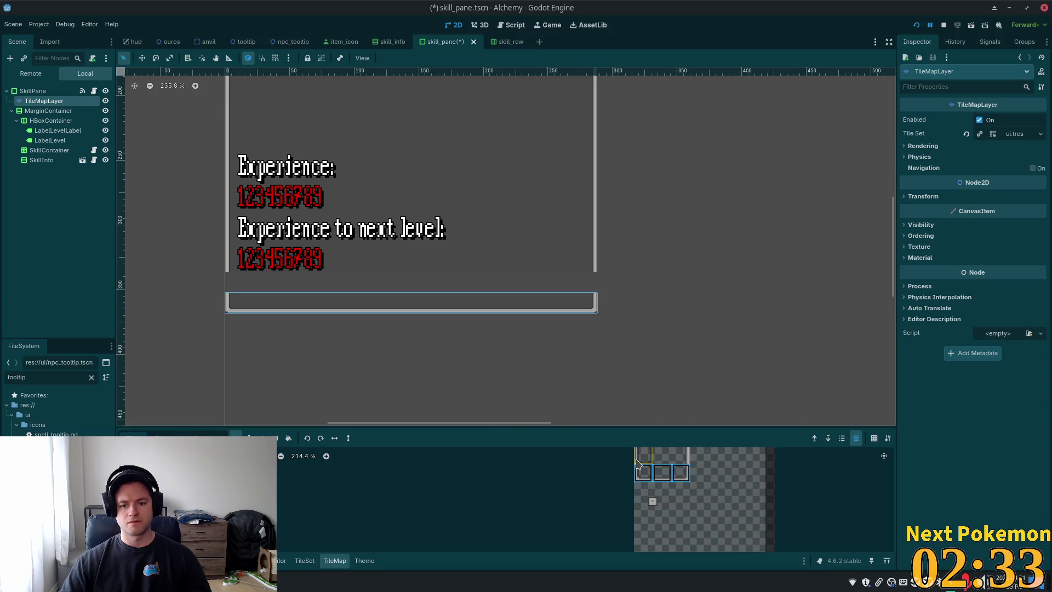
key(d)
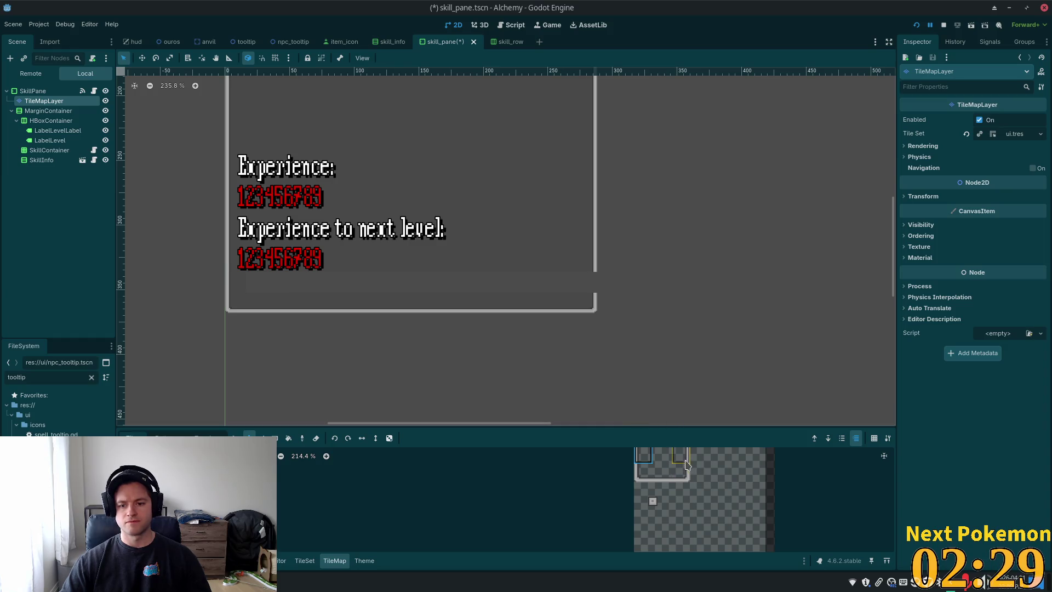
click(590, 288)
click(666, 452)
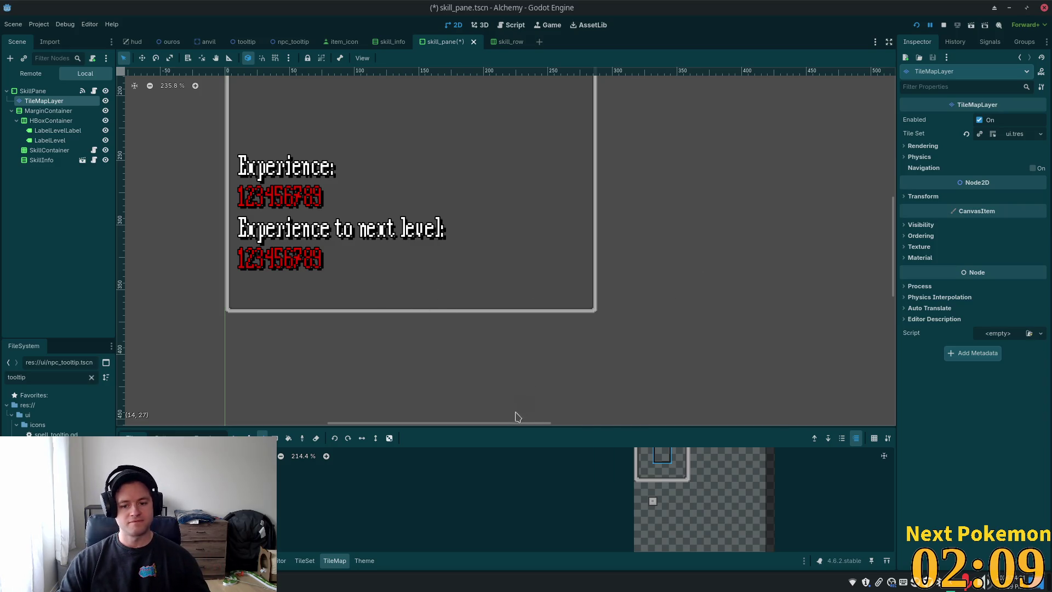
scroll(360, 252, down, 3)
scroll(653, 364, up, 3)
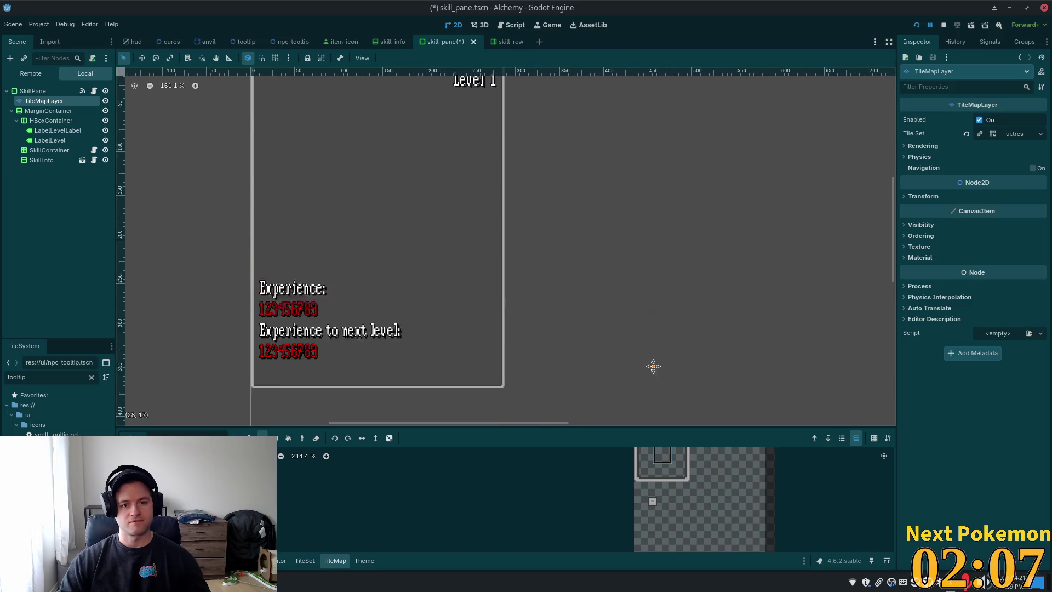
scroll(630, 312, down, 1)
key(ctrl+s)
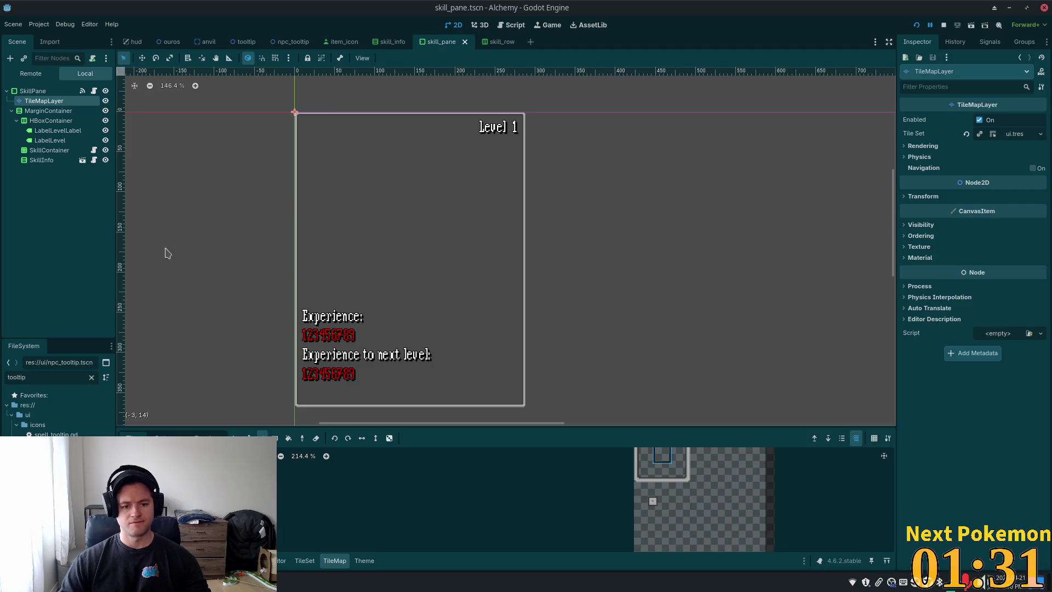
Step: Stretch the SkillPane root taller from 352 to 367 px
click(32, 93)
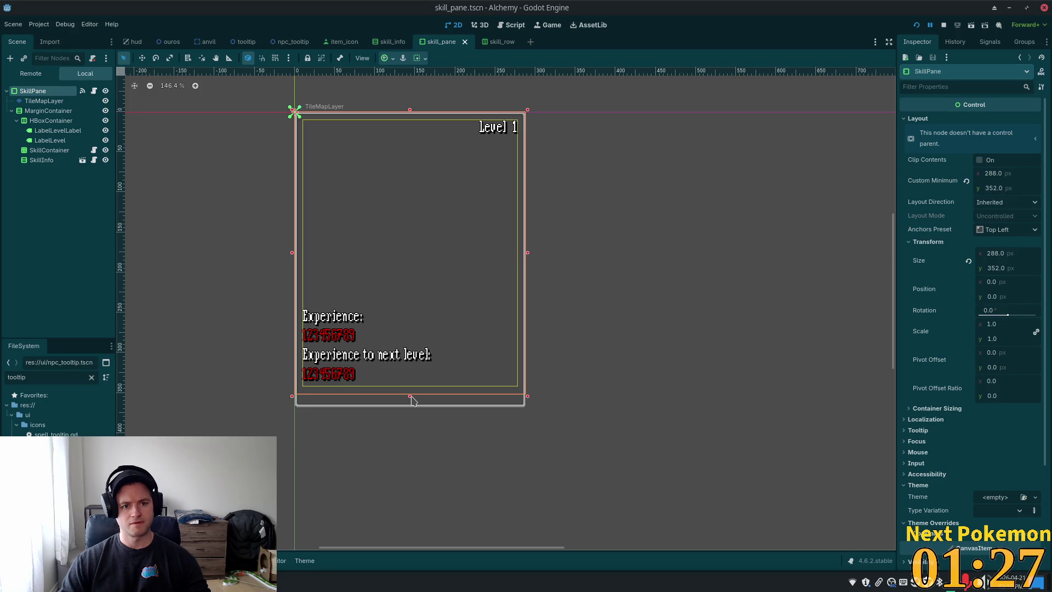
drag(411, 397, 411, 410)
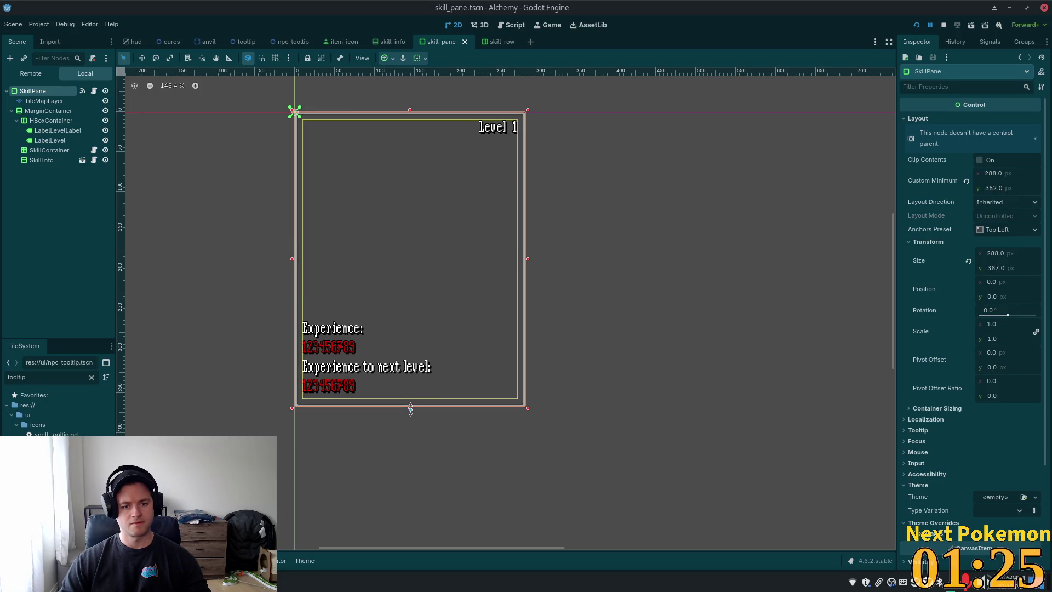
Step: Nudge the SkillPane height to 368 px and save the scene
scroll(410, 410, up, 6)
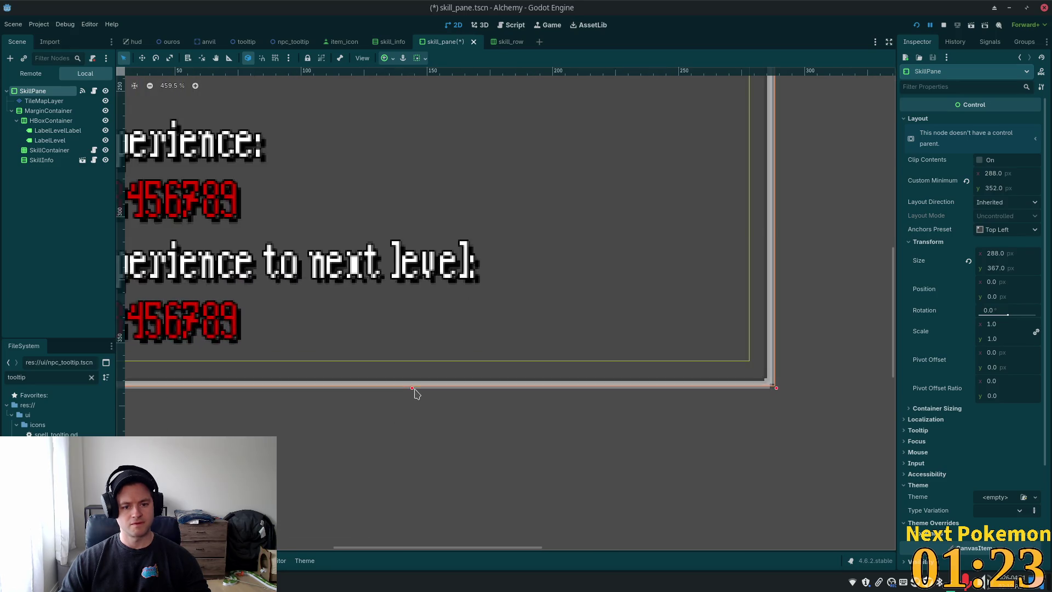
drag(414, 389, 413, 391)
scroll(494, 400, down, 5)
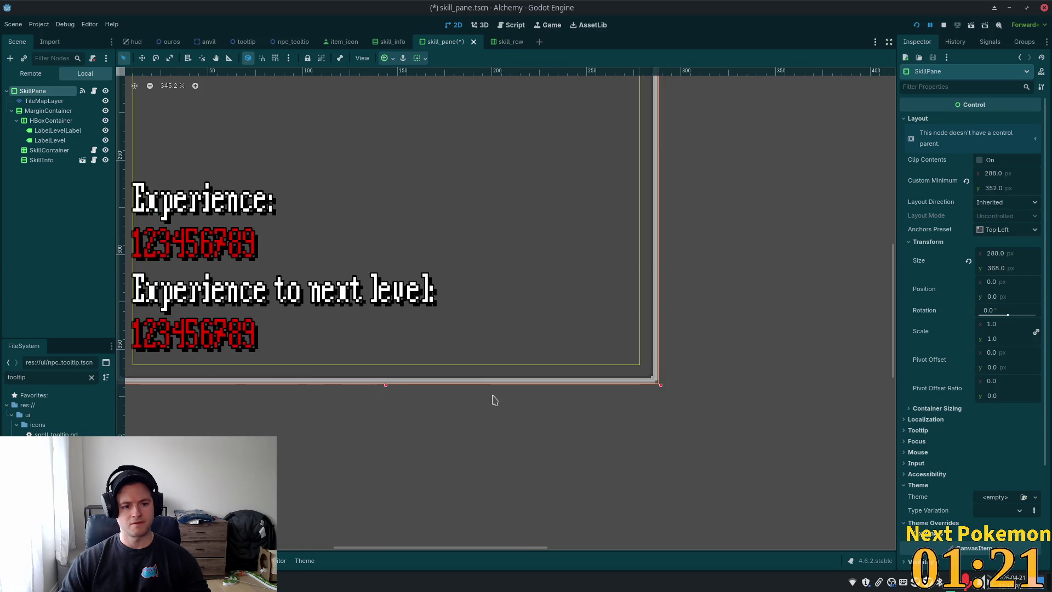
key(ctrl+s)
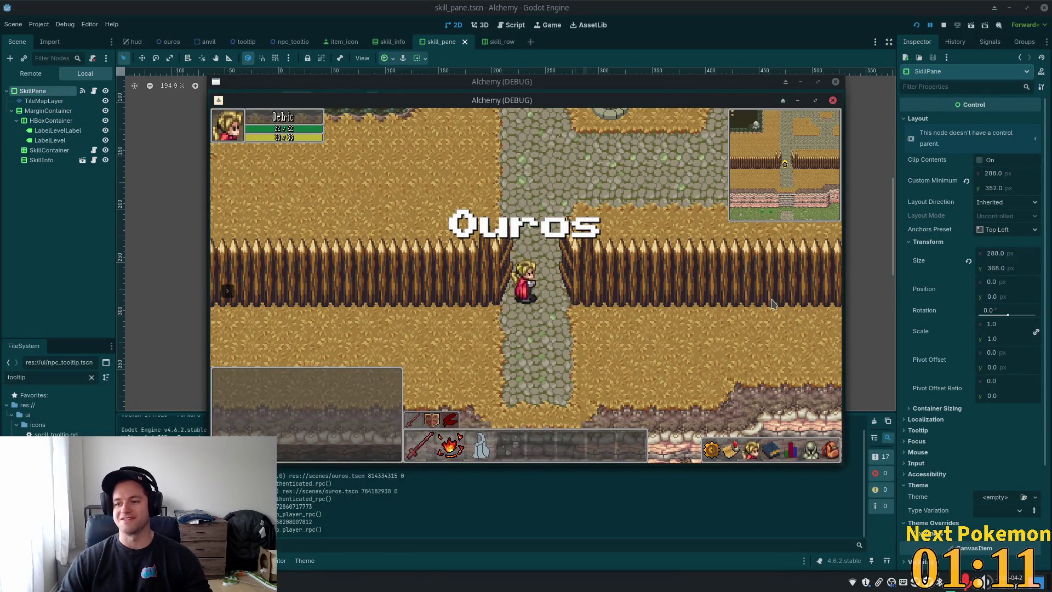
Step: Walk the character around the game and briefly open the friends panel
key(s)
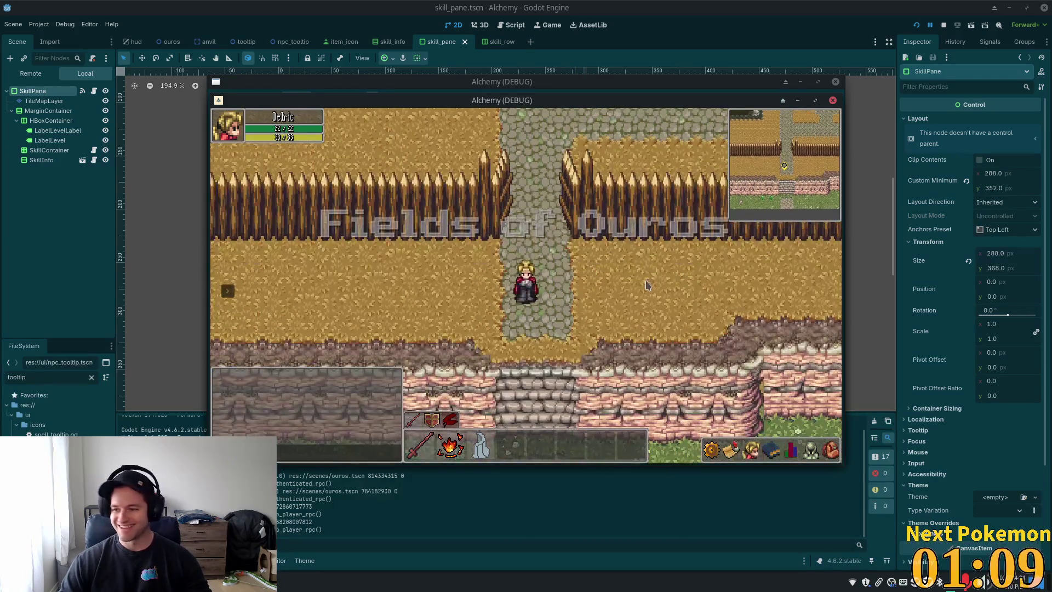
key(w)
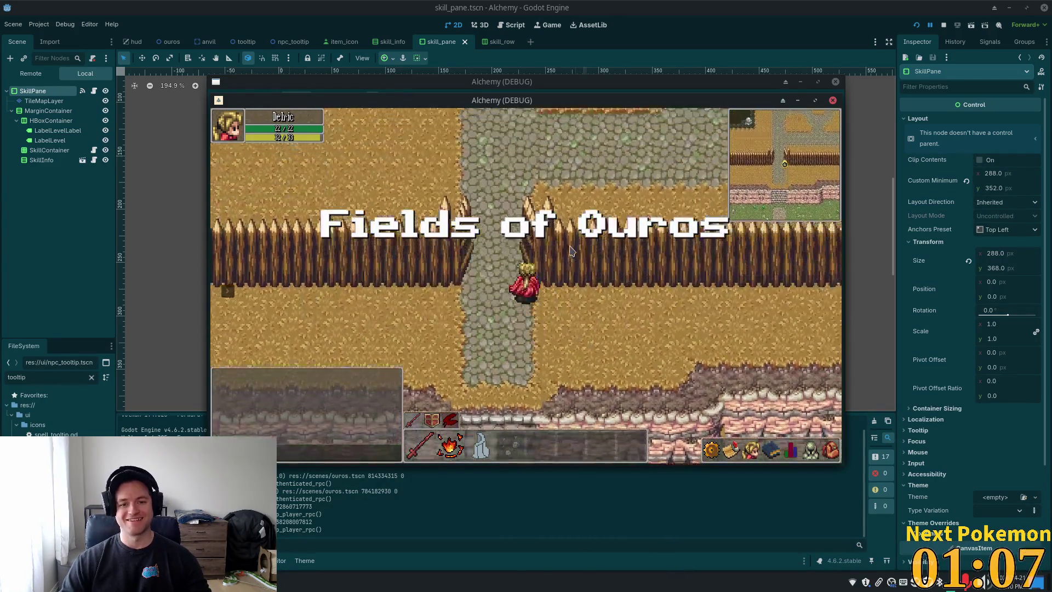
key(w)
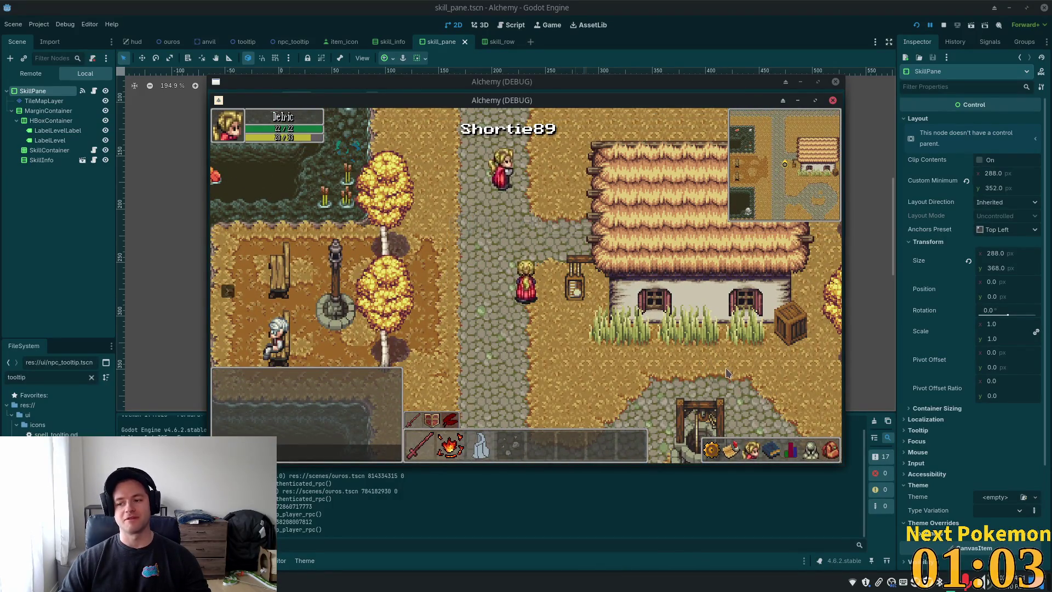
click(753, 442)
click(679, 436)
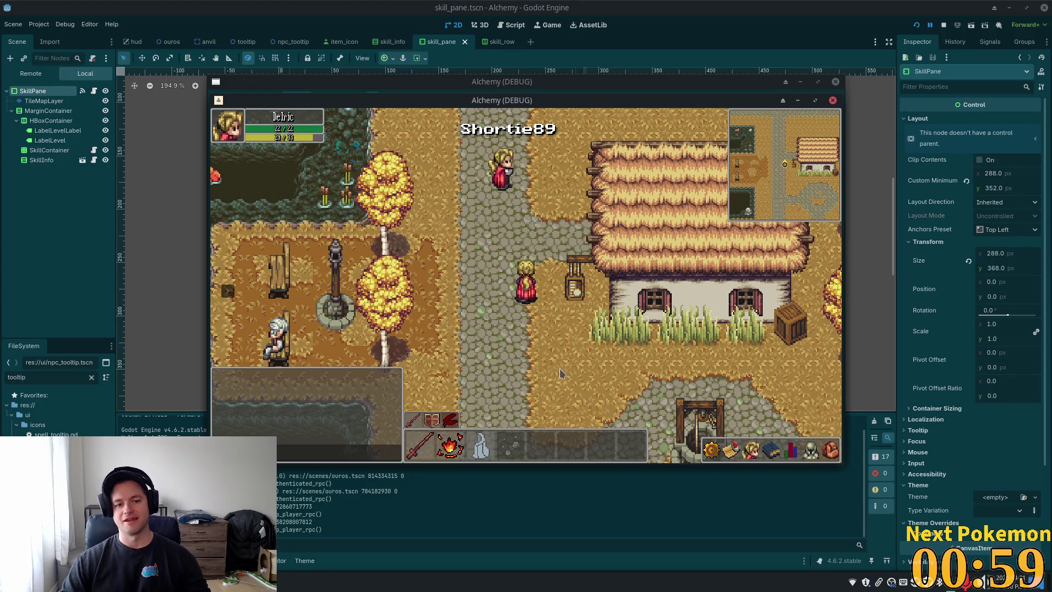
key(Down)
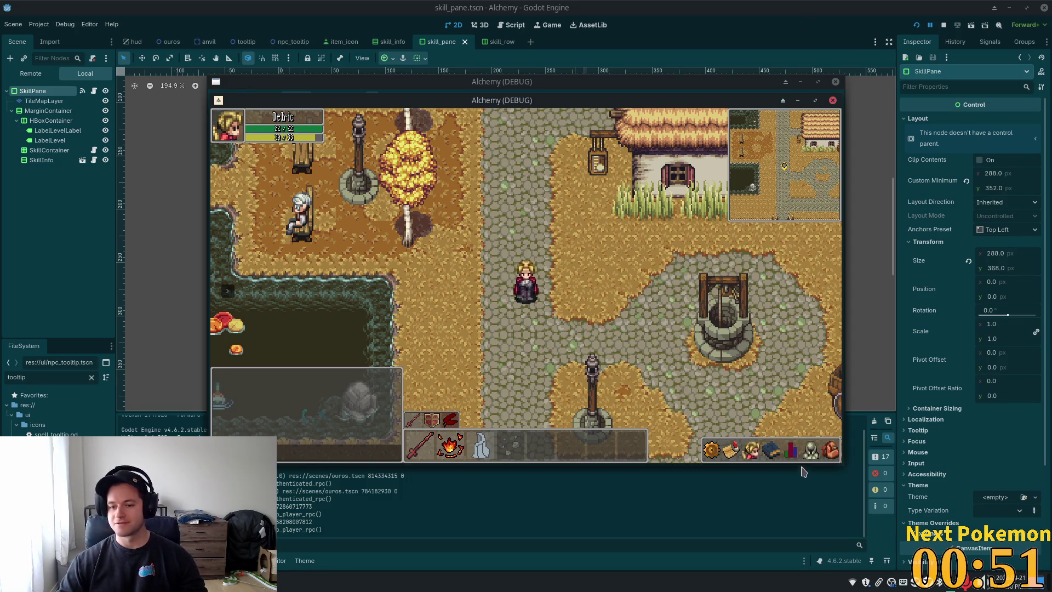
Step: Check the skill stats panel's Level 1 readout, stop the game, and select LabelLevelLabel
click(792, 451)
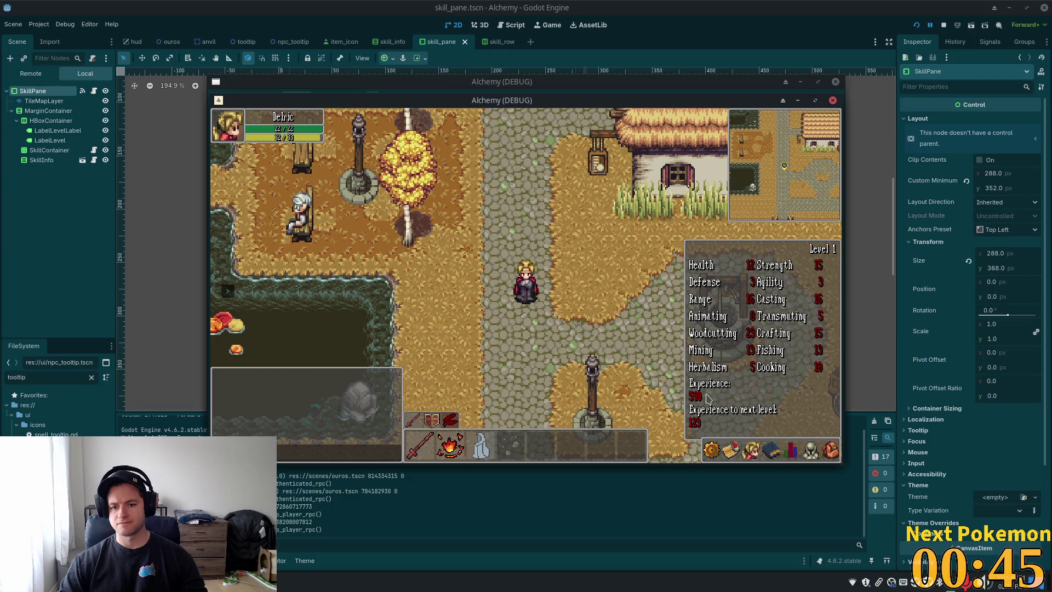
key(Escape)
key(F8)
click(58, 130)
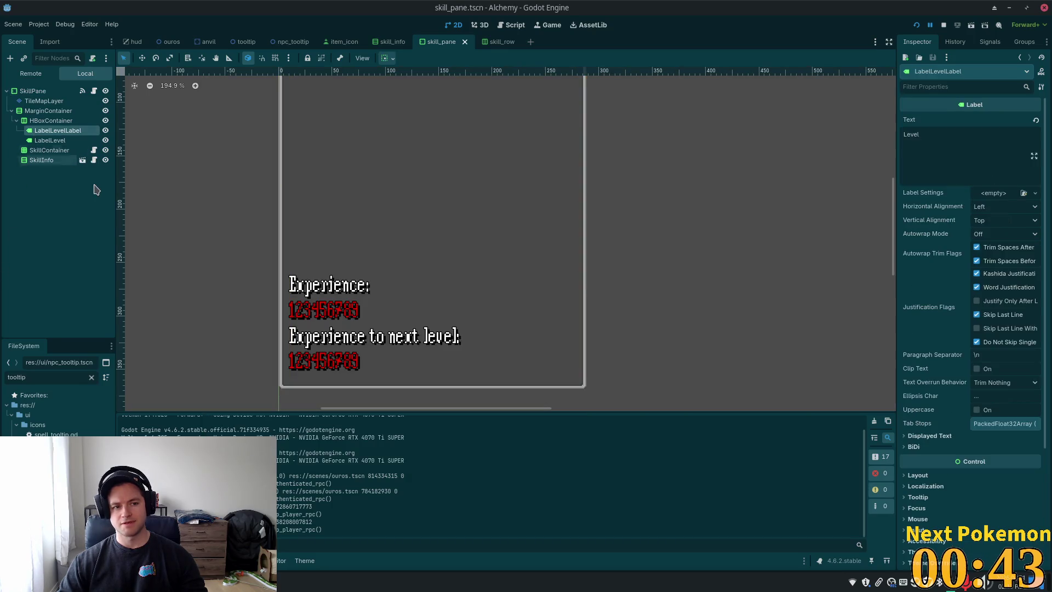
Step: Copy SkillPane's 288 × 368 Size into its Custom Minimum Size and relaunch the game
scroll(423, 302, down, 7)
scroll(655, 261, up, 3)
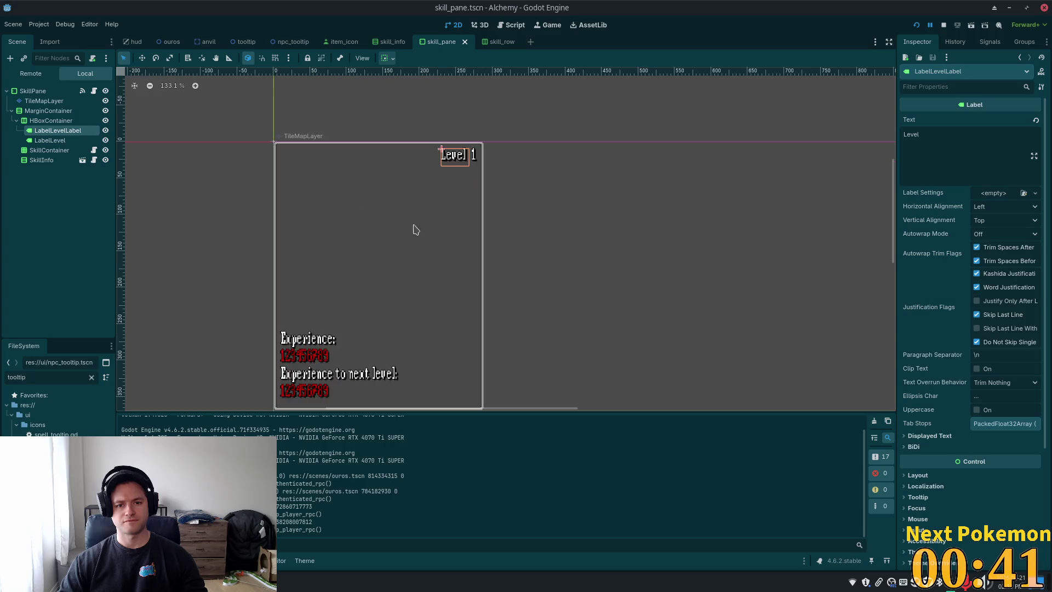
drag(547, 200, 648, 134)
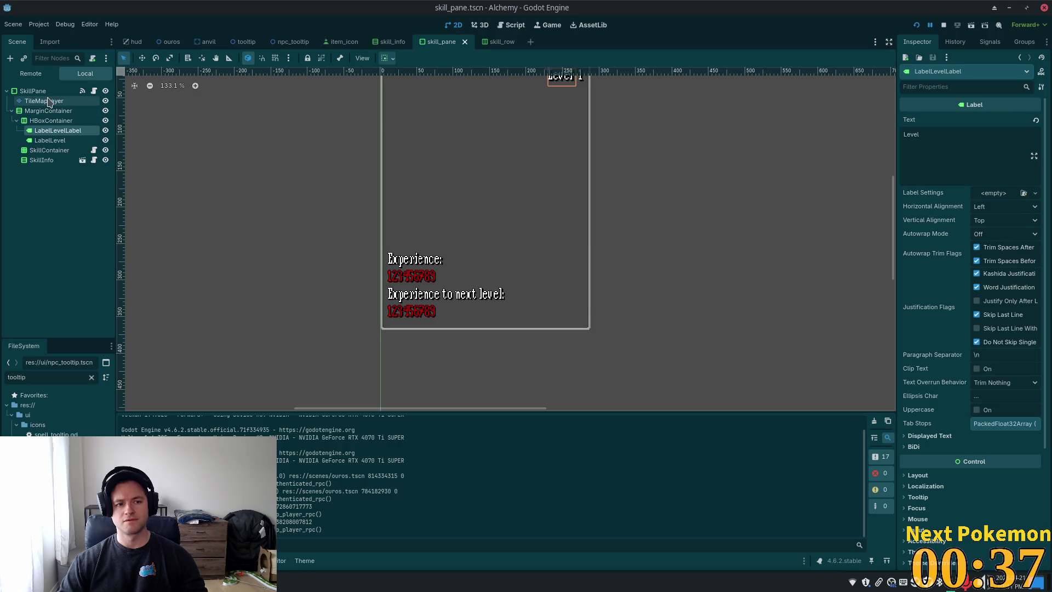
click(33, 91)
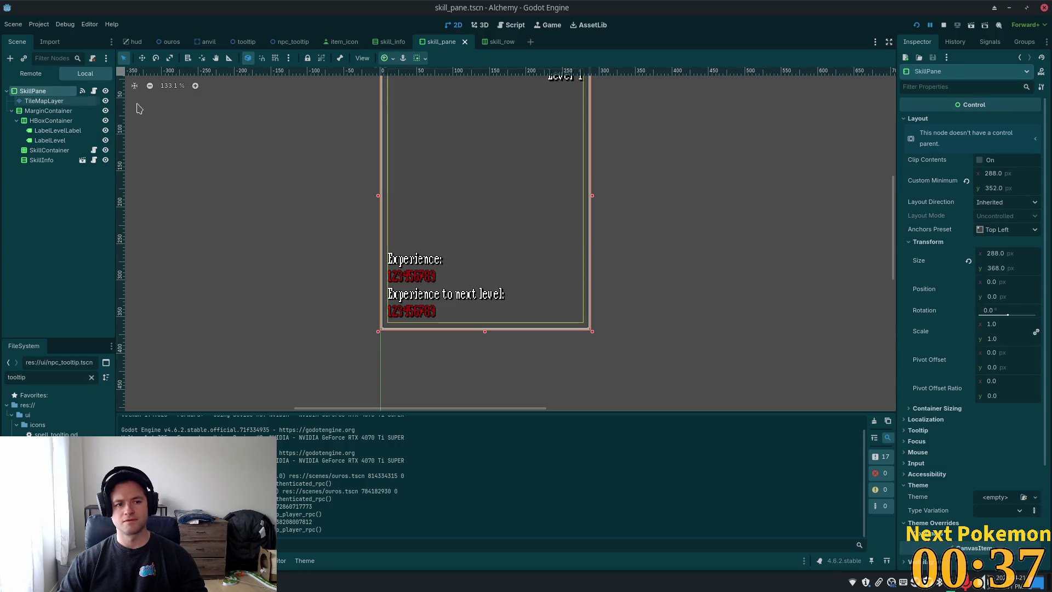
right_click(926, 268)
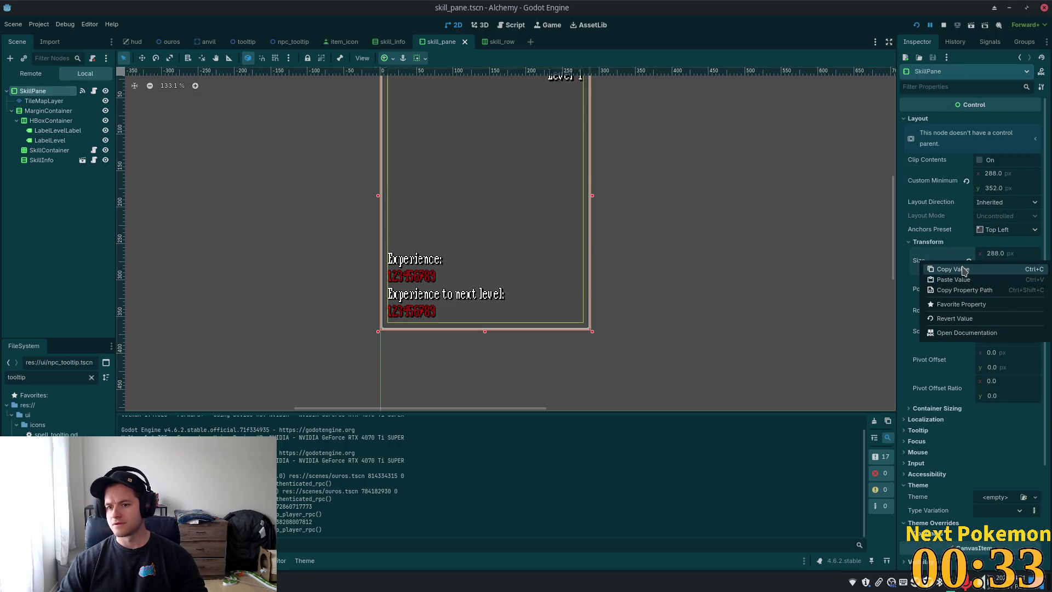
click(966, 270)
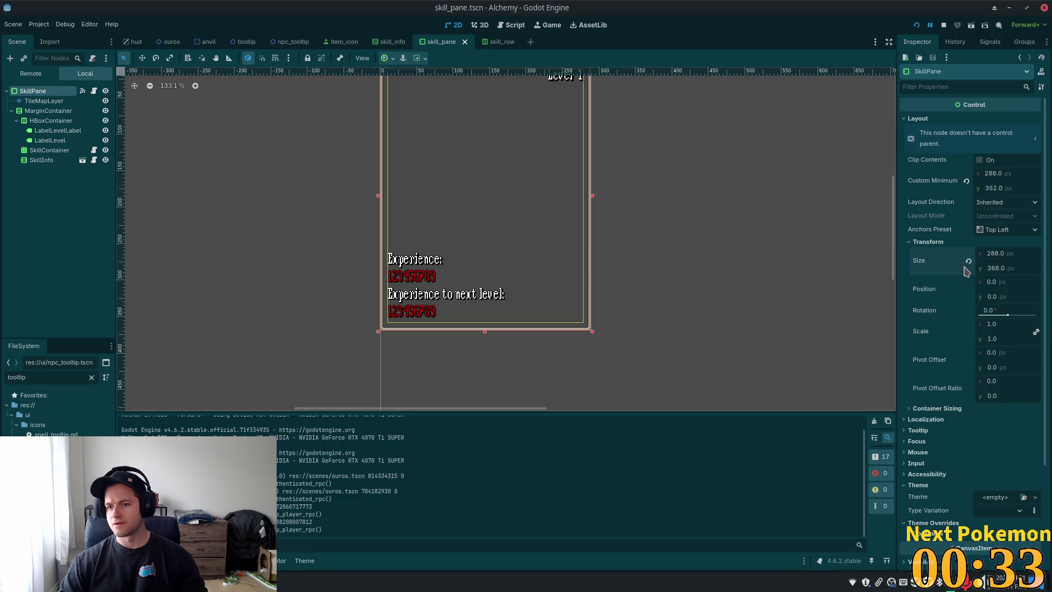
right_click(924, 181)
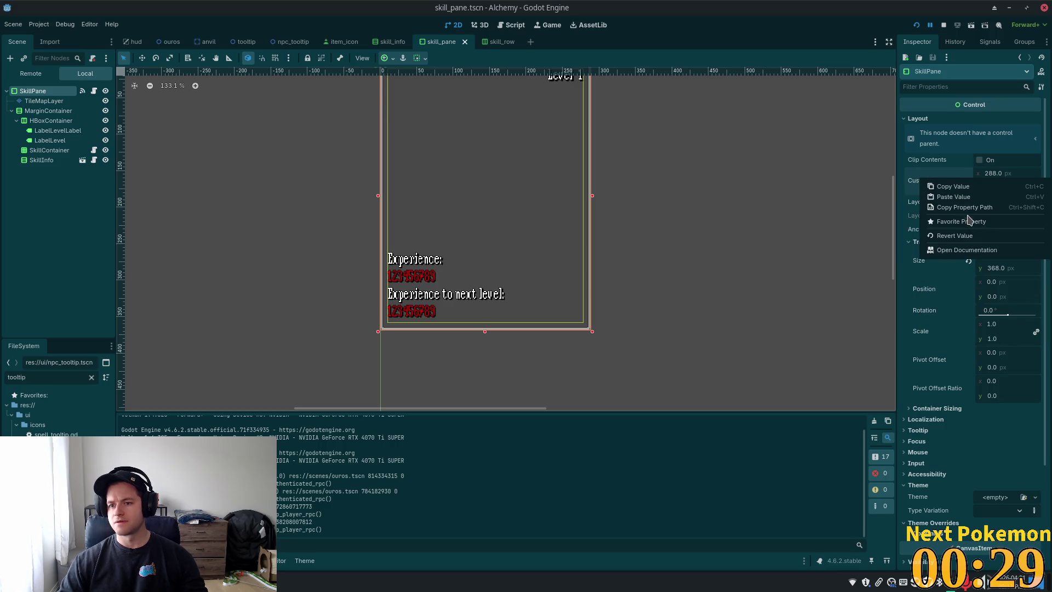
click(954, 196)
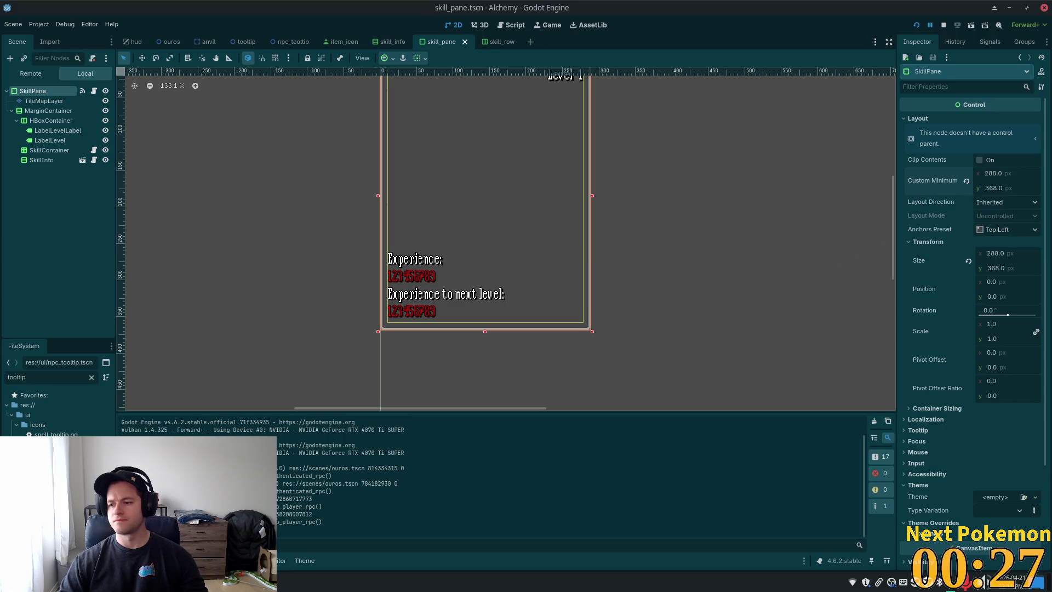
click(917, 26)
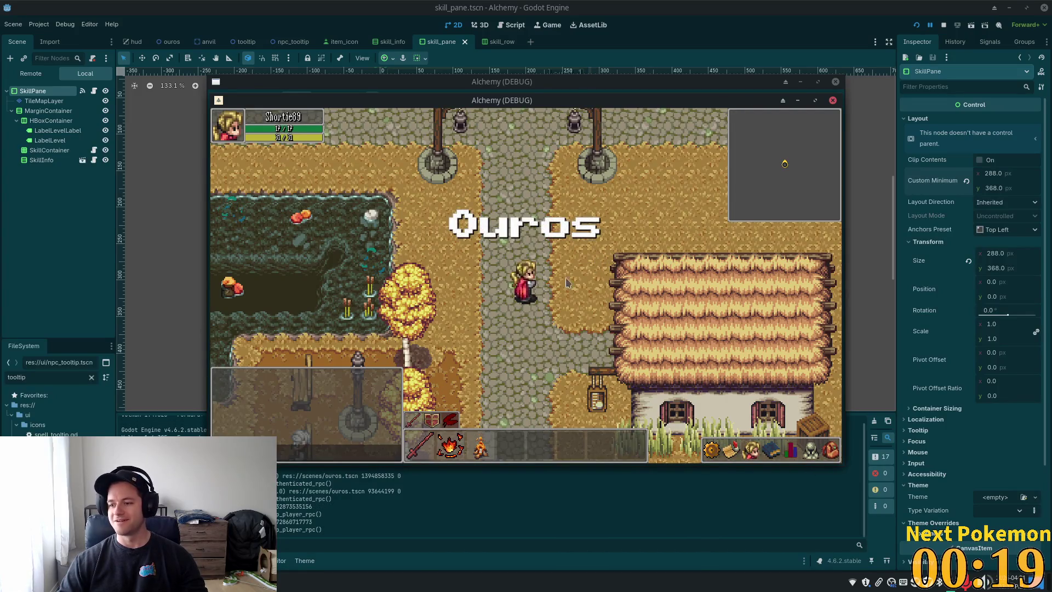
Step: Walk the character around and toggle the skill stats panel to check Level 1
key(Down)
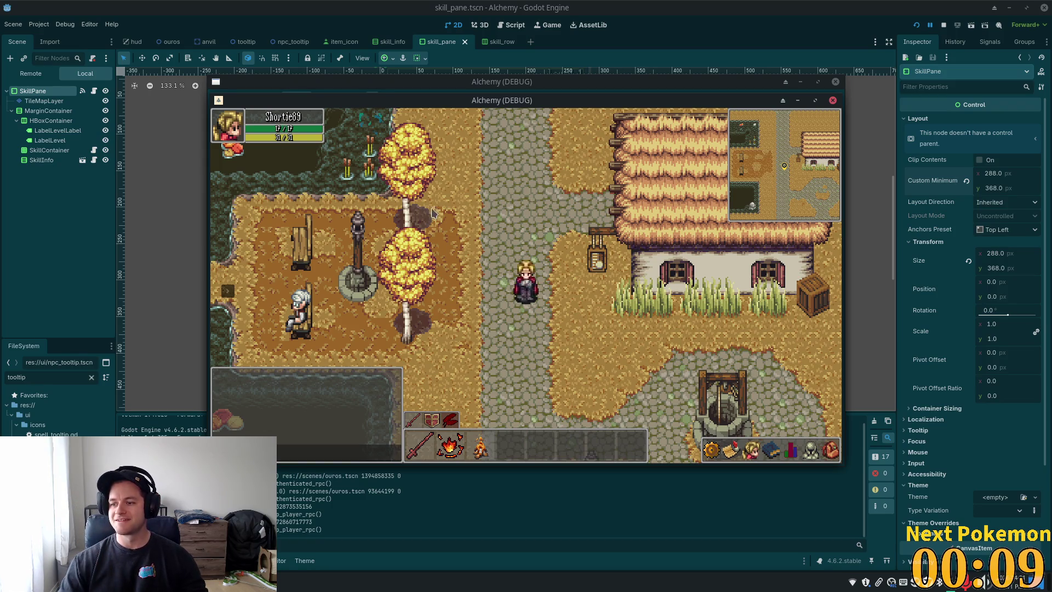
key(w)
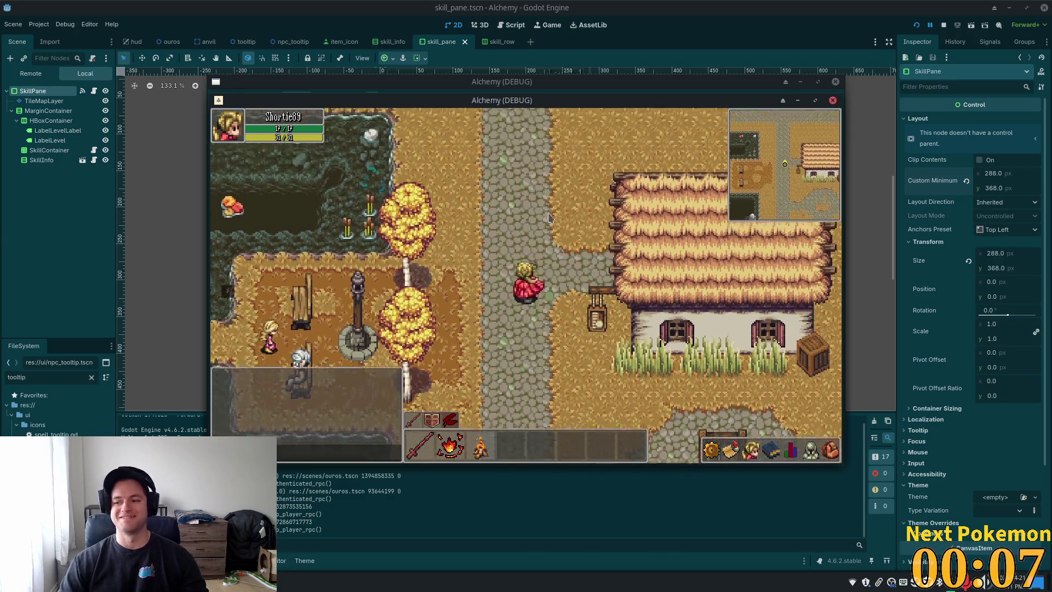
click(791, 451)
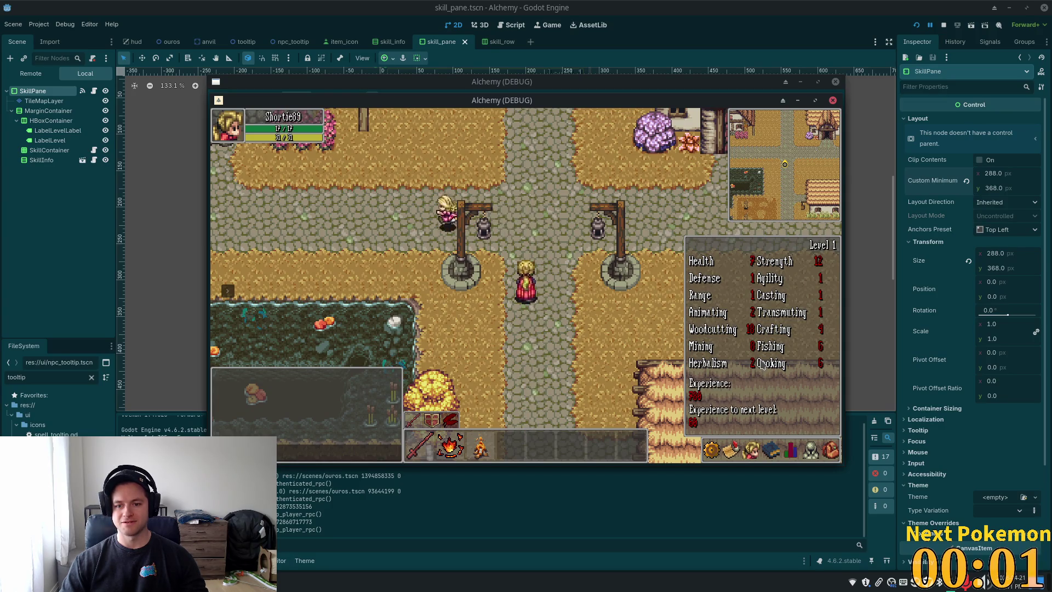
click(689, 238)
click(784, 454)
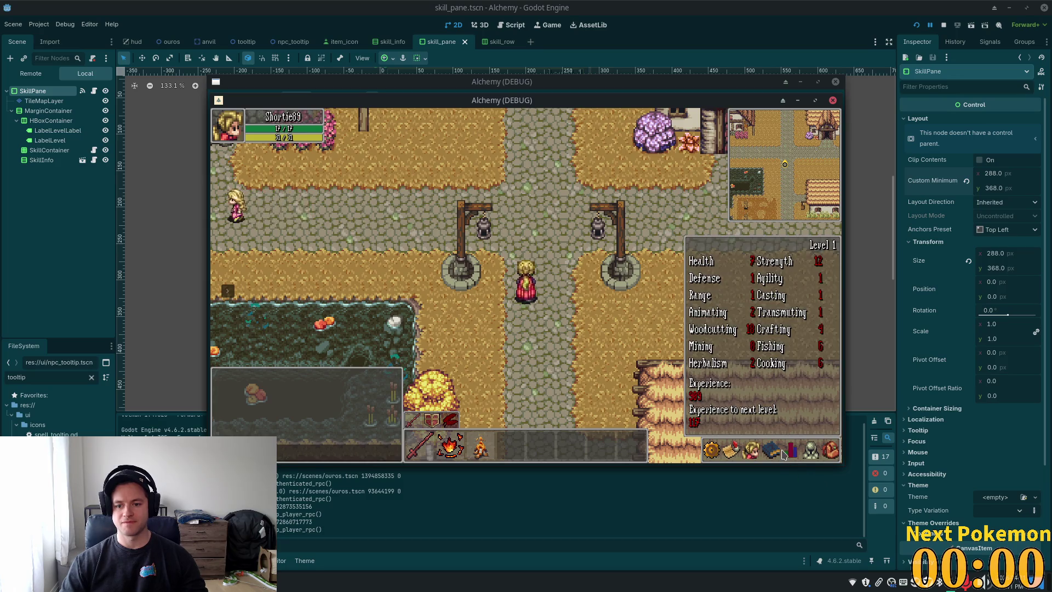
click(784, 452)
click(791, 452)
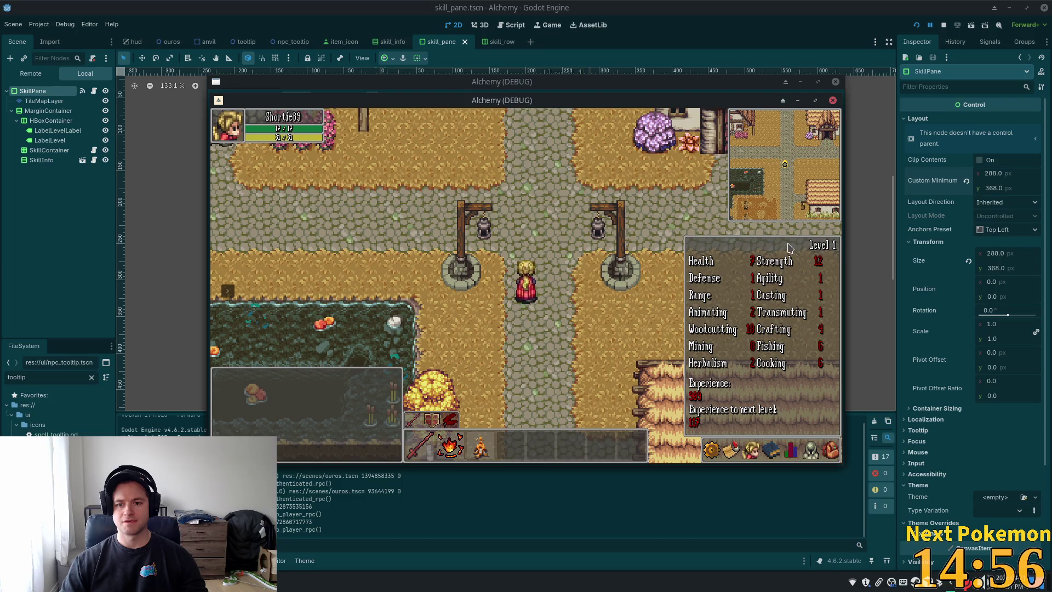
click(807, 248)
Step: Reopen the skill panel repeatedly to confirm the experience values refresh, then close it
click(794, 455)
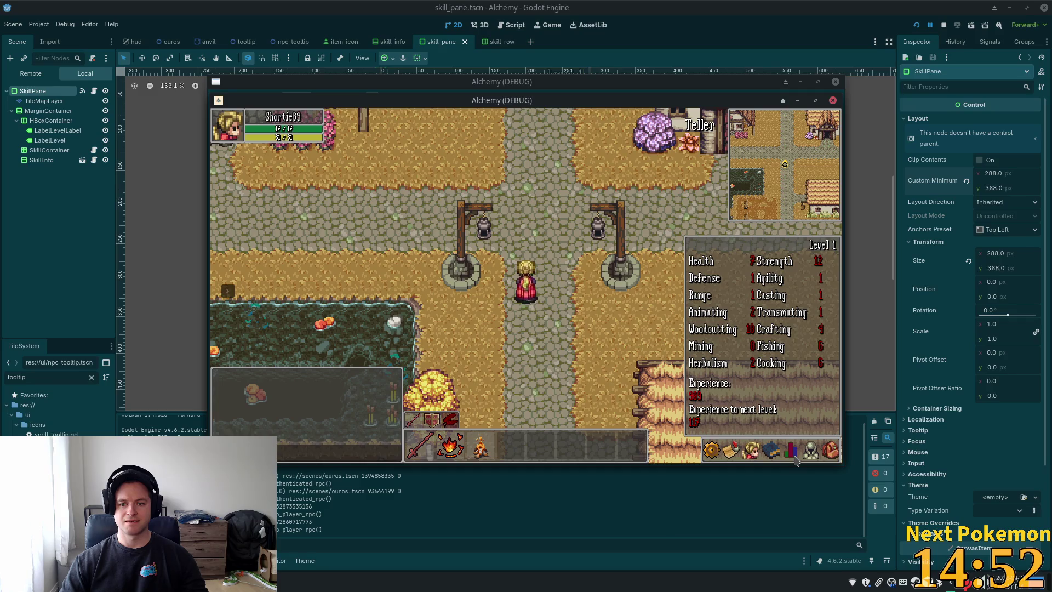
click(816, 241)
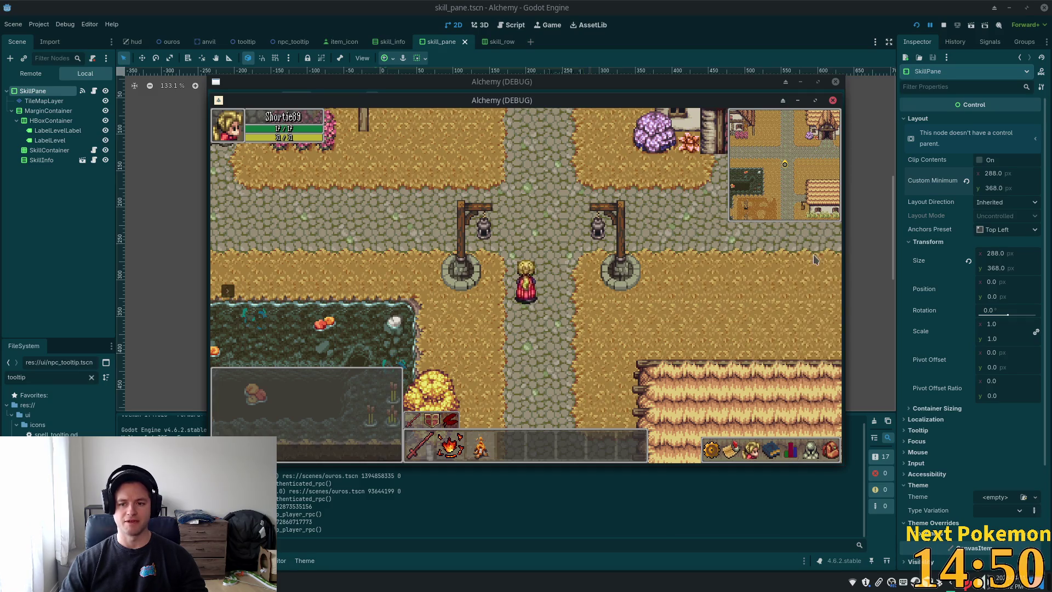
click(789, 455)
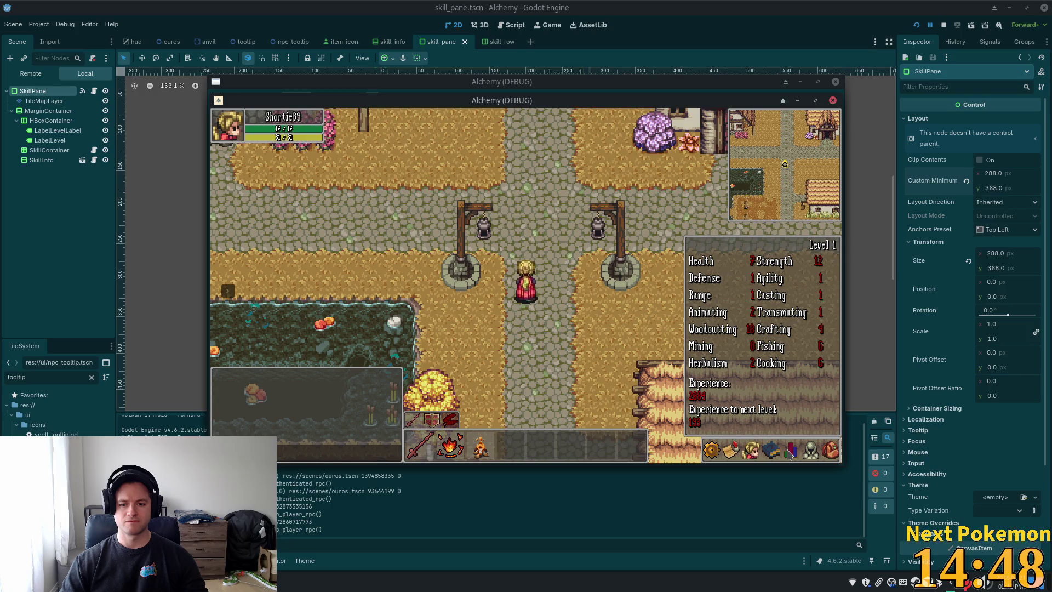
click(765, 377)
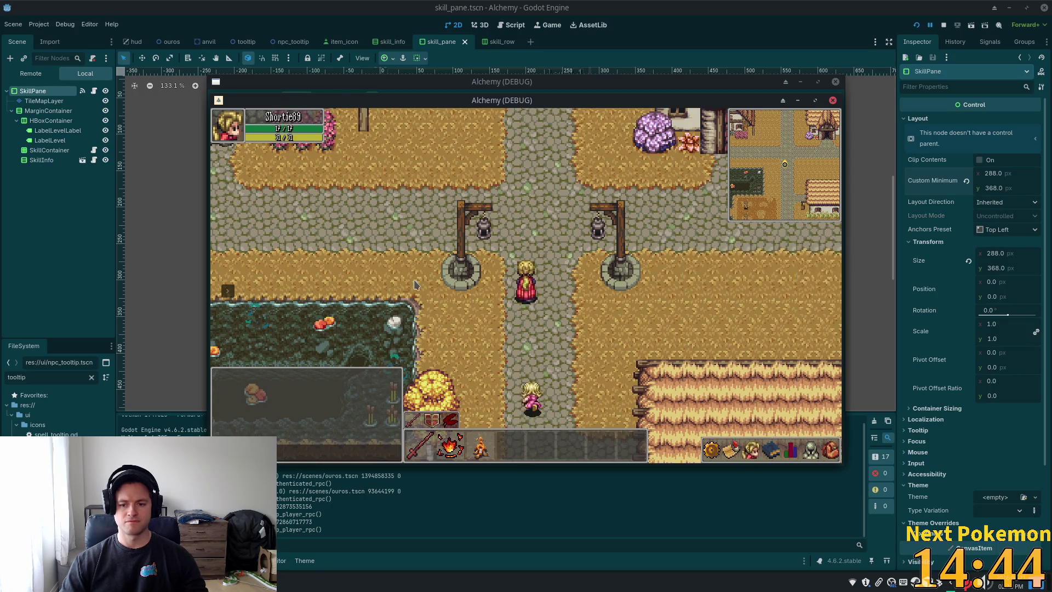
click(791, 453)
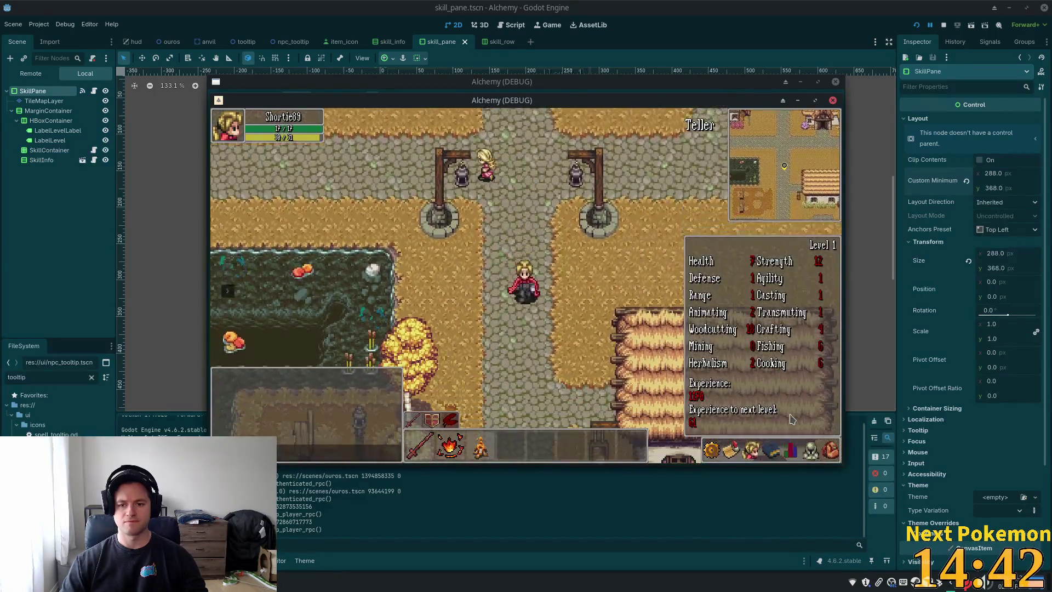
key(Down)
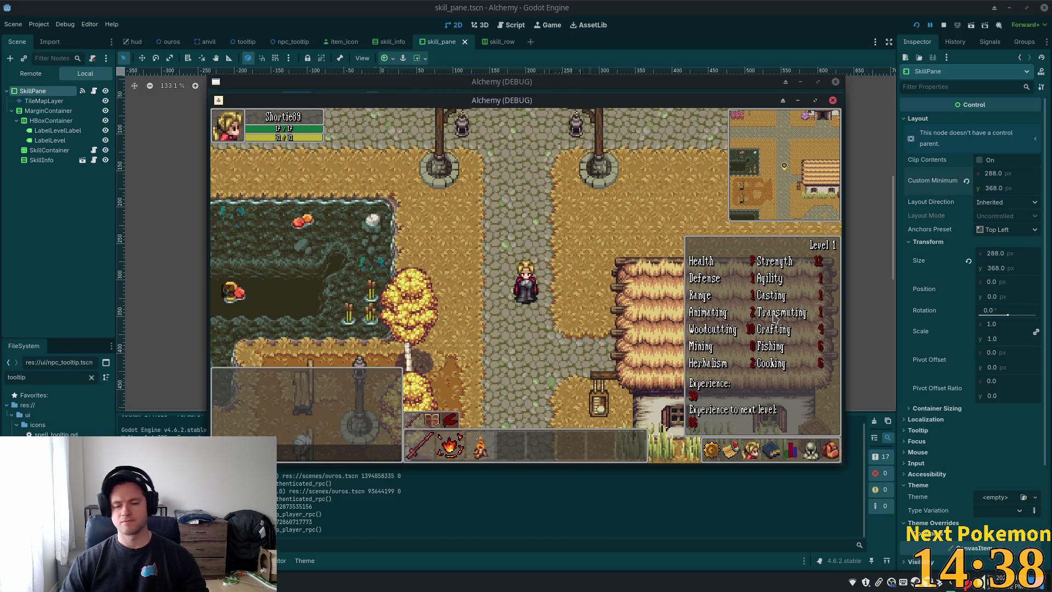
key(Escape)
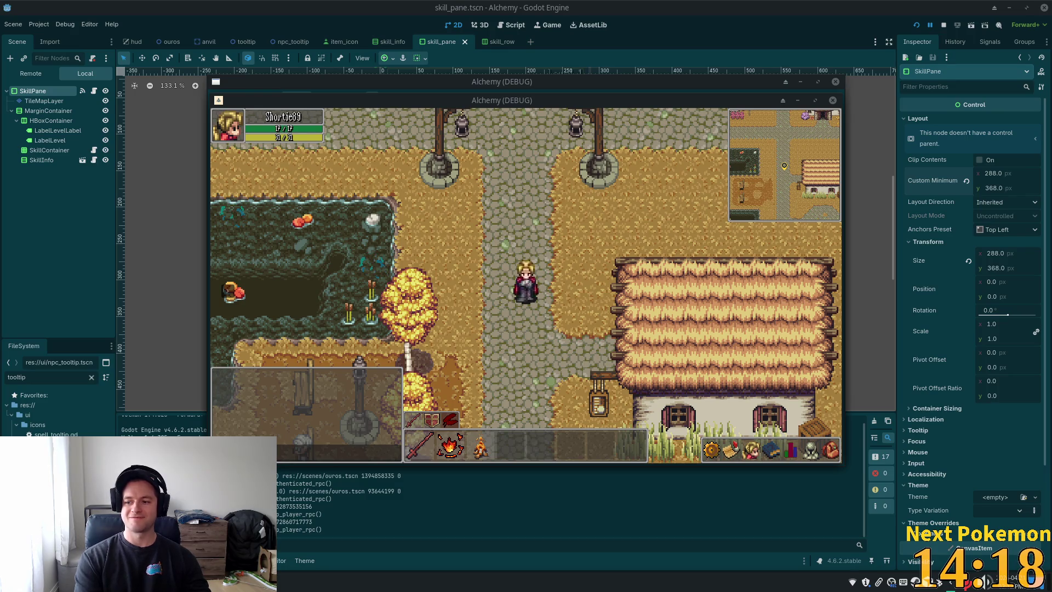
Step: Walk the character through Ouros town, over the stone bridge and south into Fields of Ouros
key(Up)
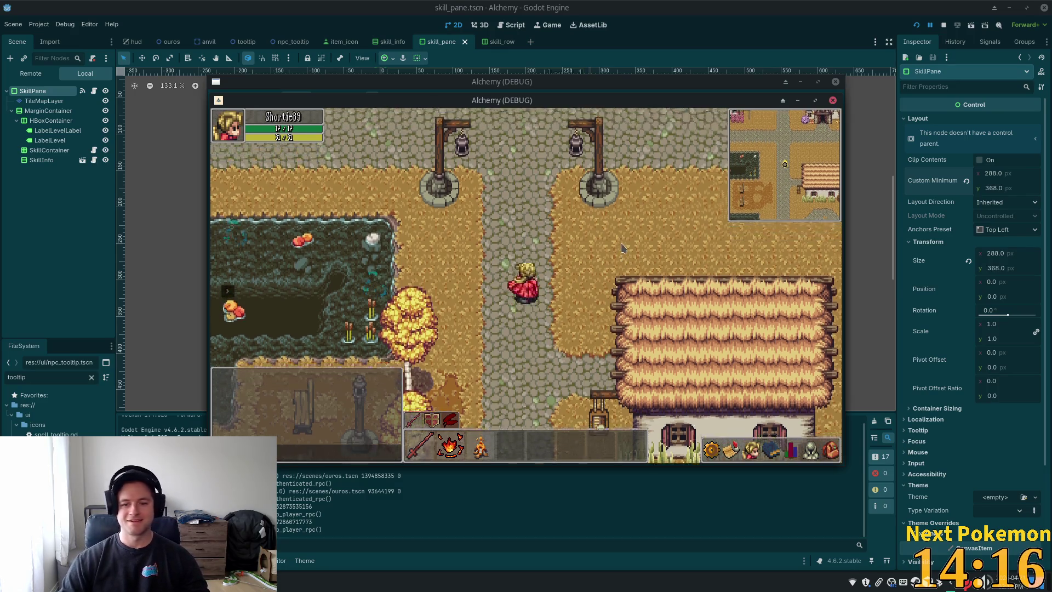
key(Left)
key(Left)
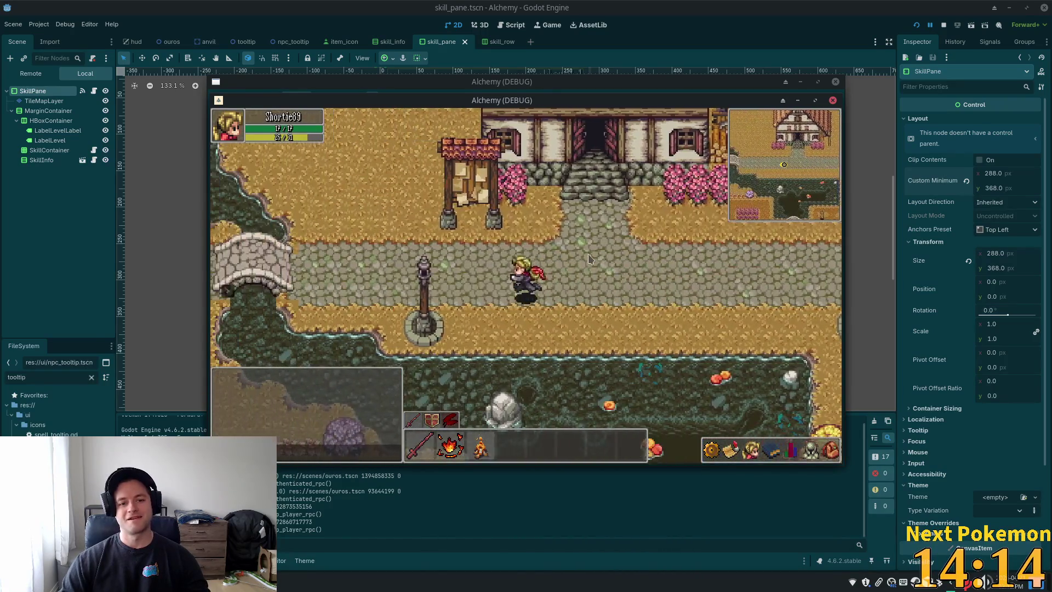
key(Right)
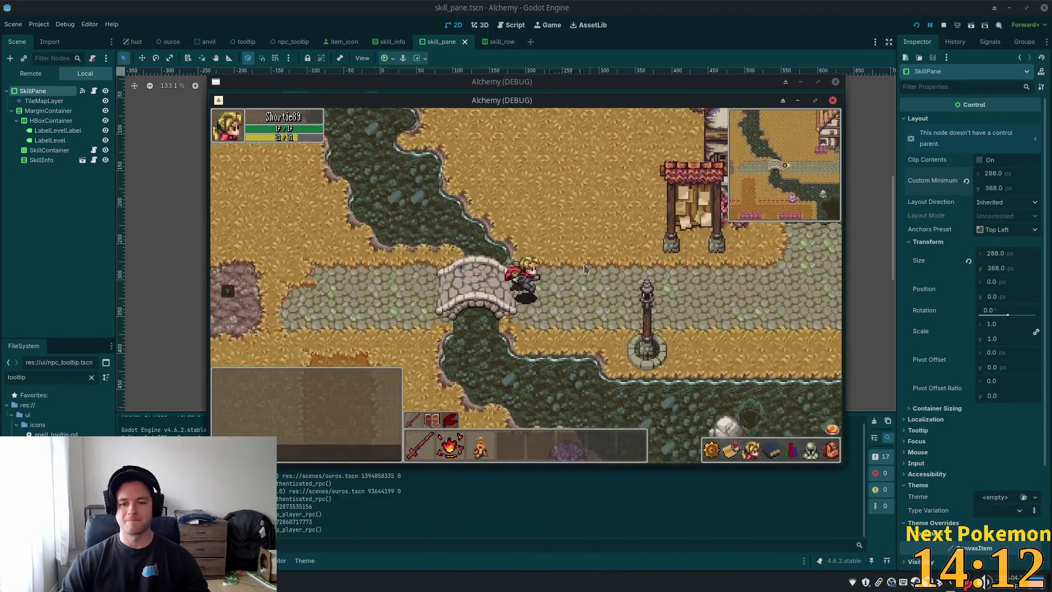
key(Down)
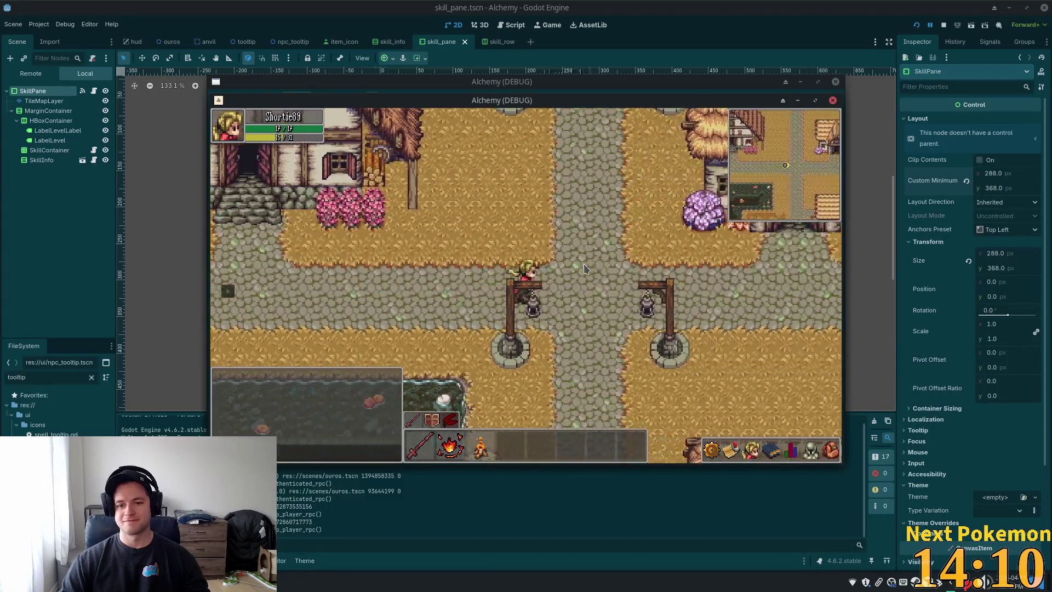
key(Down)
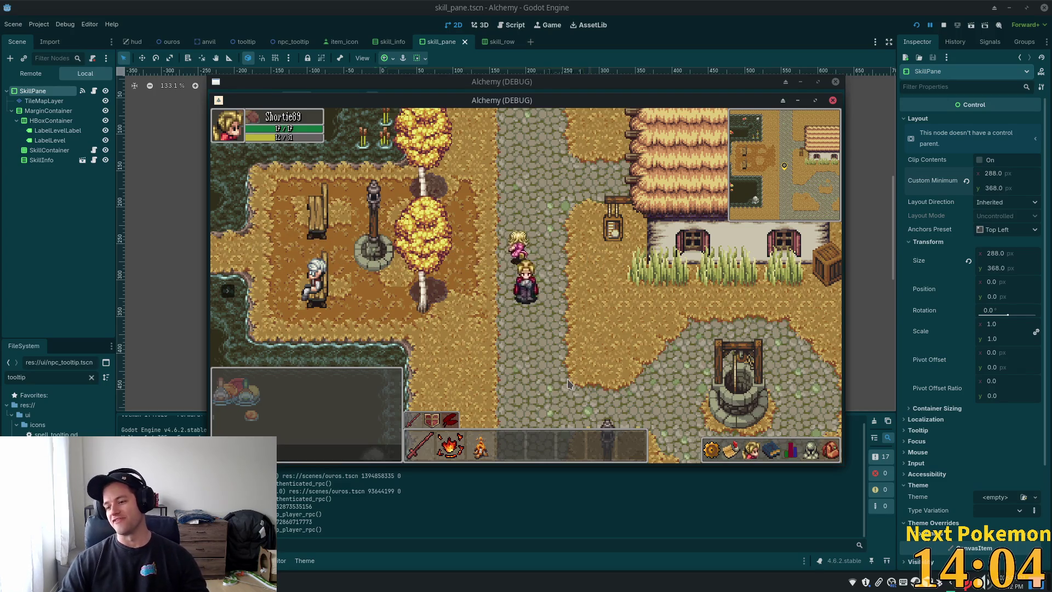
key(w)
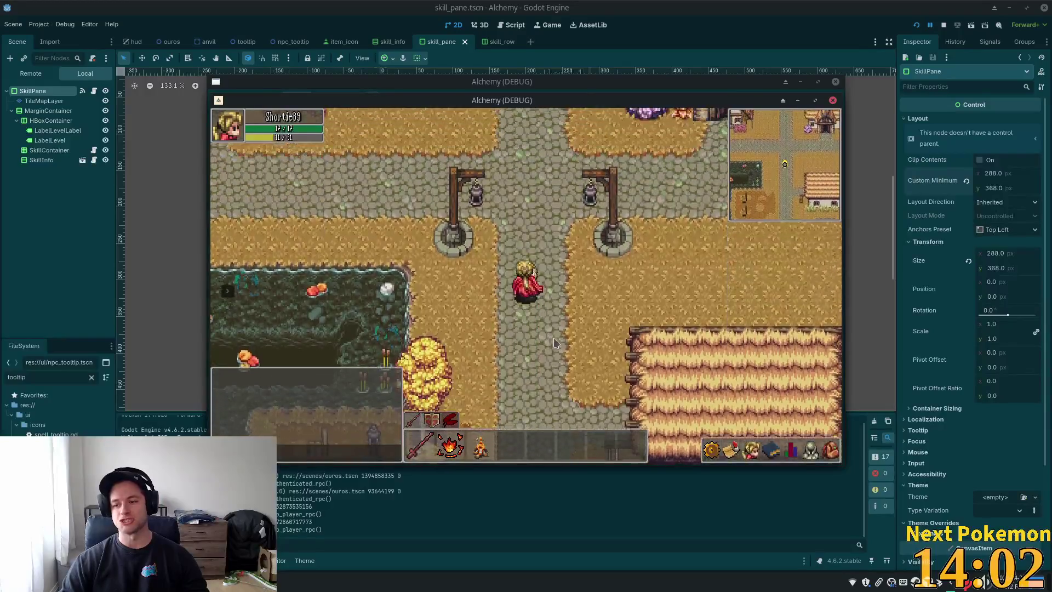
key(w)
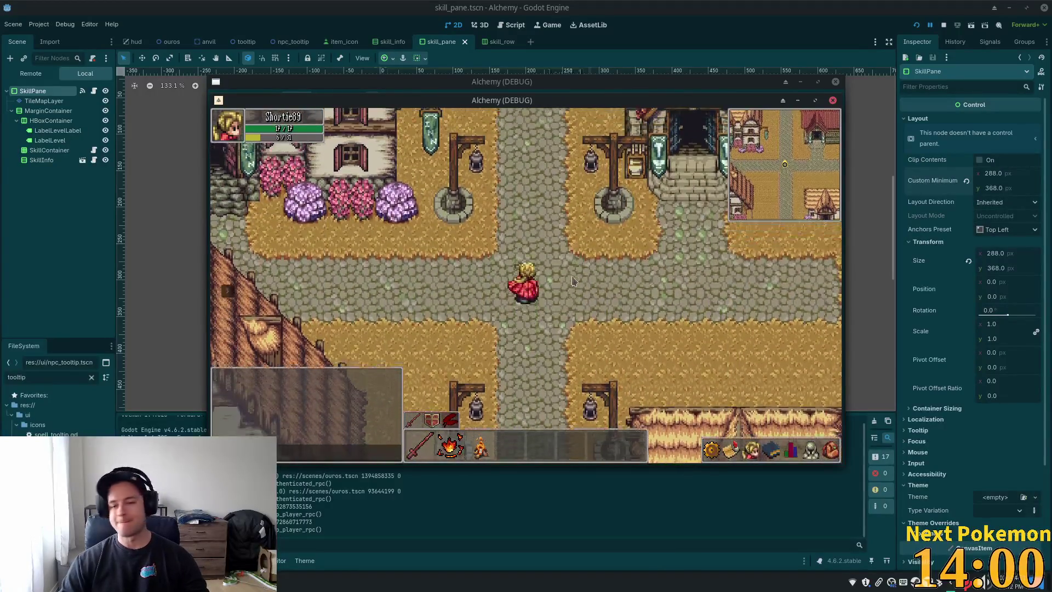
key(a)
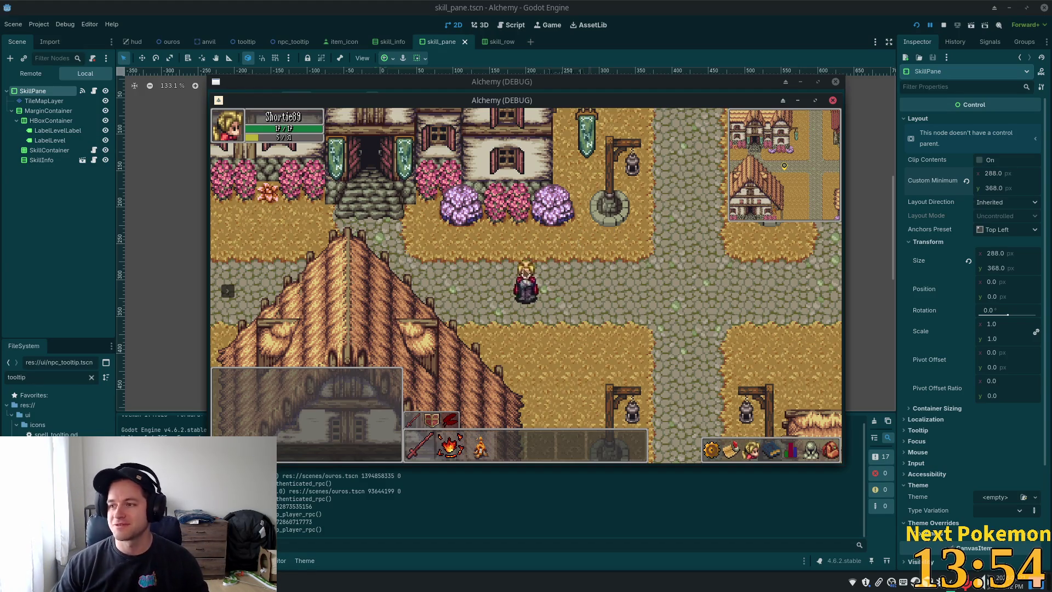
key(a)
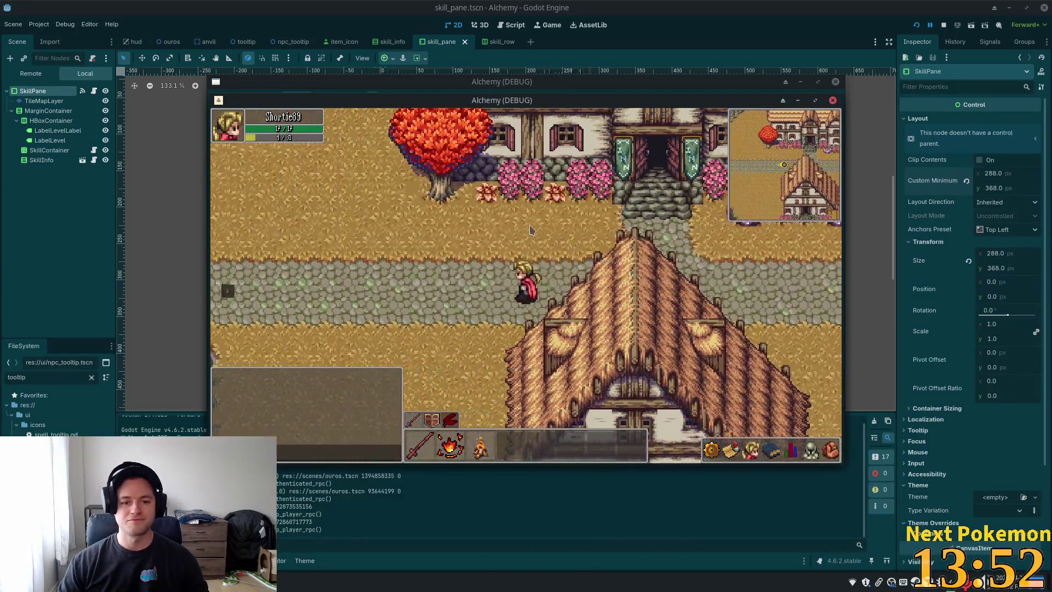
key(a)
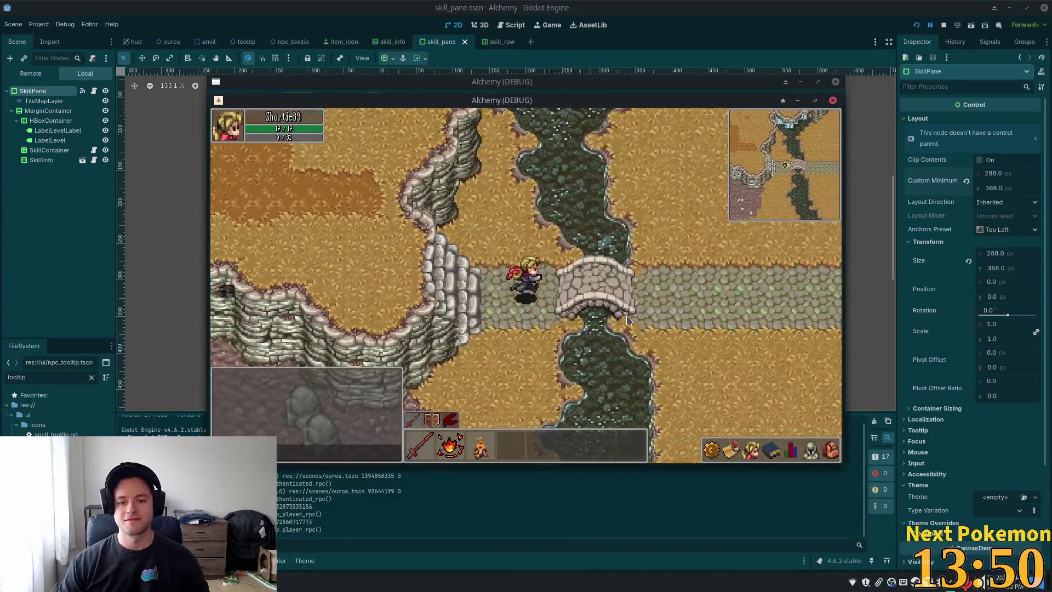
key(d)
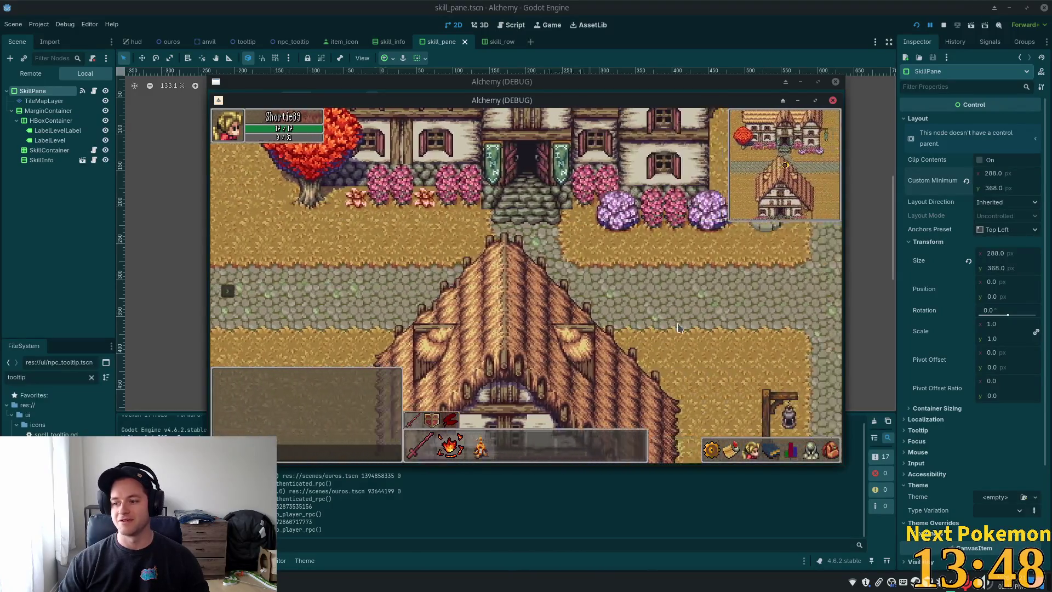
key(d)
key(s)
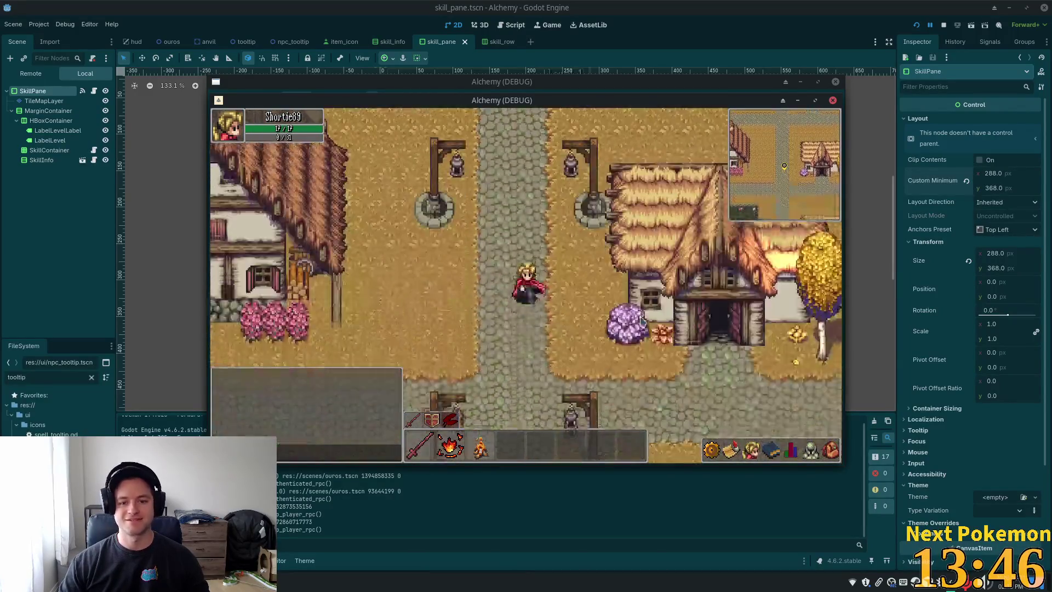
key(a)
key(w)
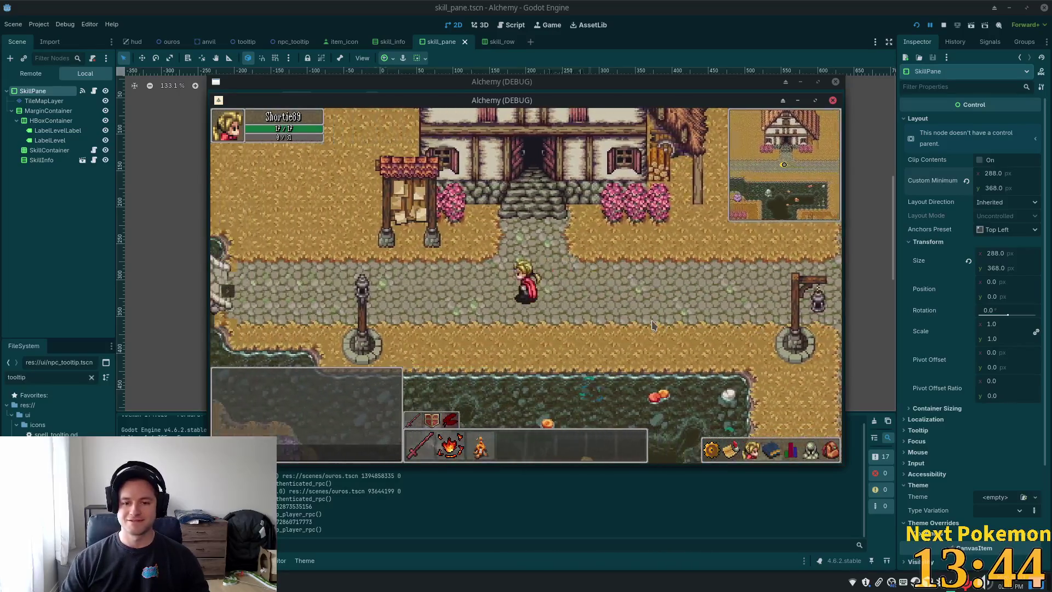
key(a)
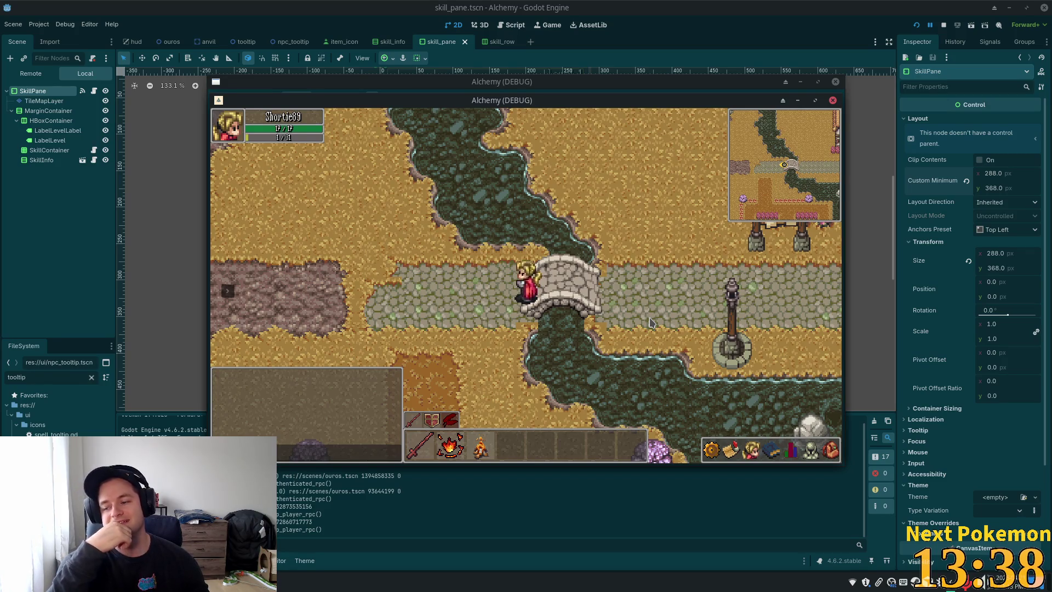
key(d)
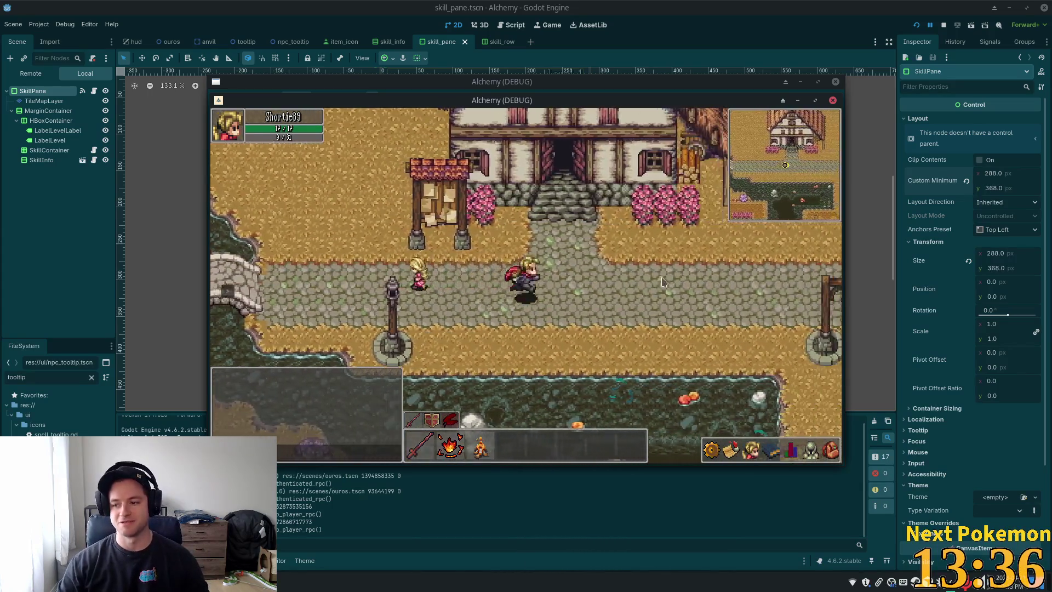
key(s)
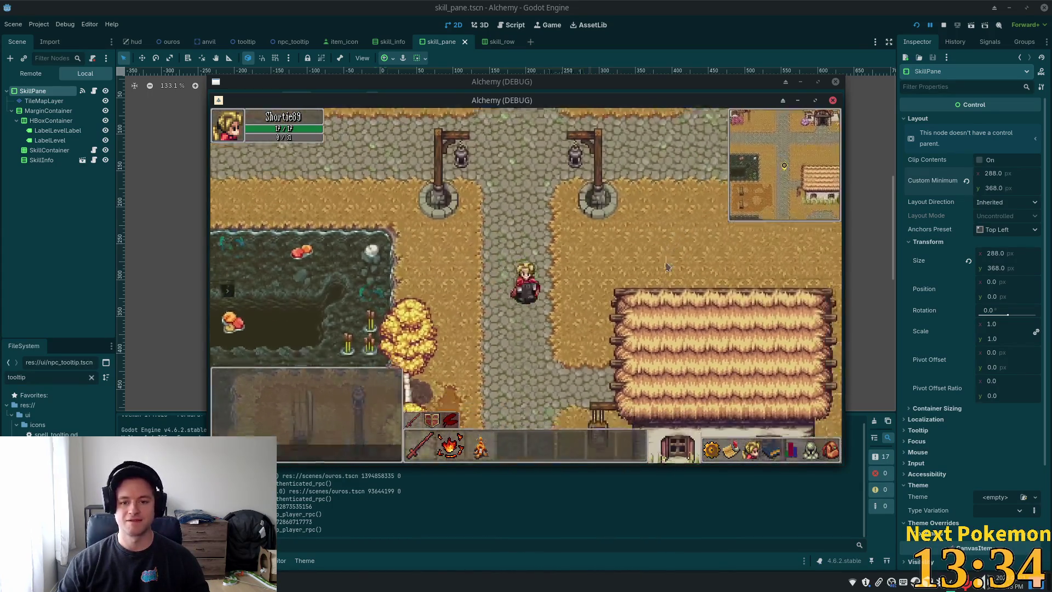
key(s)
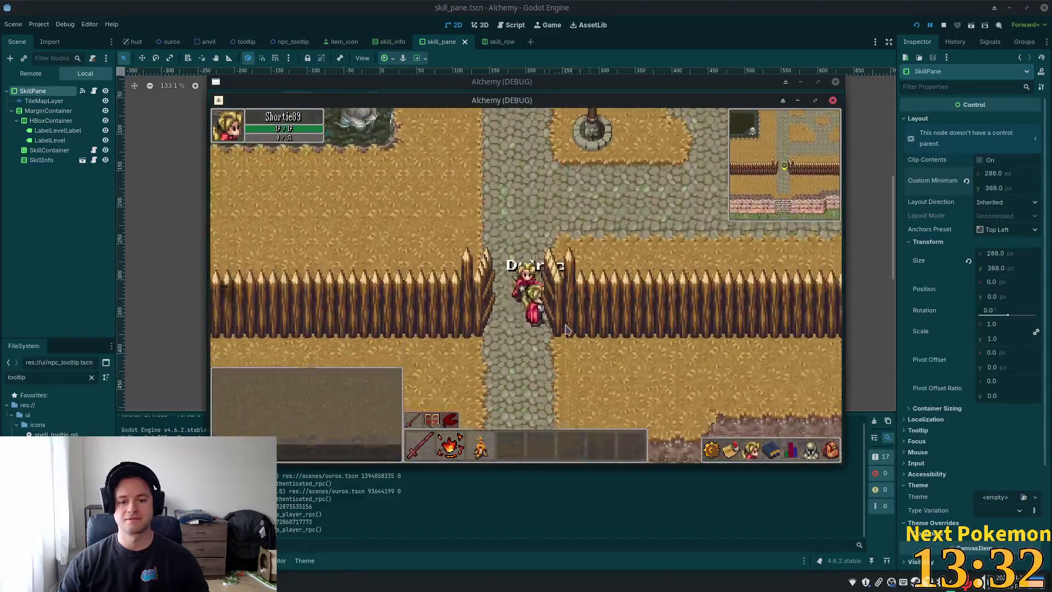
key(s)
Step: Check the level in the skill stats pane, stop the game, and return to the code editor
click(791, 450)
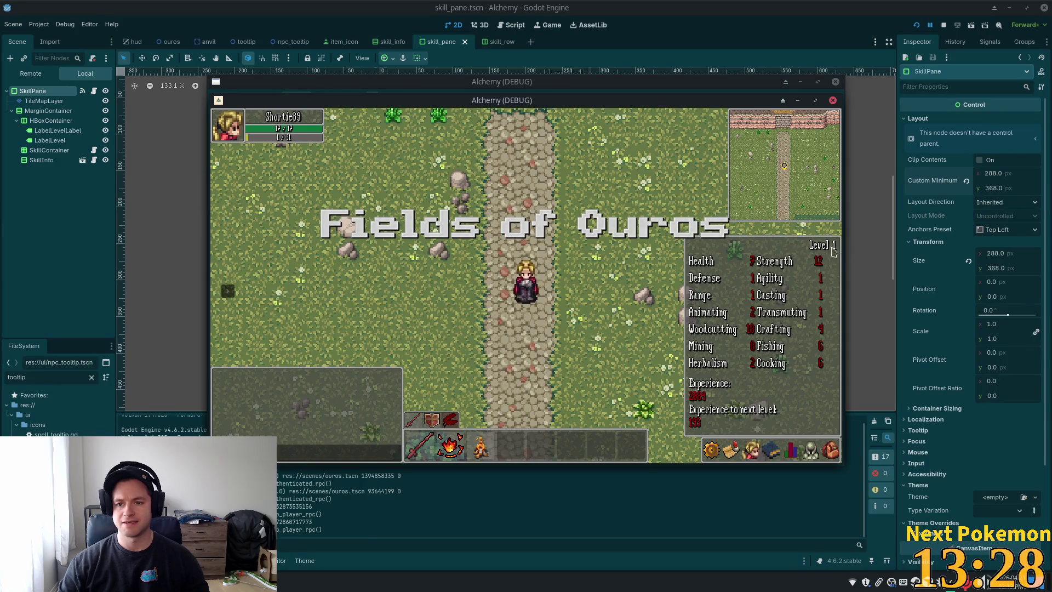
key(w)
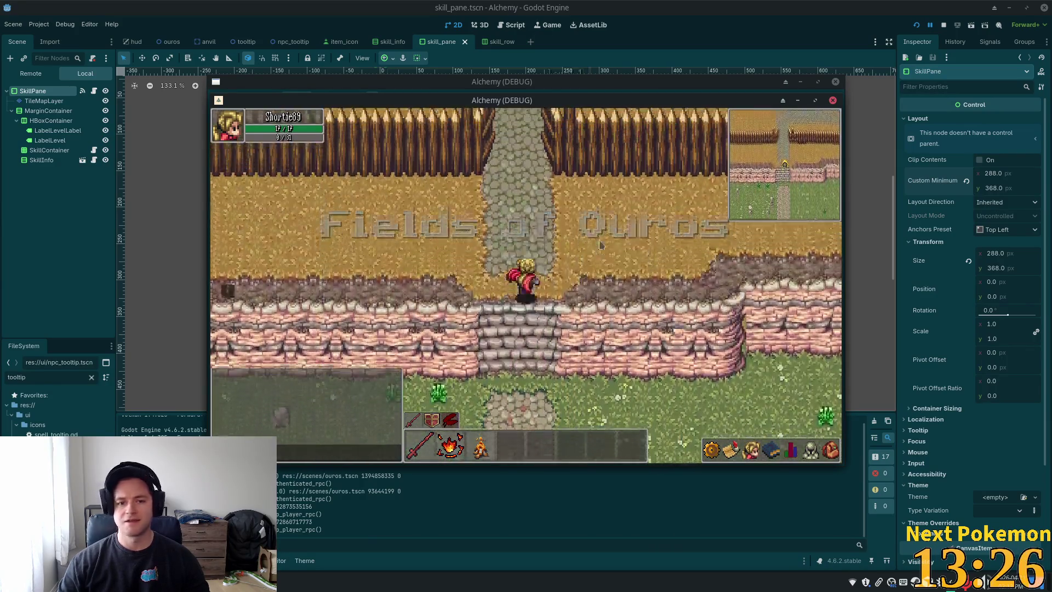
click(830, 450)
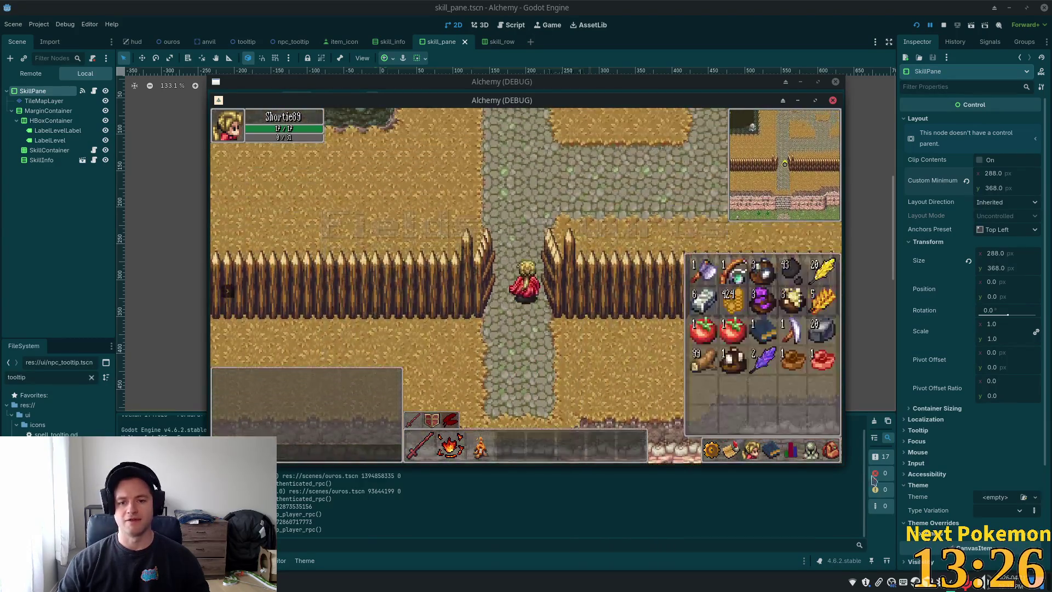
click(793, 452)
click(796, 453)
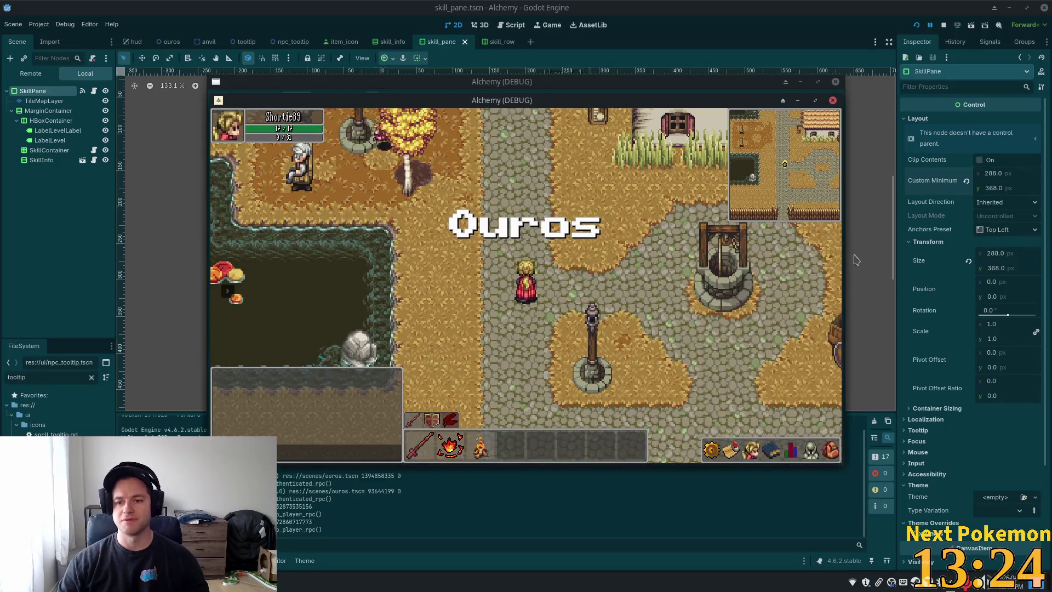
key(F8)
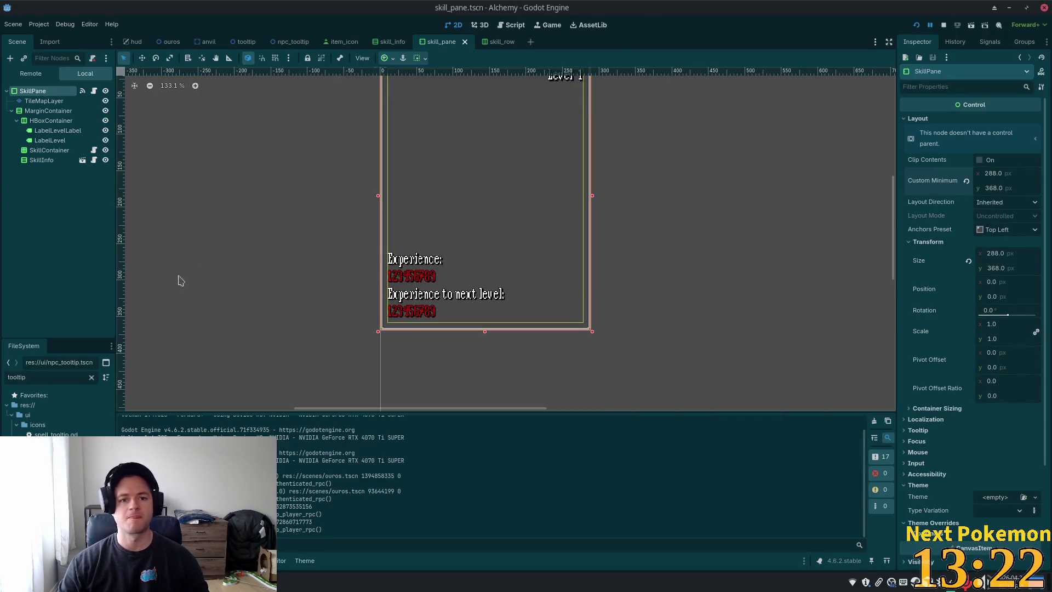
key(alt+Tab)
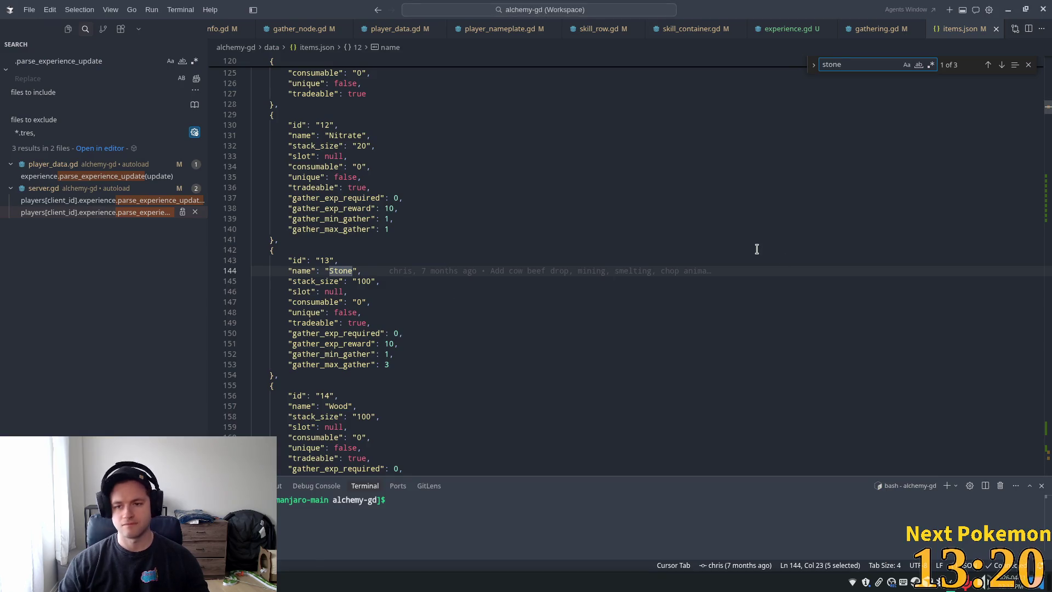
Step: Close the 'stone' search in items.json and narrow the search results panel
scroll(595, 236, up, 10)
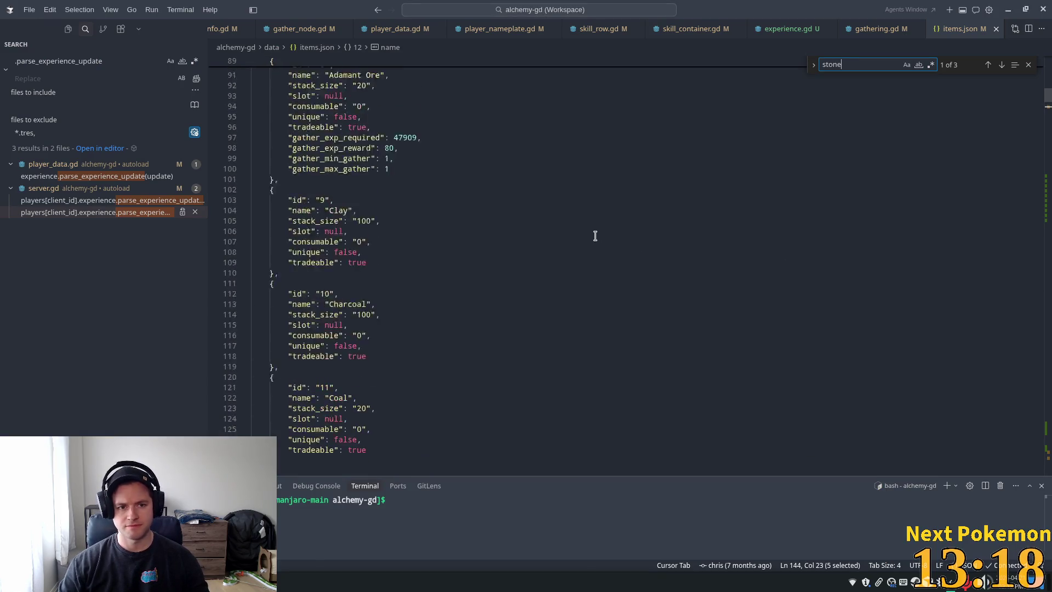
scroll(595, 235, up, 12)
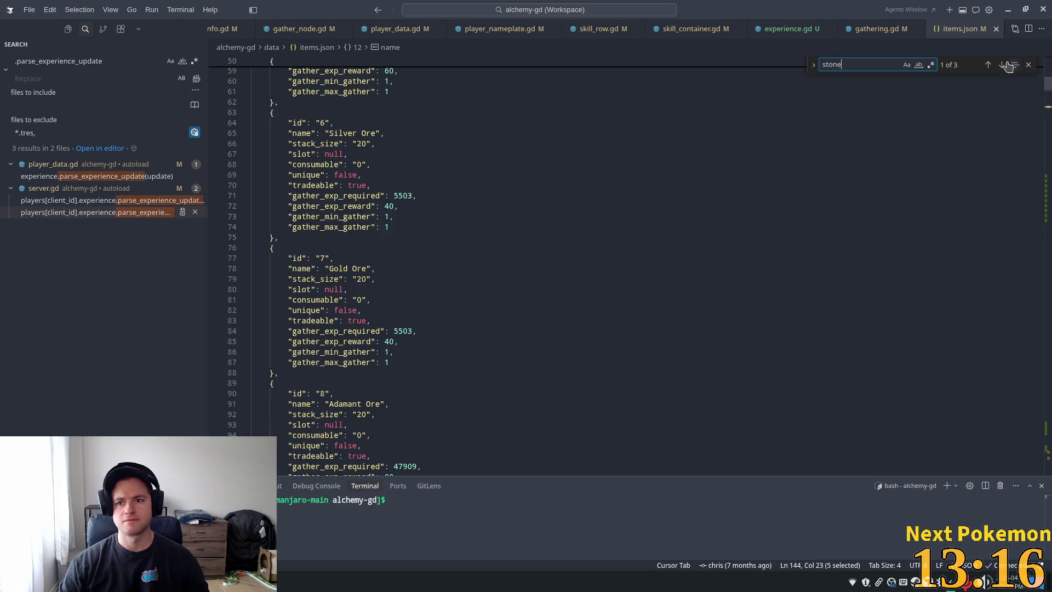
click(1027, 64)
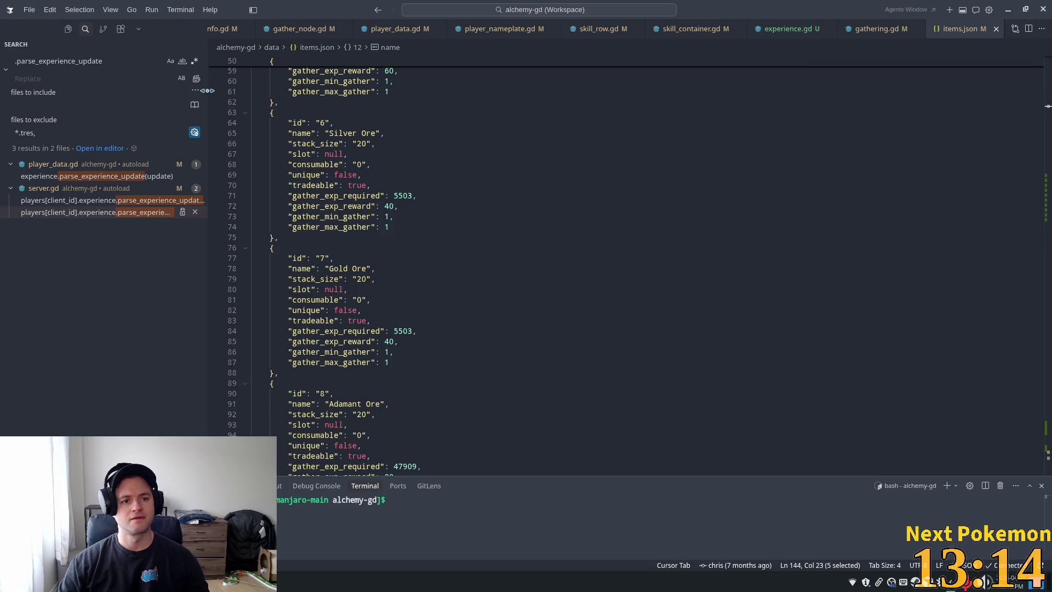
drag(207, 94, 119, 82)
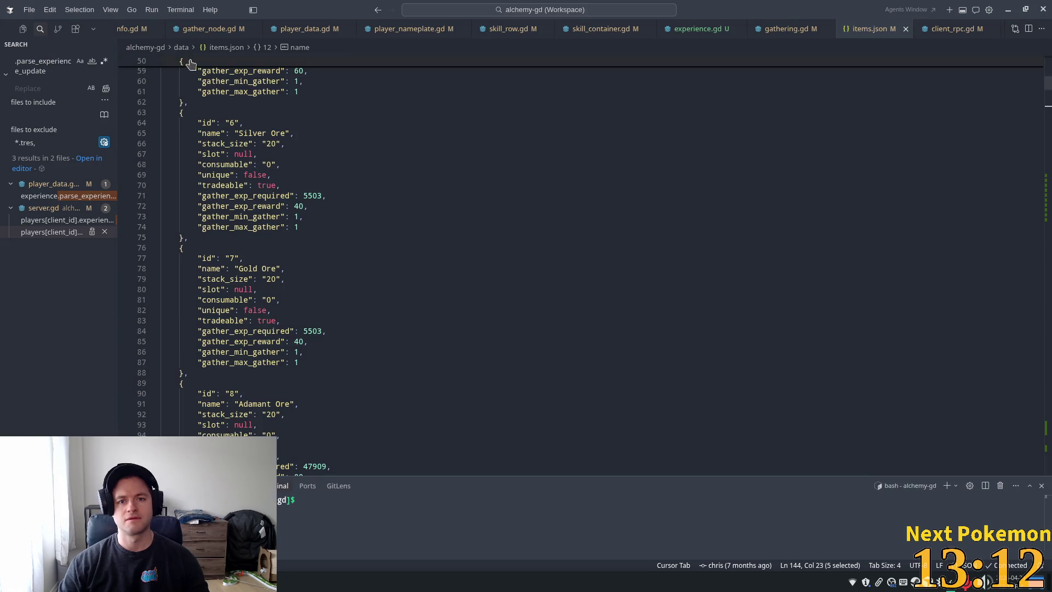
scroll(246, 28, up, 2)
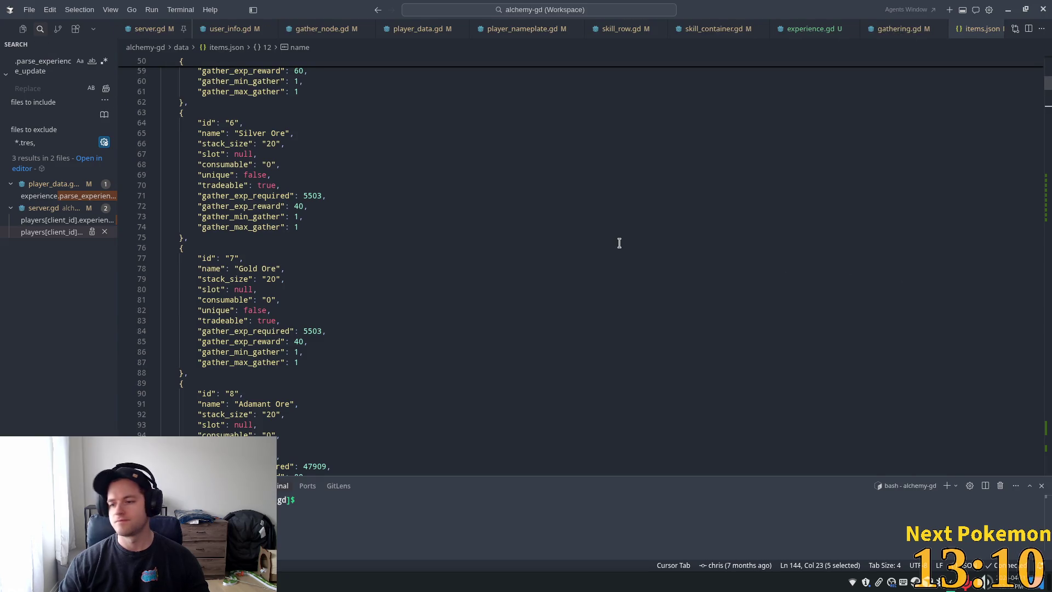
scroll(619, 242, up, 1)
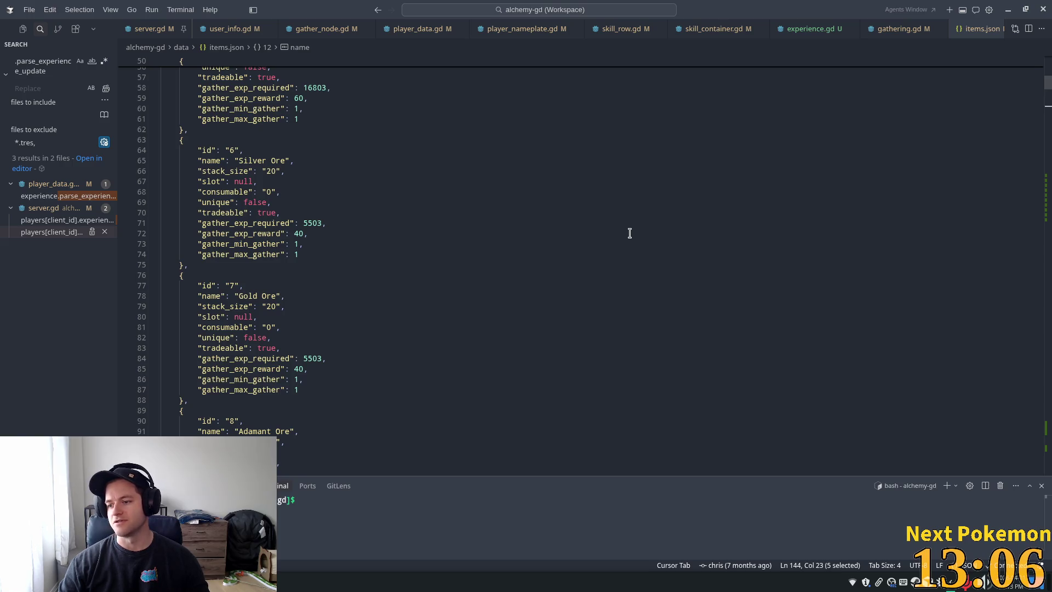
scroll(620, 269, up, 1)
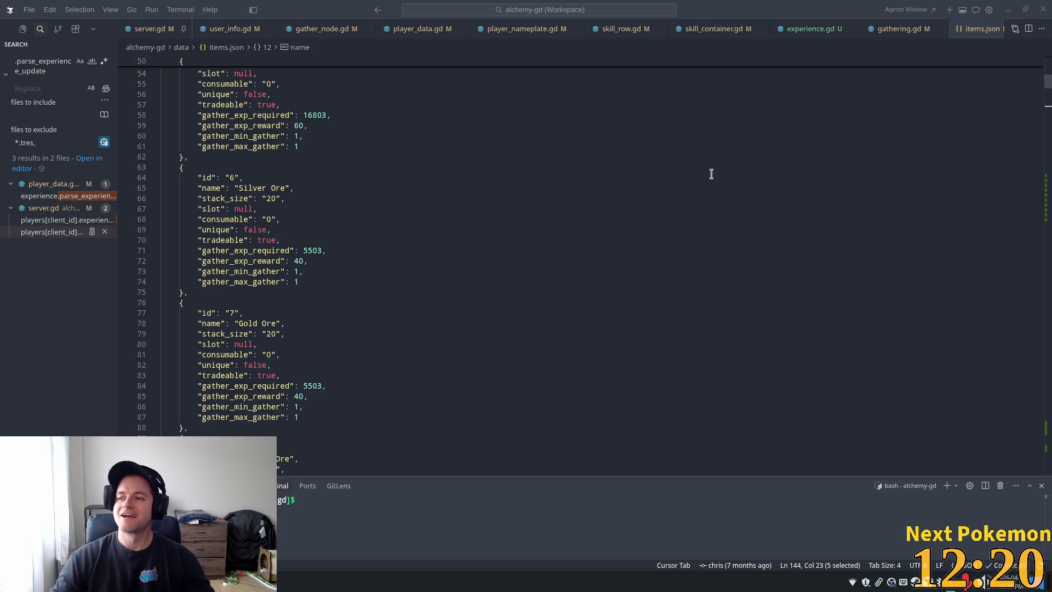
Step: Look over the Mithril Ore entry at line 57, then switch to experience.gd
click(440, 107)
scroll(465, 199, up, 4)
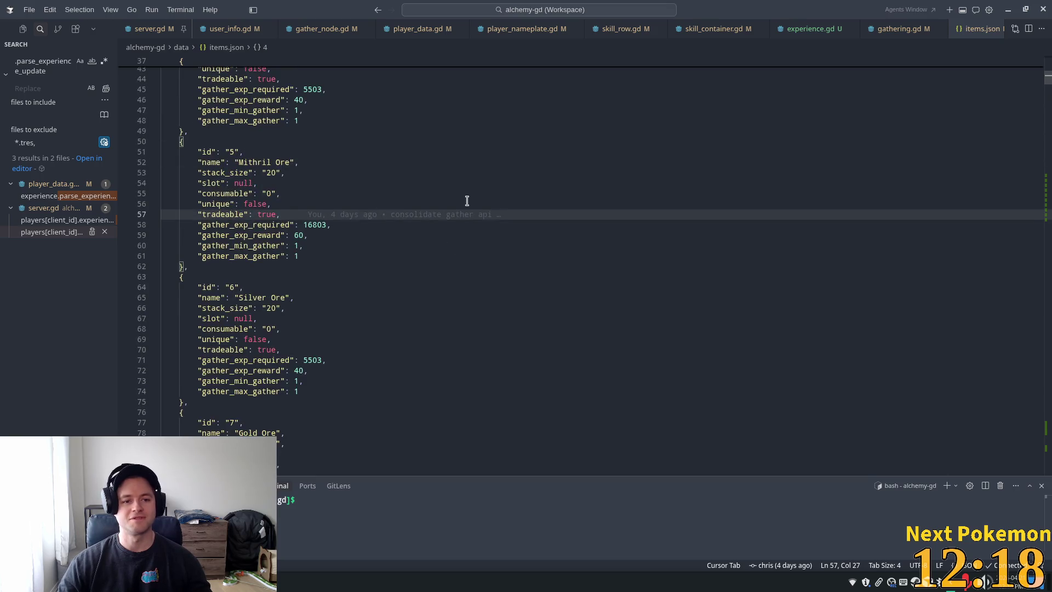
scroll(548, 126, up, 1)
scroll(778, 126, up, 4)
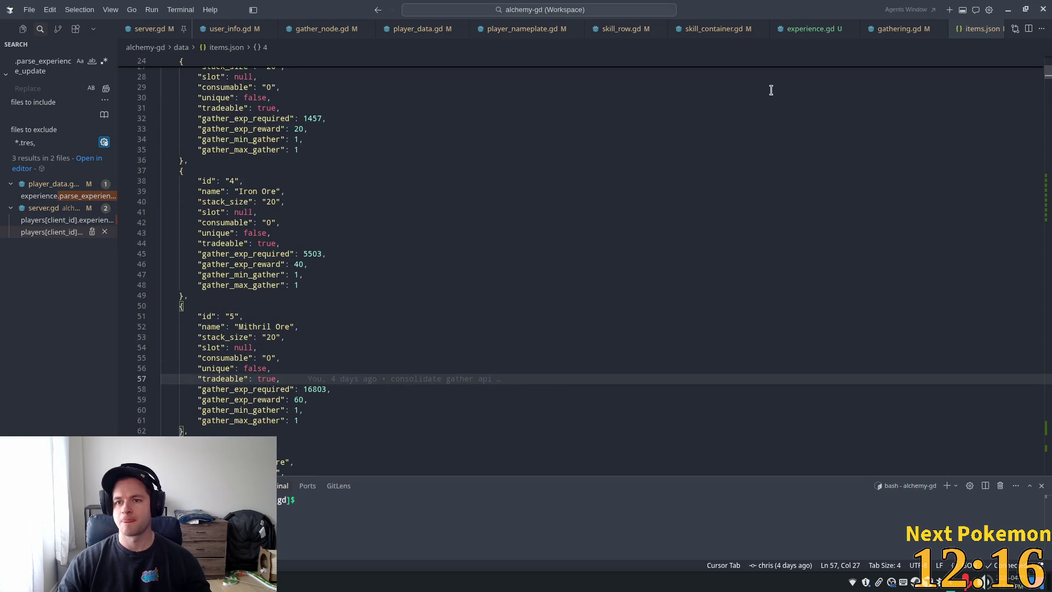
click(785, 27)
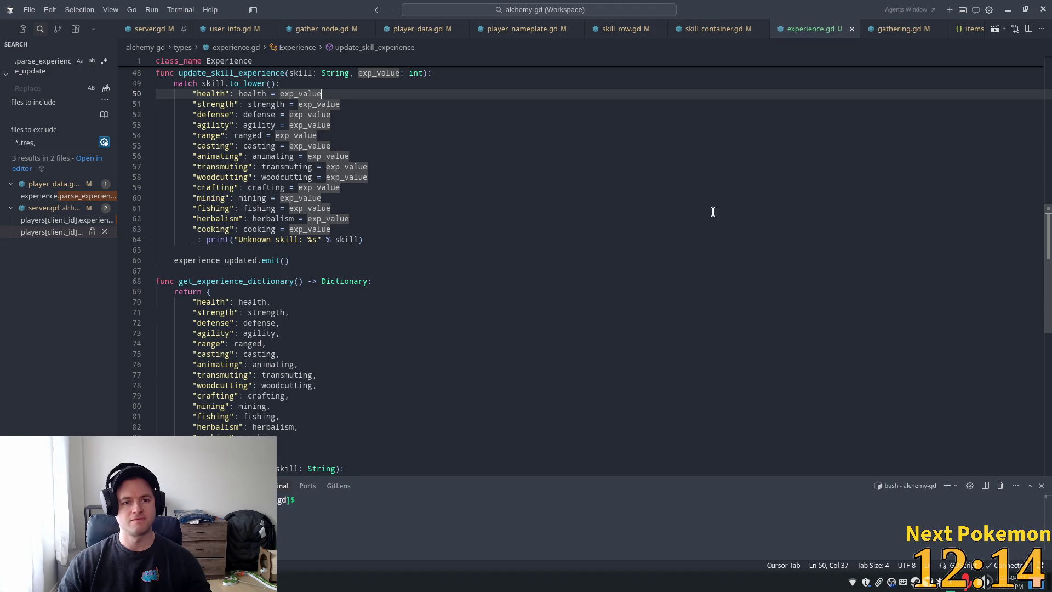
scroll(407, 245, up, 12)
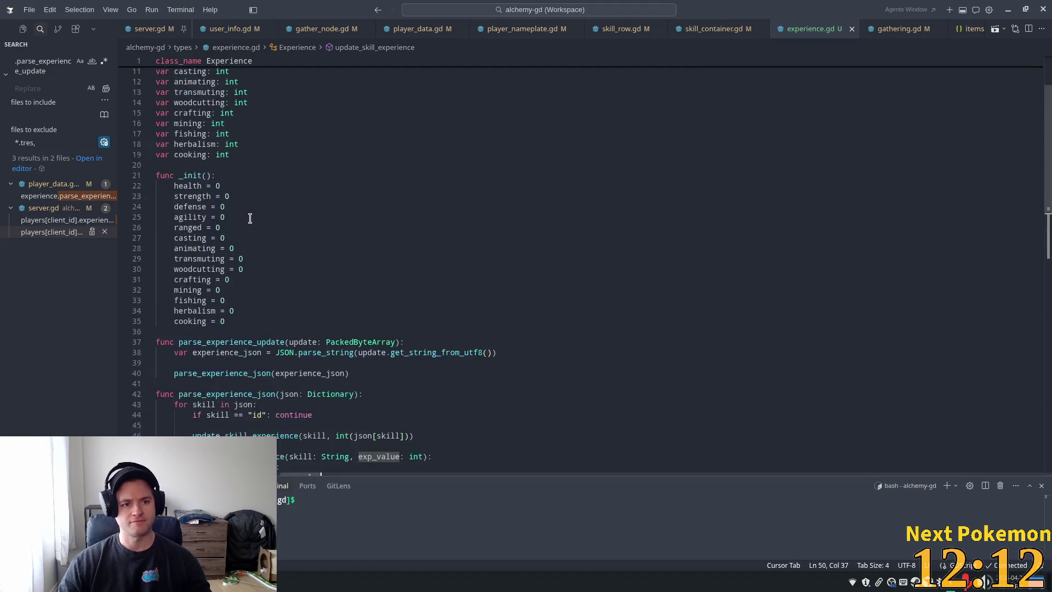
scroll(250, 218, up, 3)
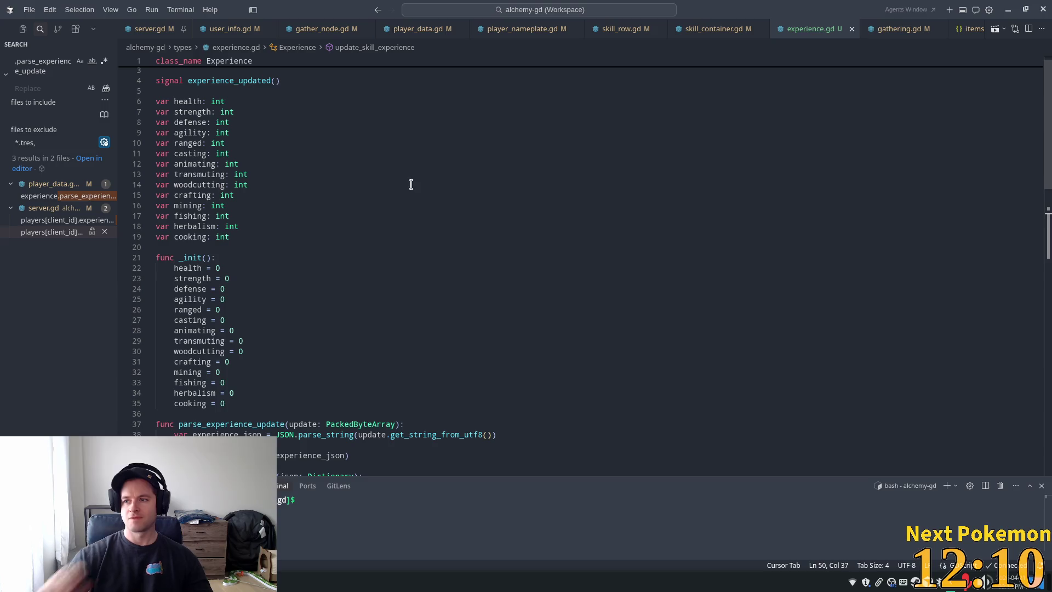
click(456, 199)
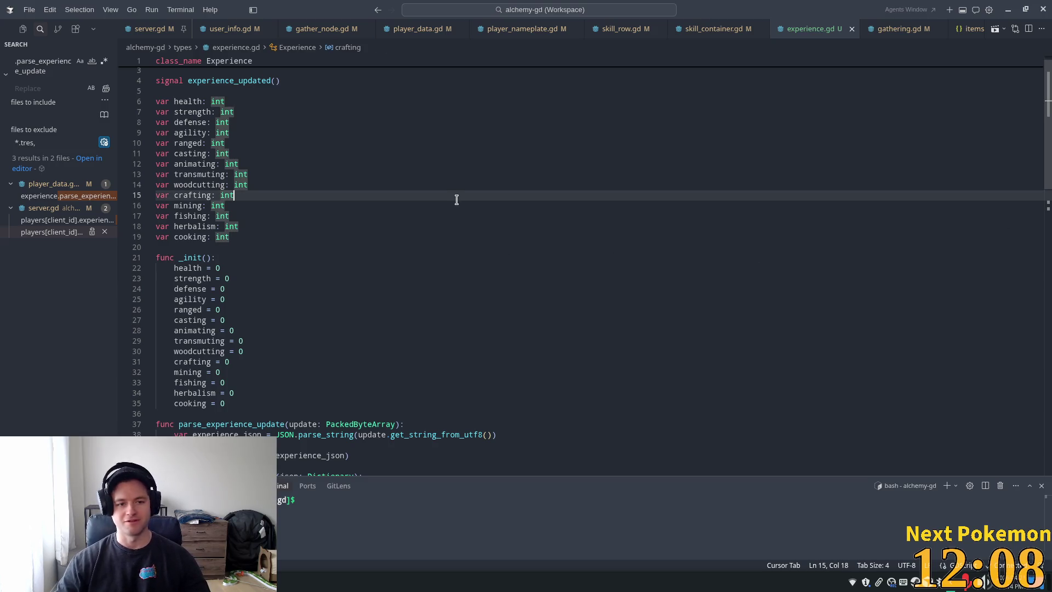
scroll(456, 199, down, 7)
click(446, 203)
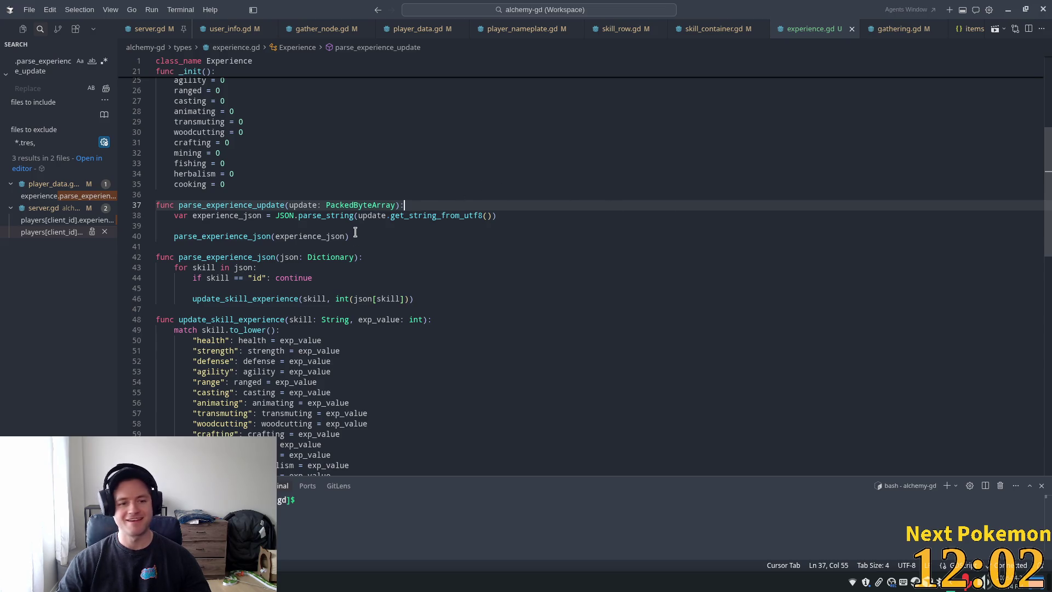
scroll(350, 231, up, 8)
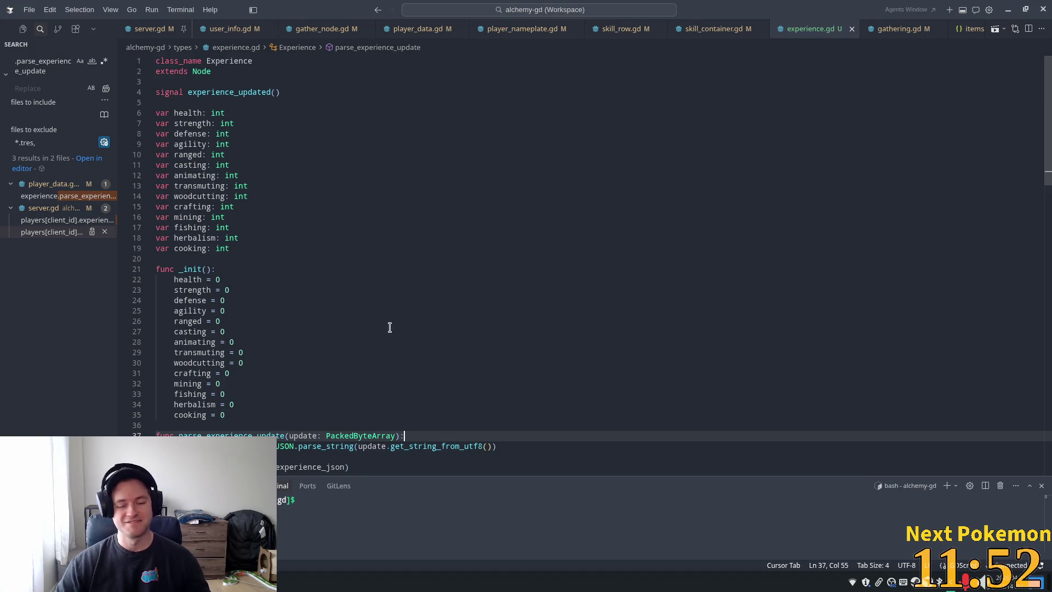
click(251, 144)
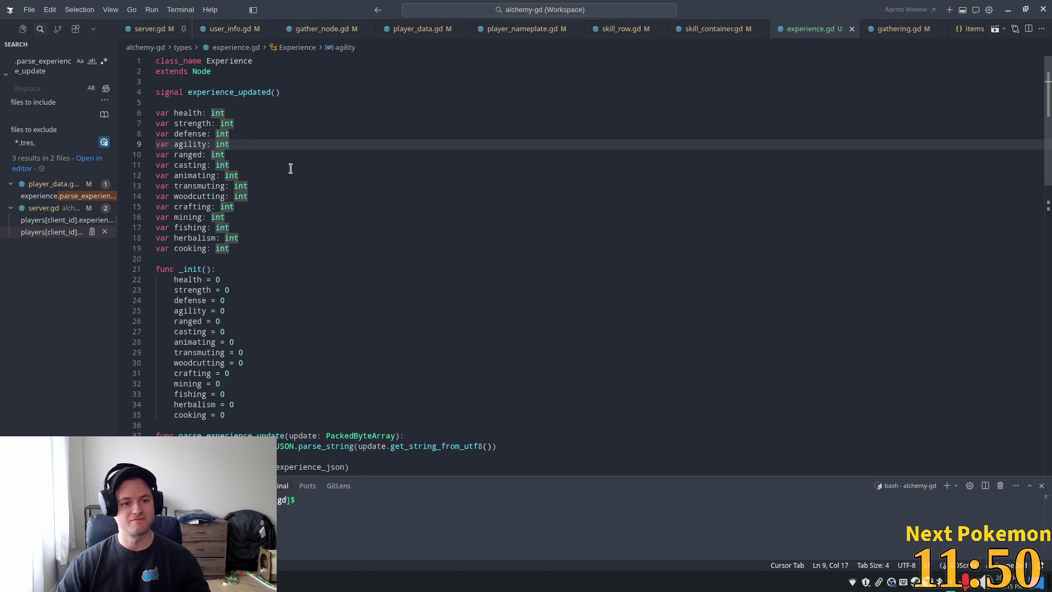
double_click(246, 93)
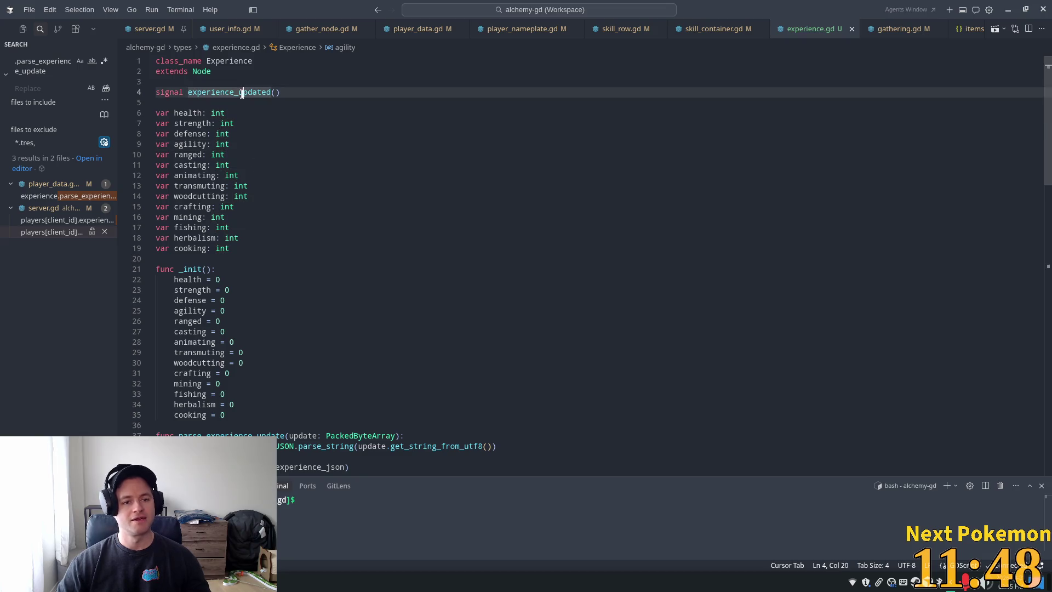
click(327, 243)
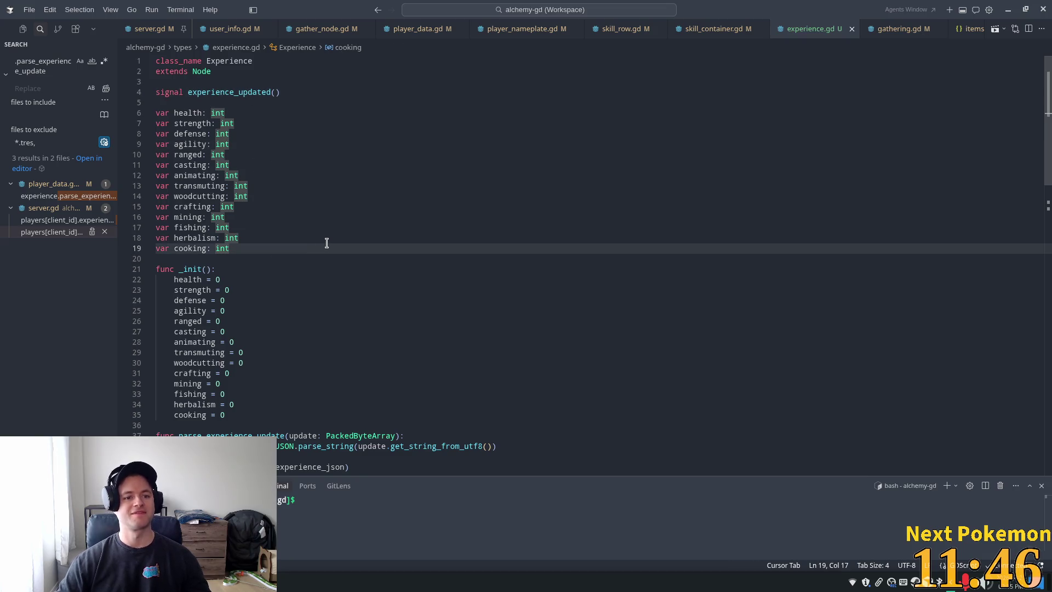
Step: Add 'var level: int' on a new line below the signal declaration
click(170, 103)
key(Return)
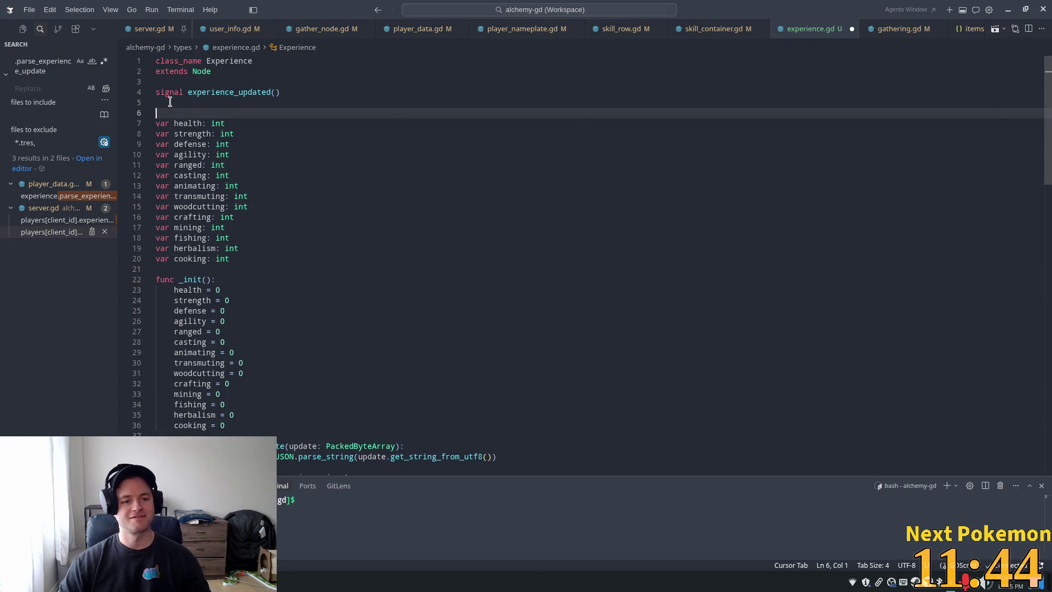
text(var )
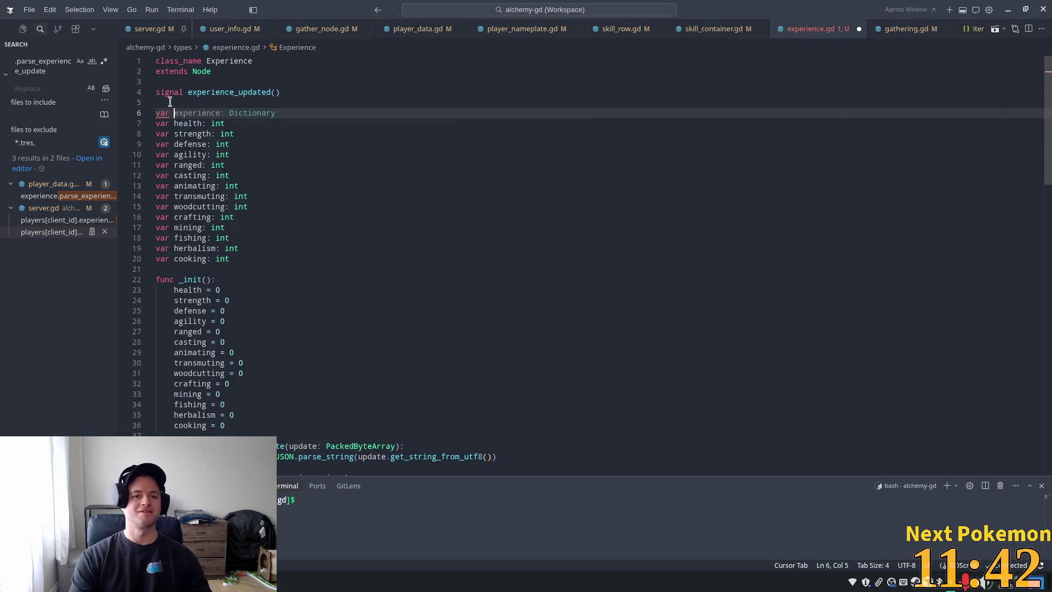
text(level: int)
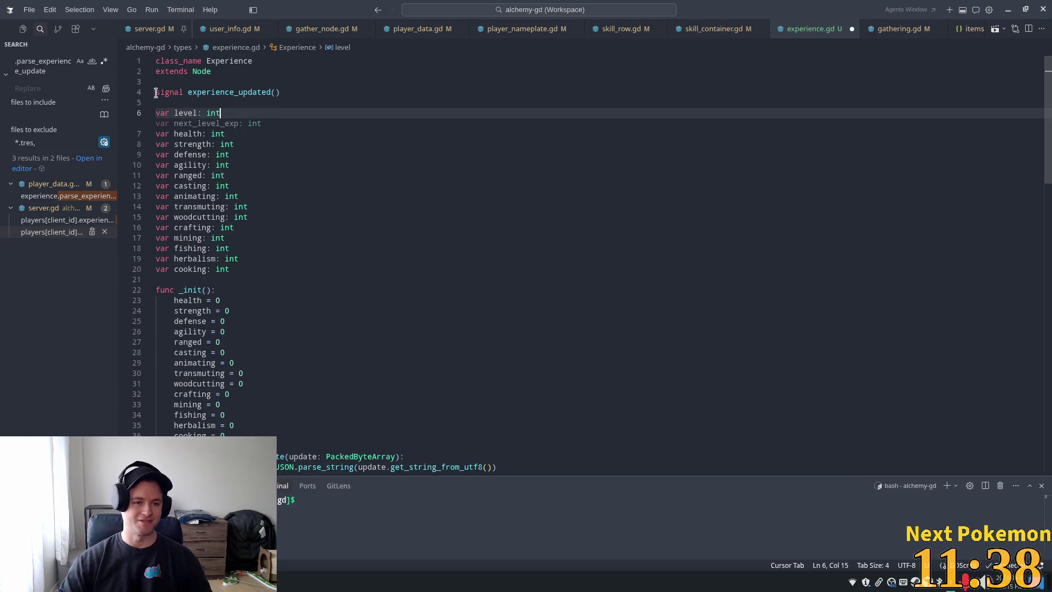
click(255, 71)
click(211, 112)
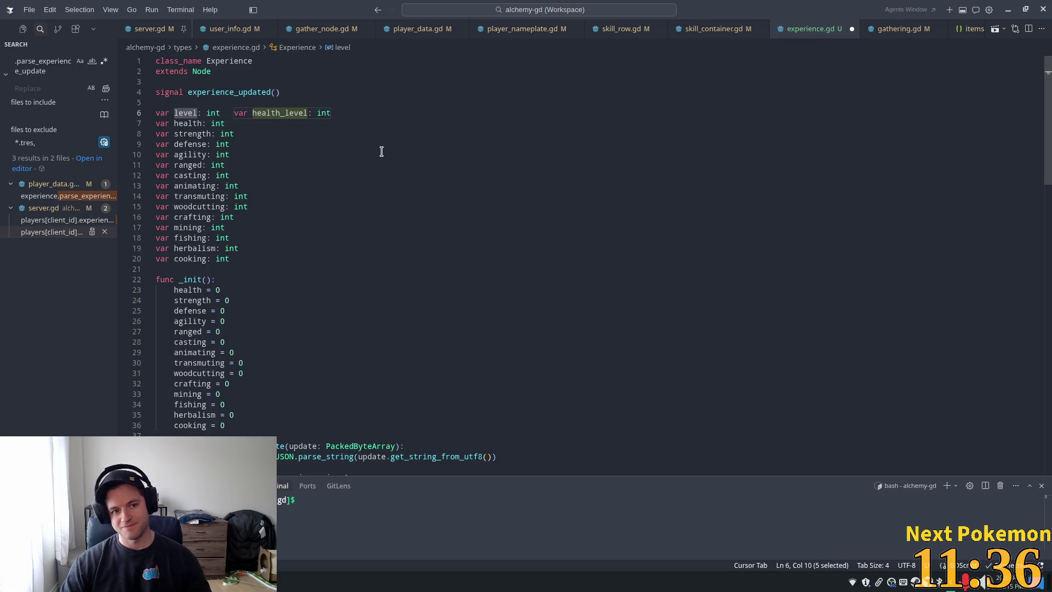
click(325, 133)
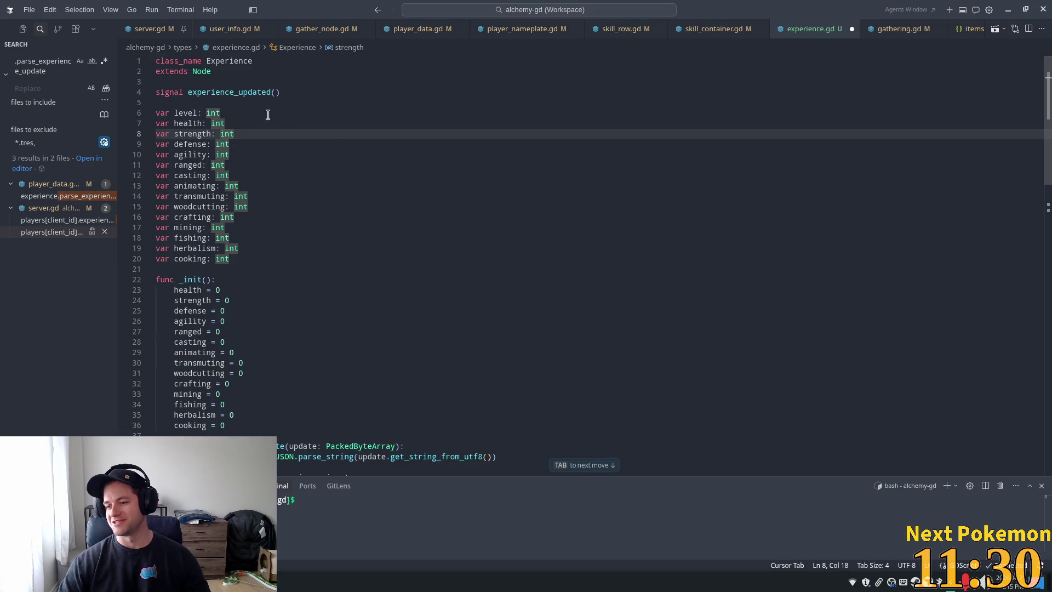
Step: Scroll to the end of experience.gd past get_skill_experience and place the caret on the last line
click(336, 93)
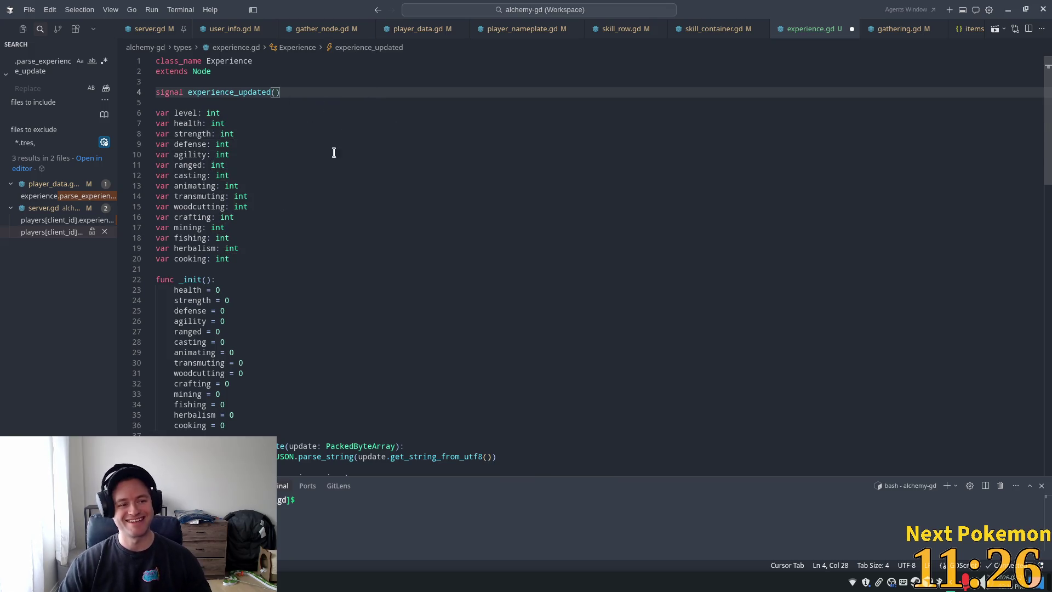
scroll(422, 142, down, 5)
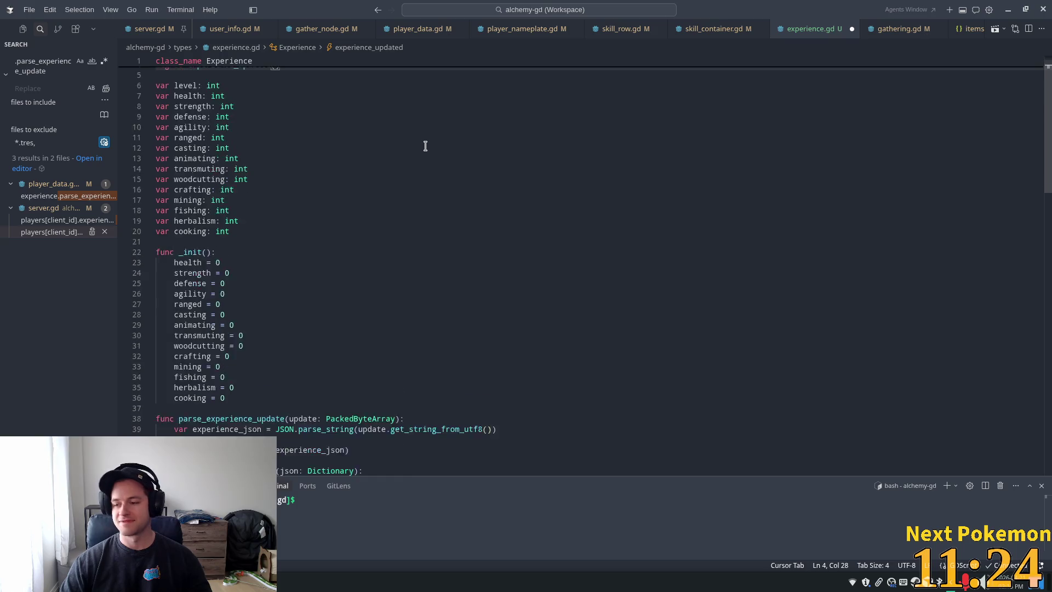
scroll(369, 241, down, 12)
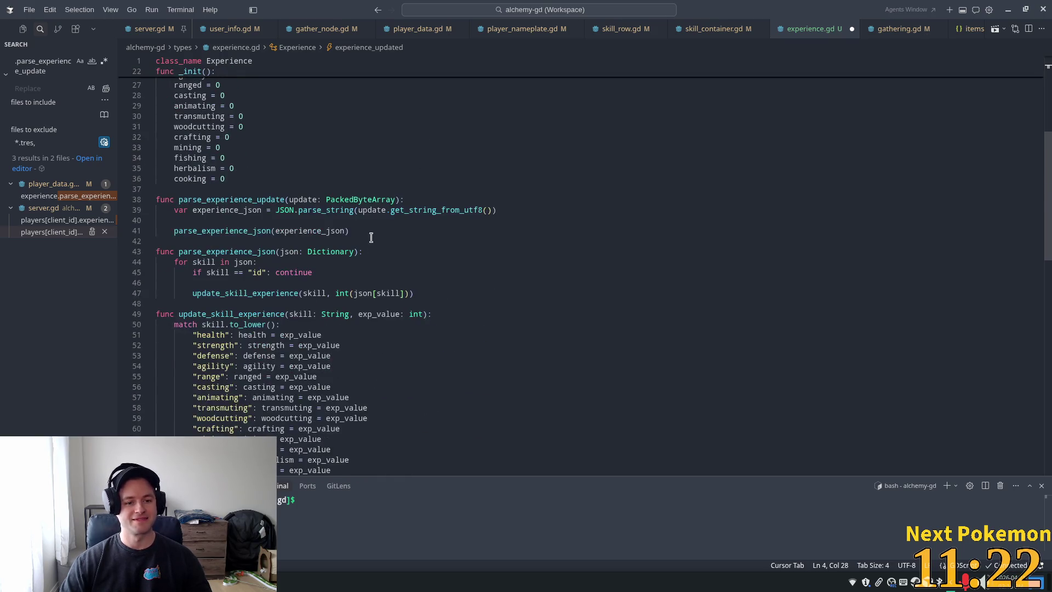
scroll(367, 258, down, 3)
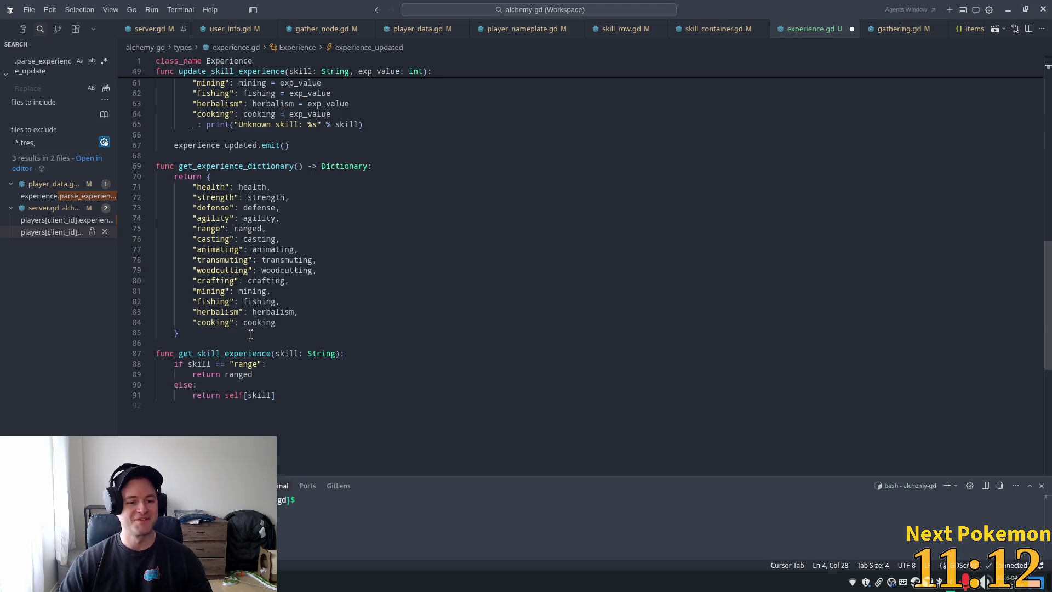
click(198, 417)
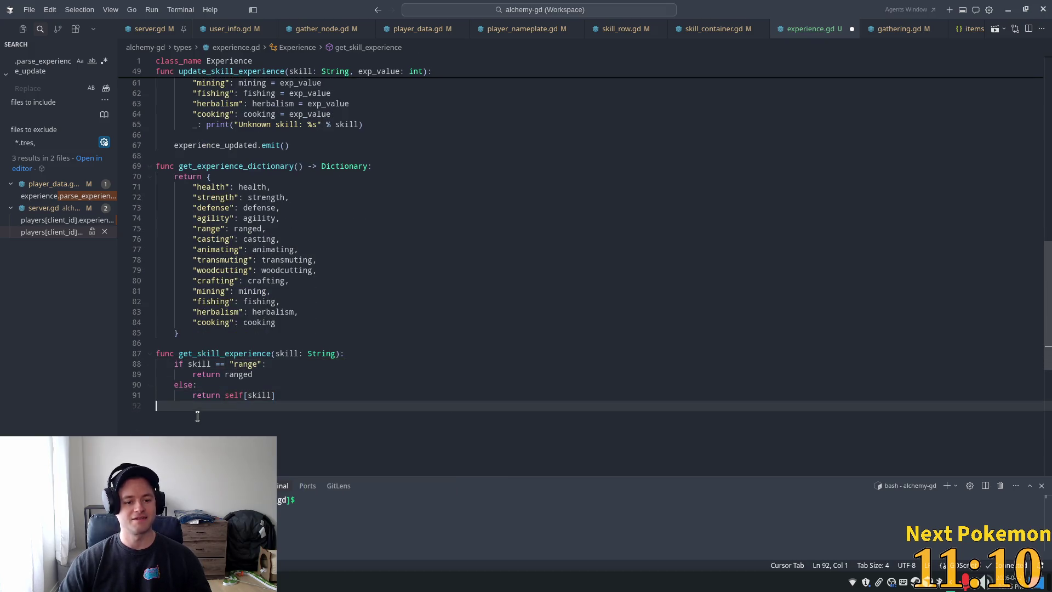
Step: Add a compute_level function after get_skill_experience, accepting Cursor's suggested header and level line
key(Return)
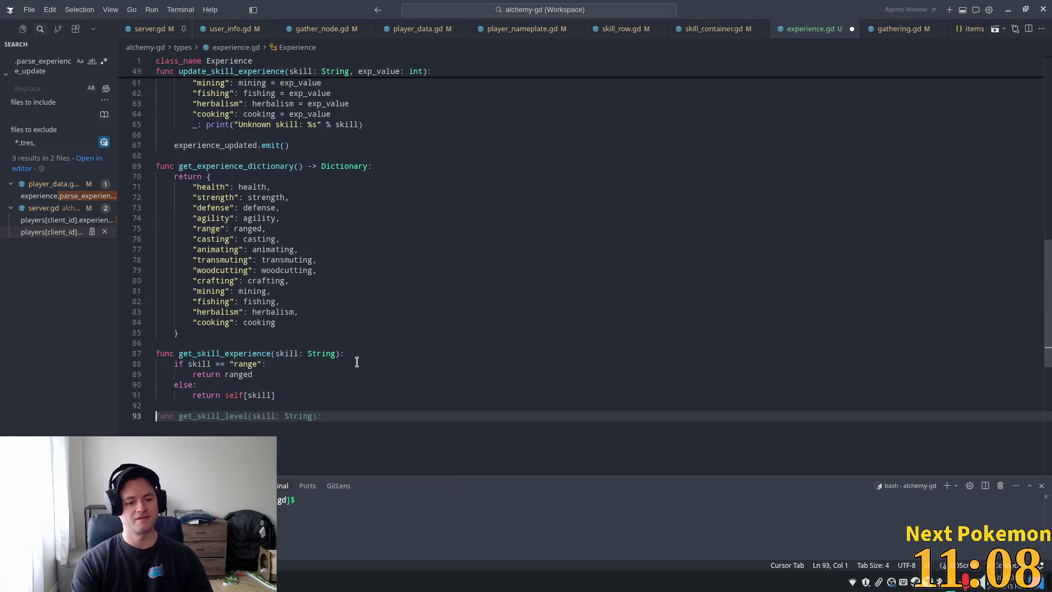
text(func compute)
key(Tab)
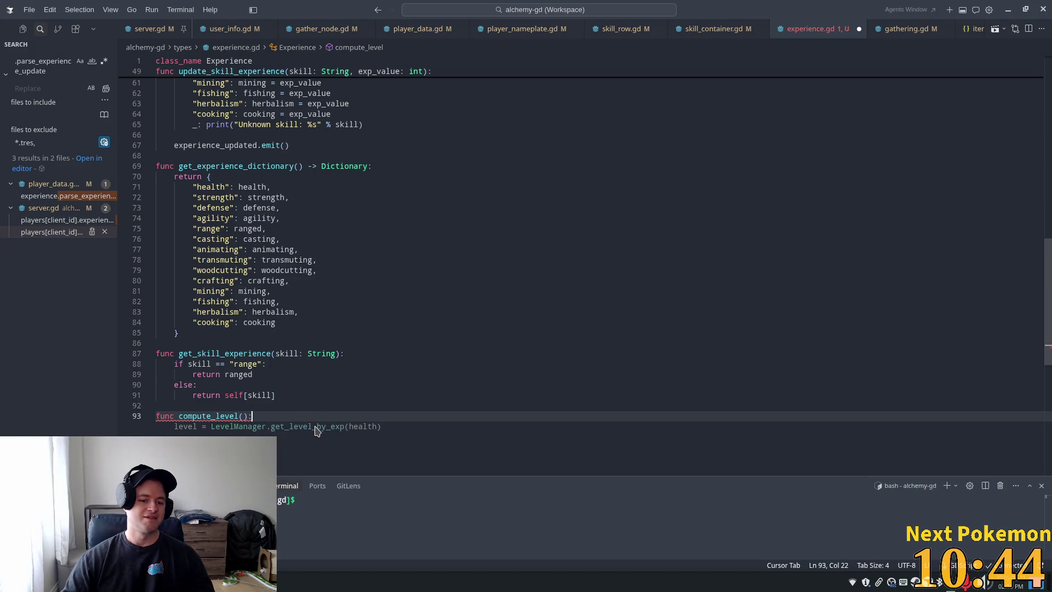
key(Tab)
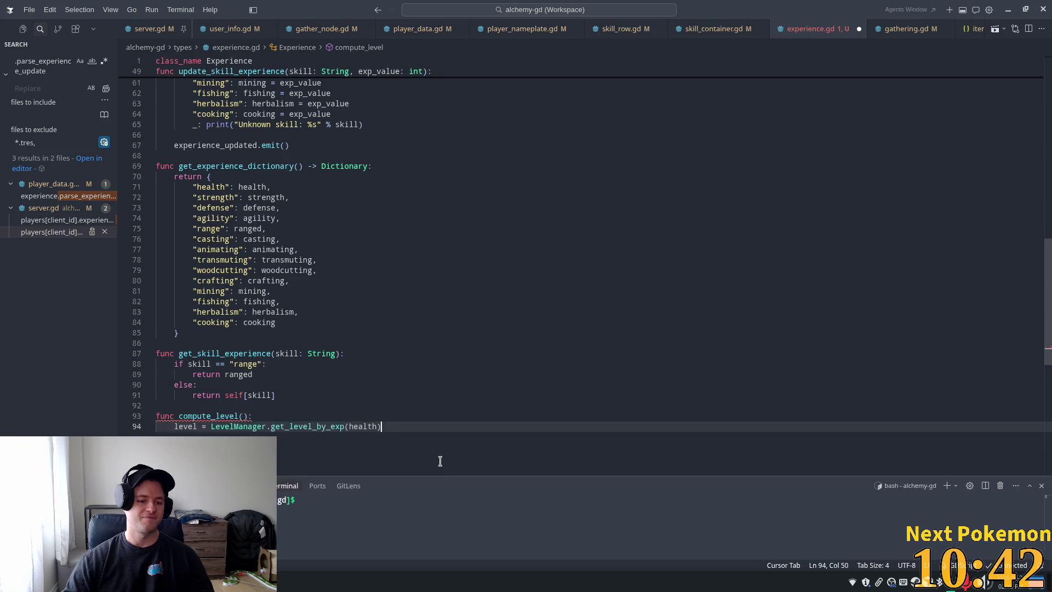
Step: Declare var level_experience = 0 at the start of compute_level
key(Return)
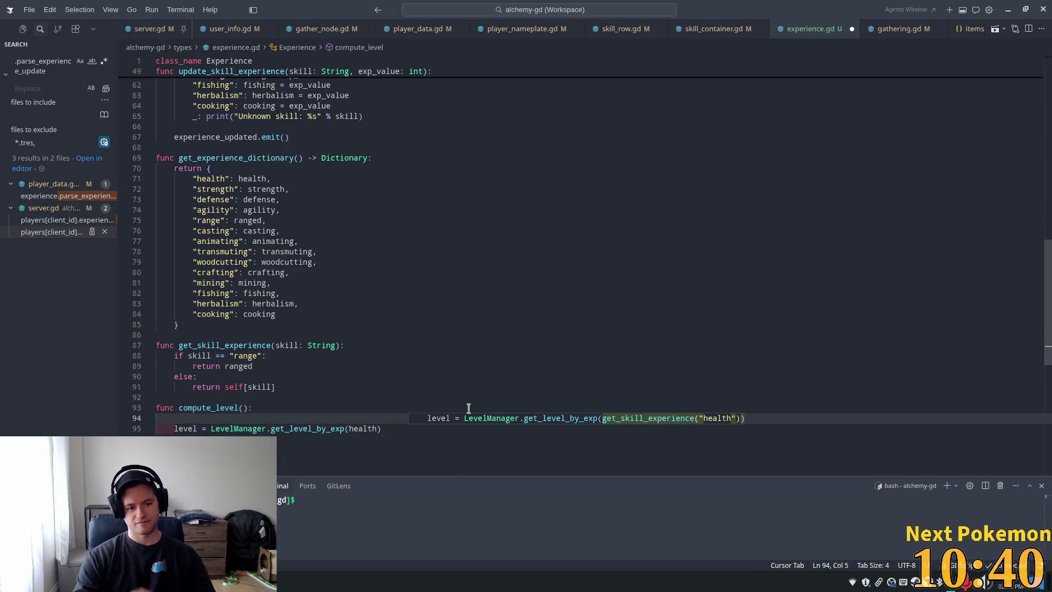
text(level)
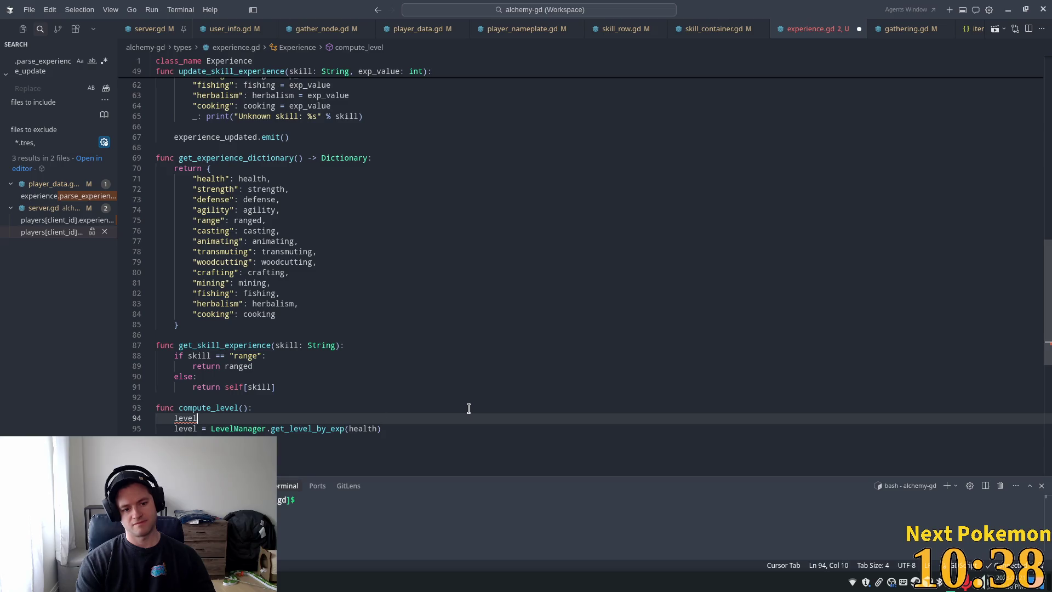
key(BackSpace)
key(BackSpace)
key(BackSpace)
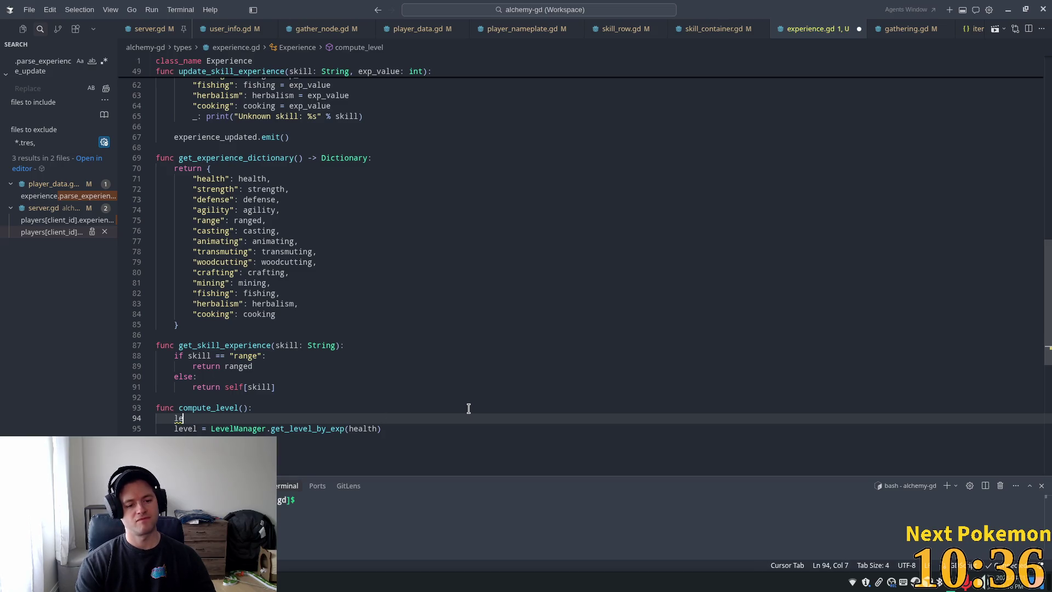
text(var level_e)
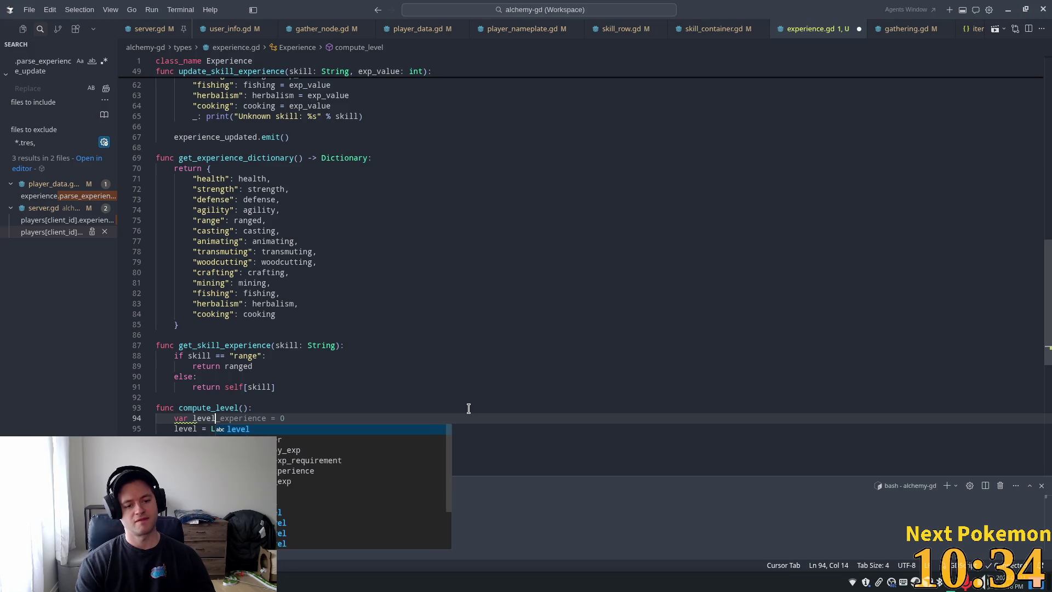
text(xperience)
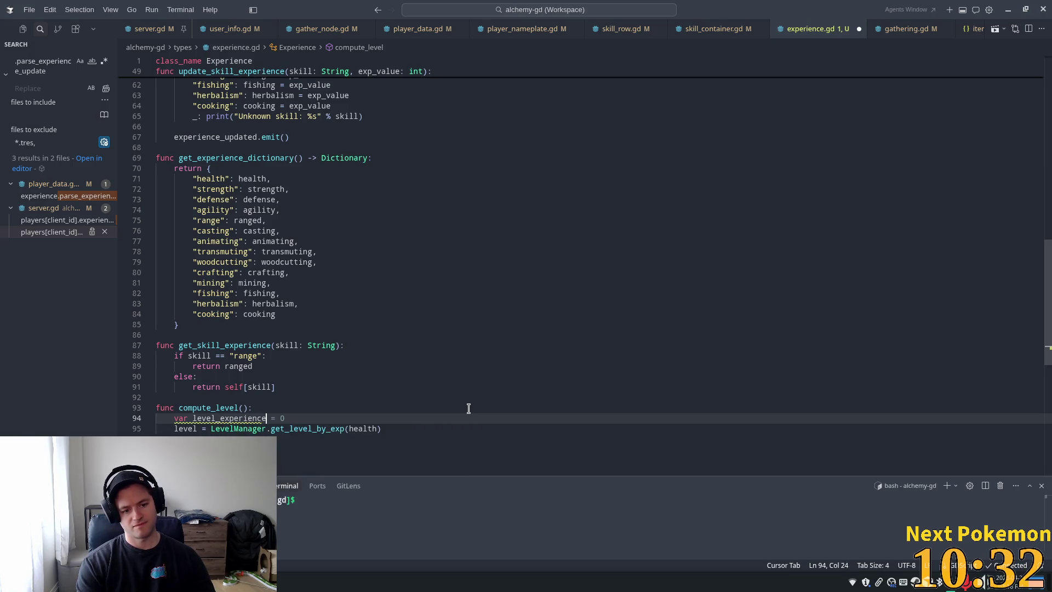
text( = )
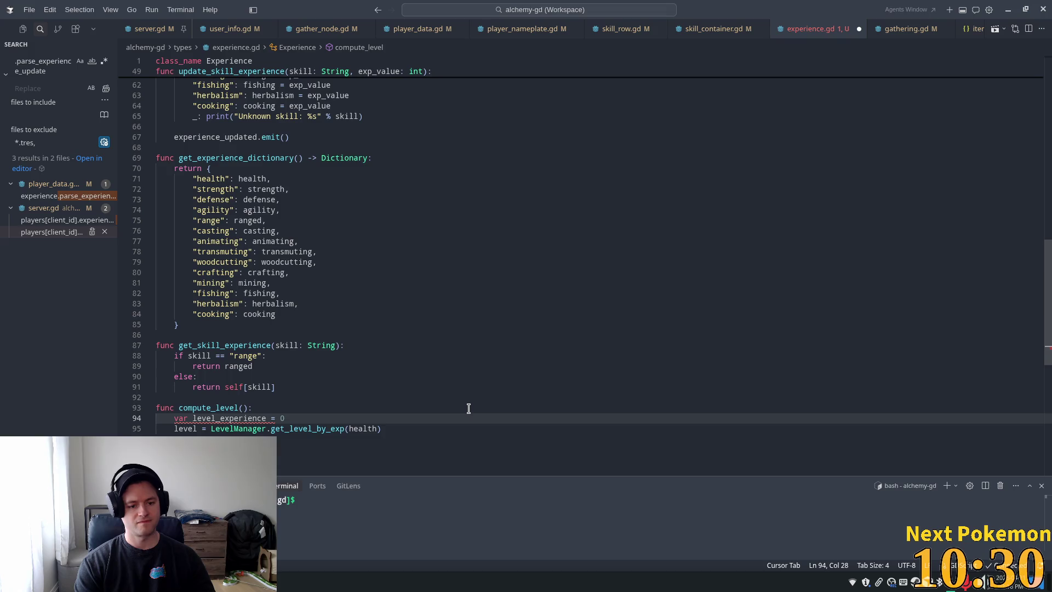
text(0)
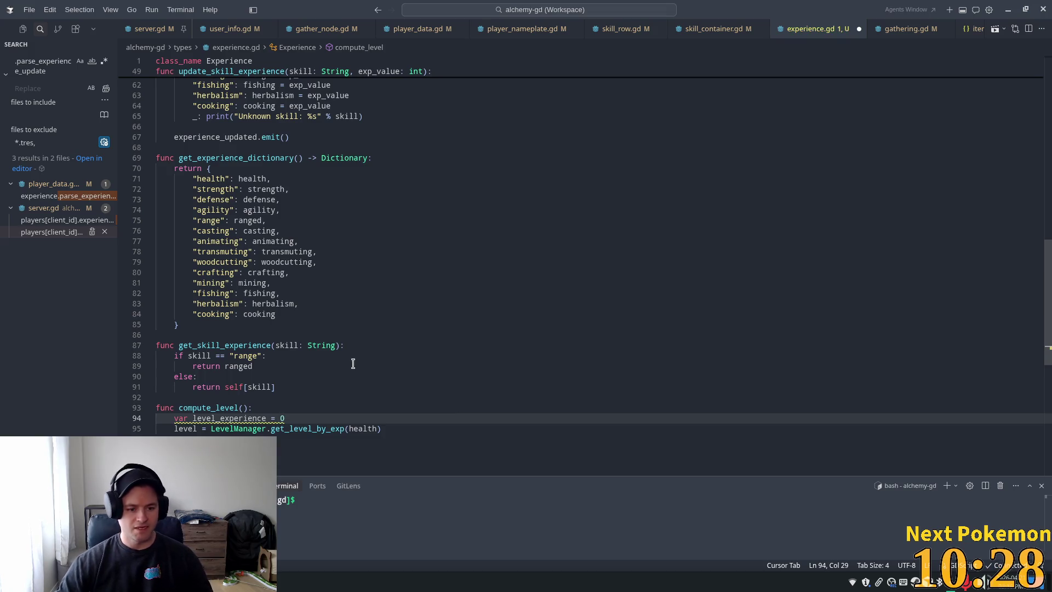
scroll(437, 343, up, 5)
drag(1050, 277, 1050, 137)
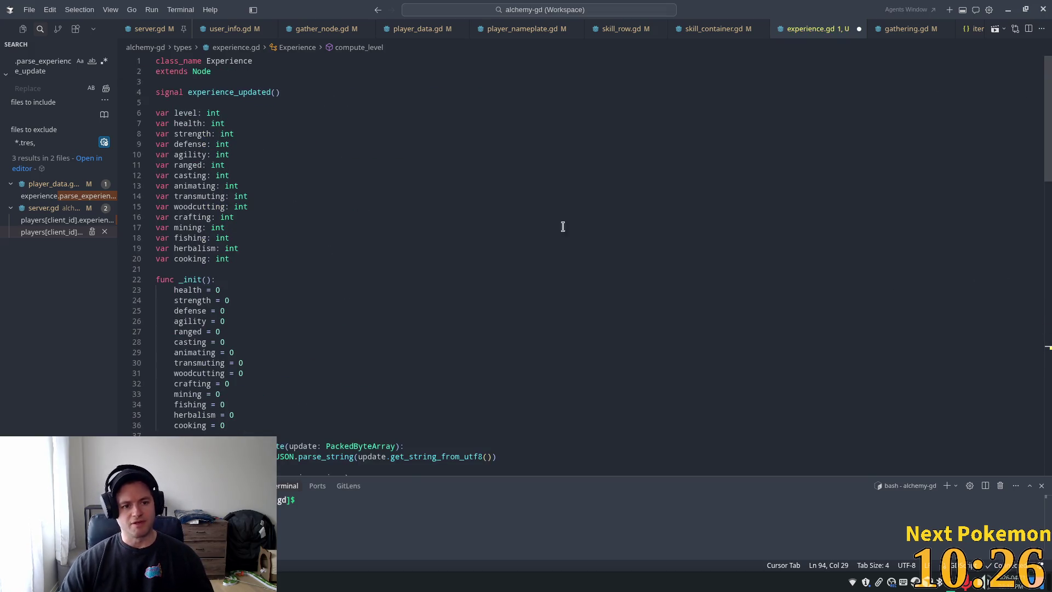
Step: Below the skill variables, declare const level_skills: Array[String] = on a new line
click(263, 259)
key(Return)
key(Return)
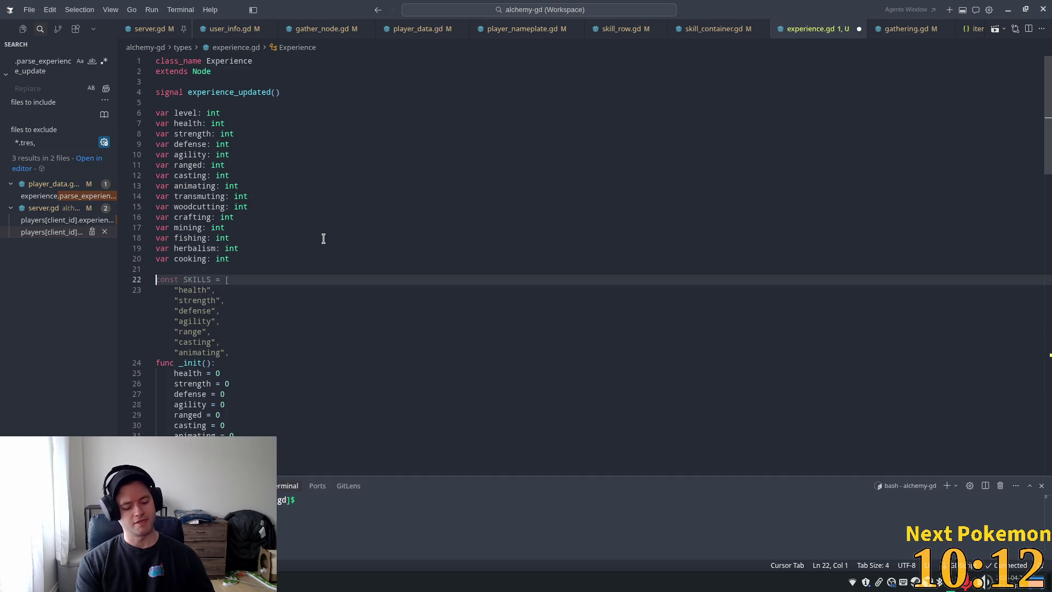
text(cons)
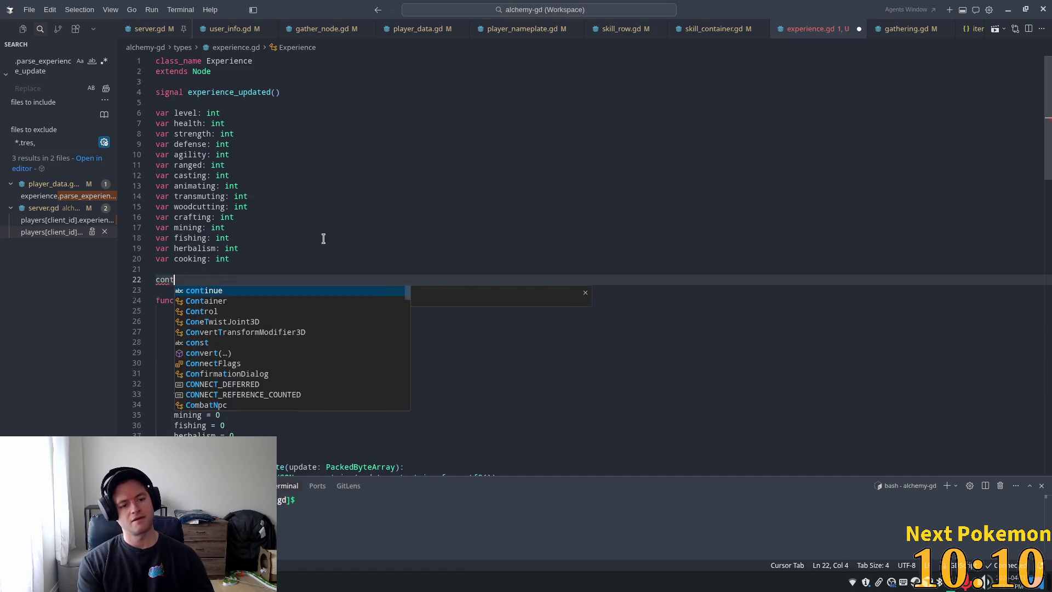
text(t lev)
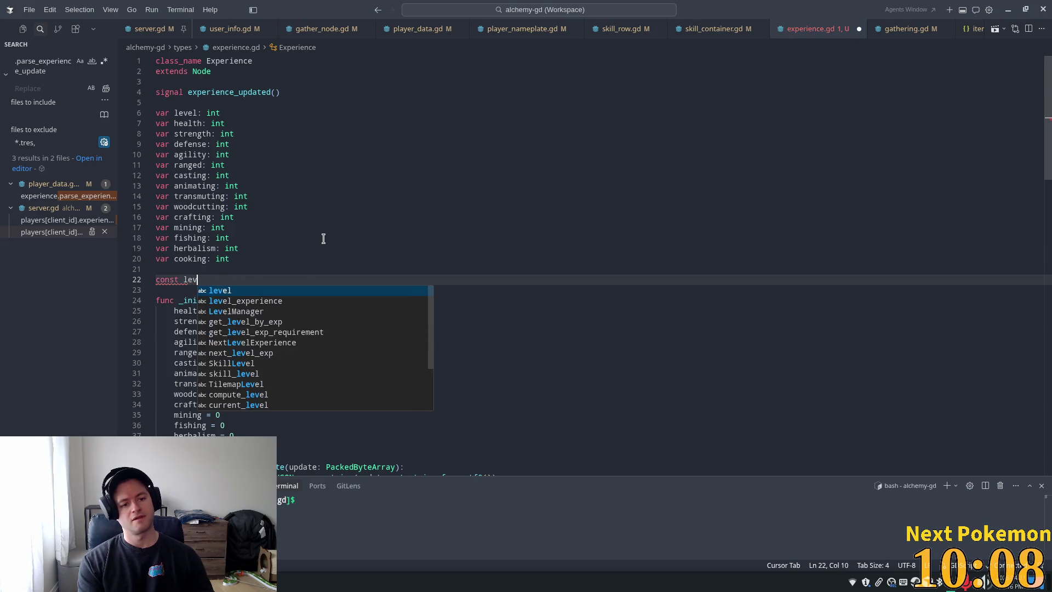
text(el_s)
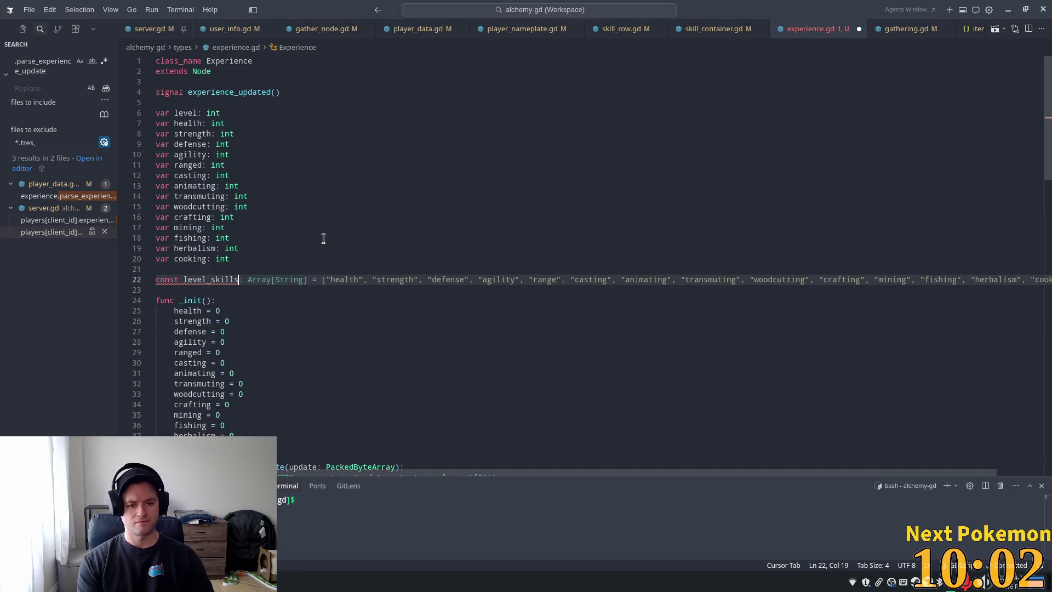
text(kiu: Array)
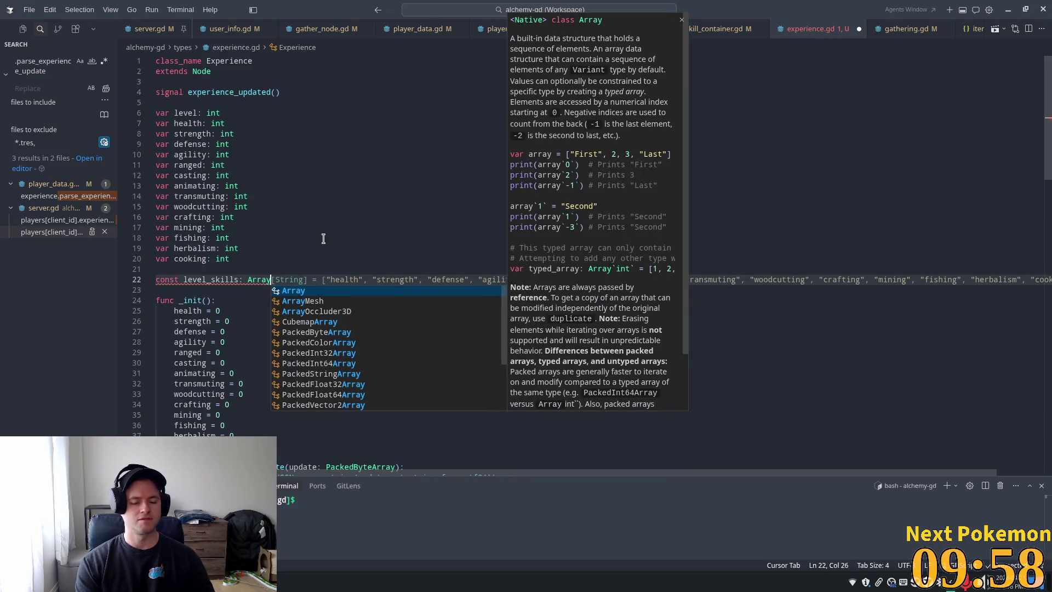
text([)
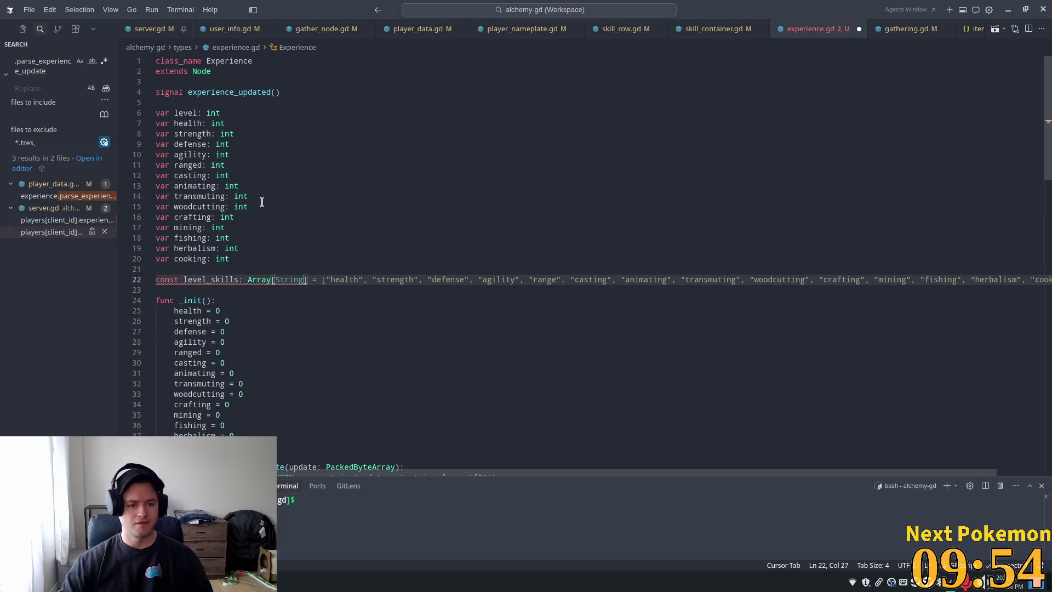
key(Escape)
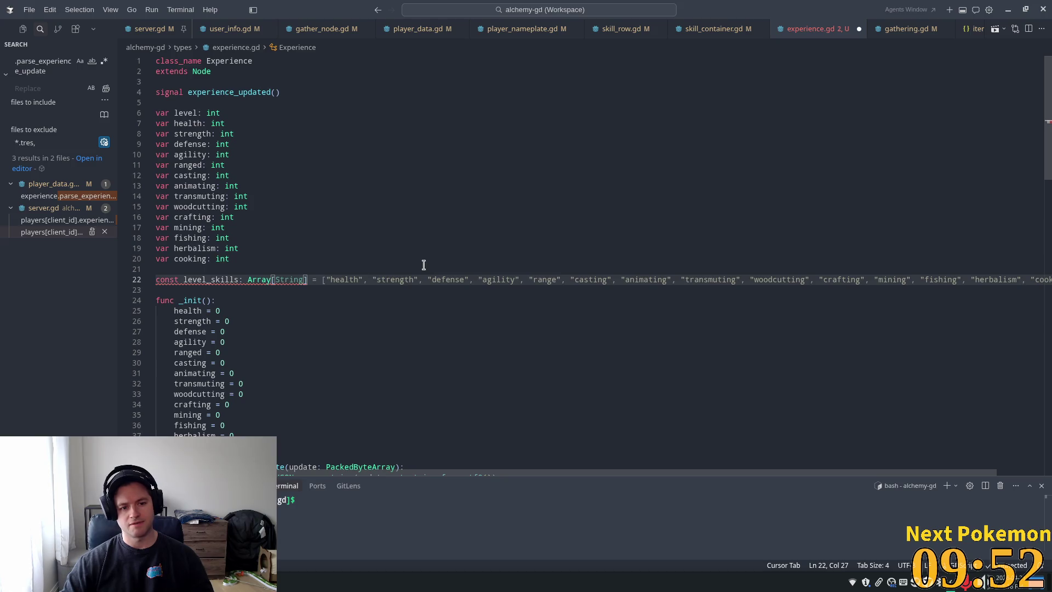
text(String)
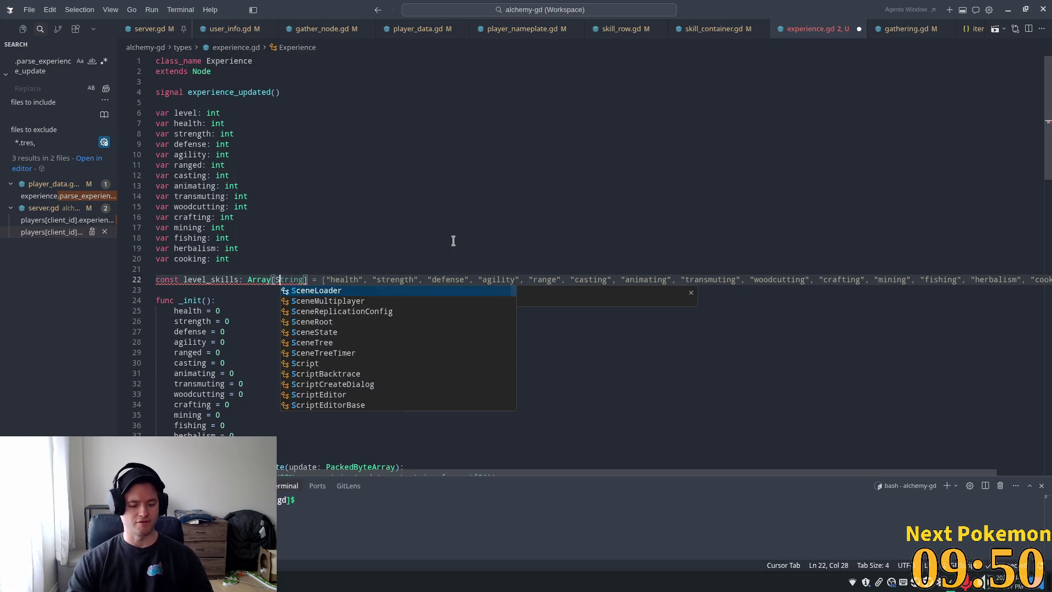
key(Escape)
key(Down)
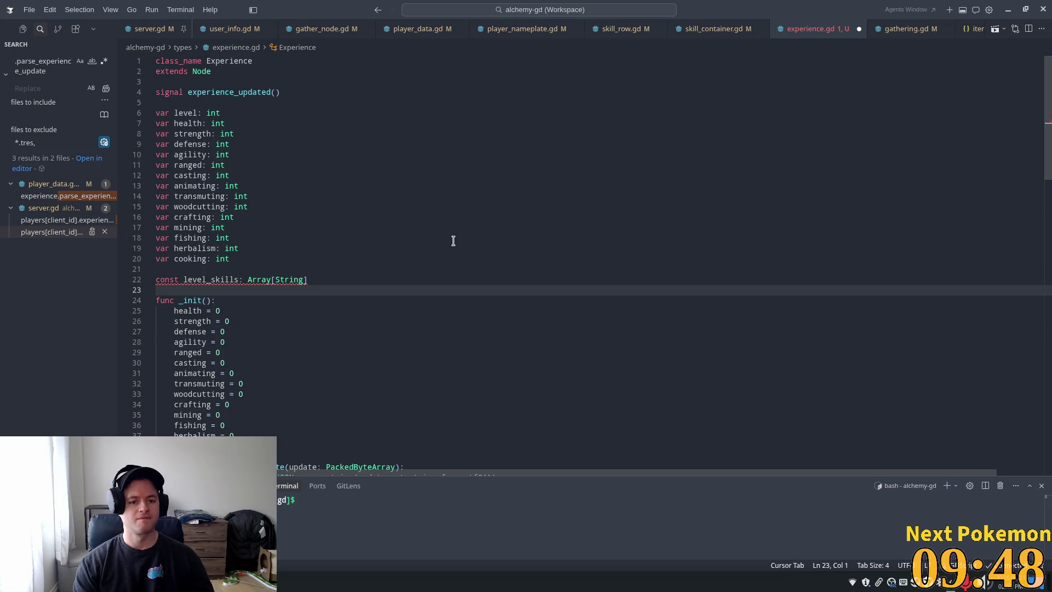
key(Up)
key(End)
text(=)
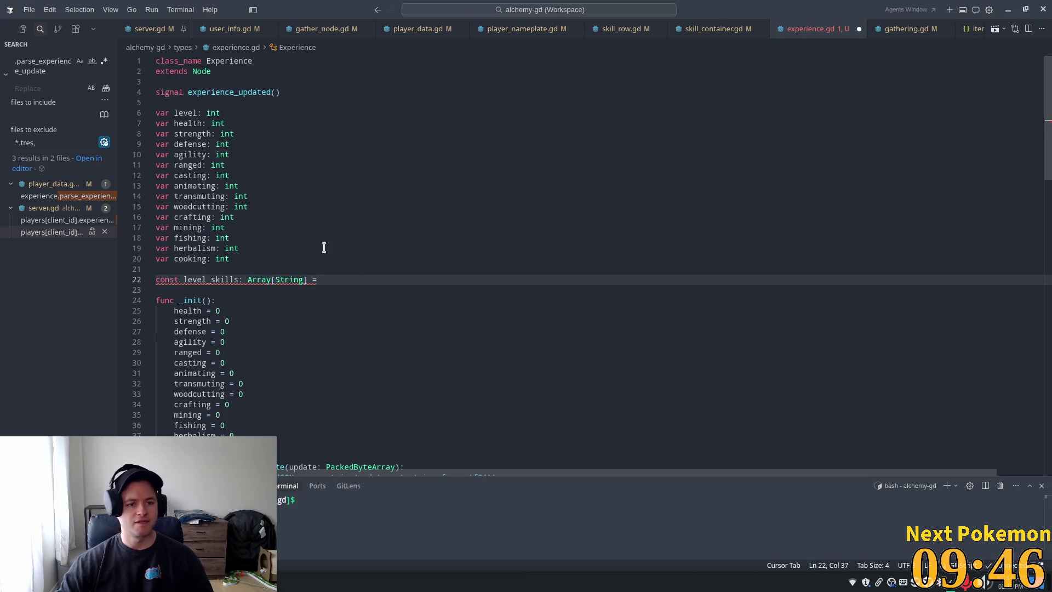
Step: Empty the Array type brackets and open the level_skills list with [ on an indented line
mouse_move(235, 180)
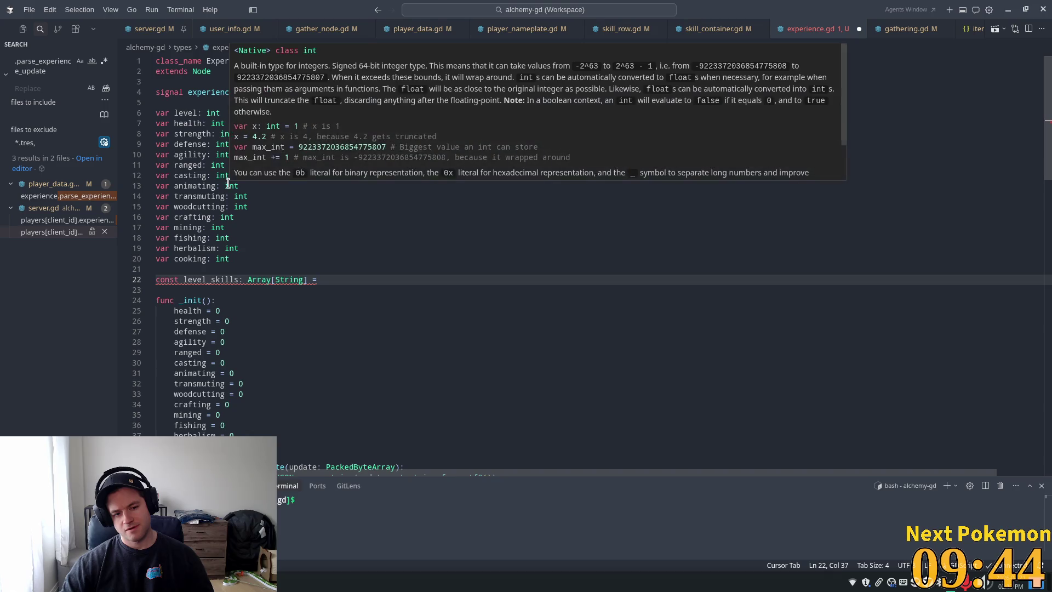
double_click(187, 123)
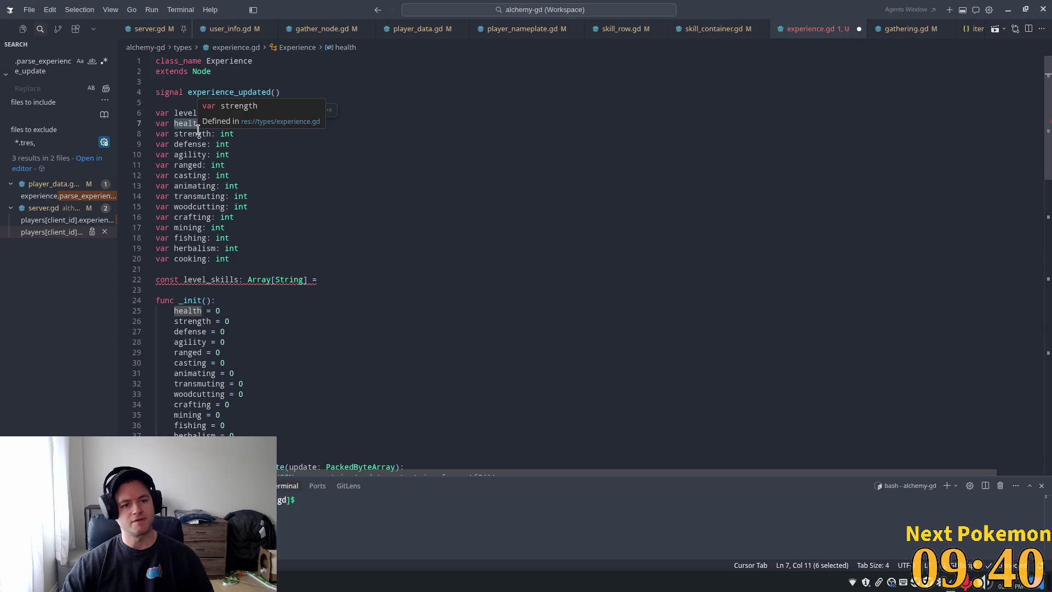
click(290, 280)
double_click(290, 281)
key(BackSpace)
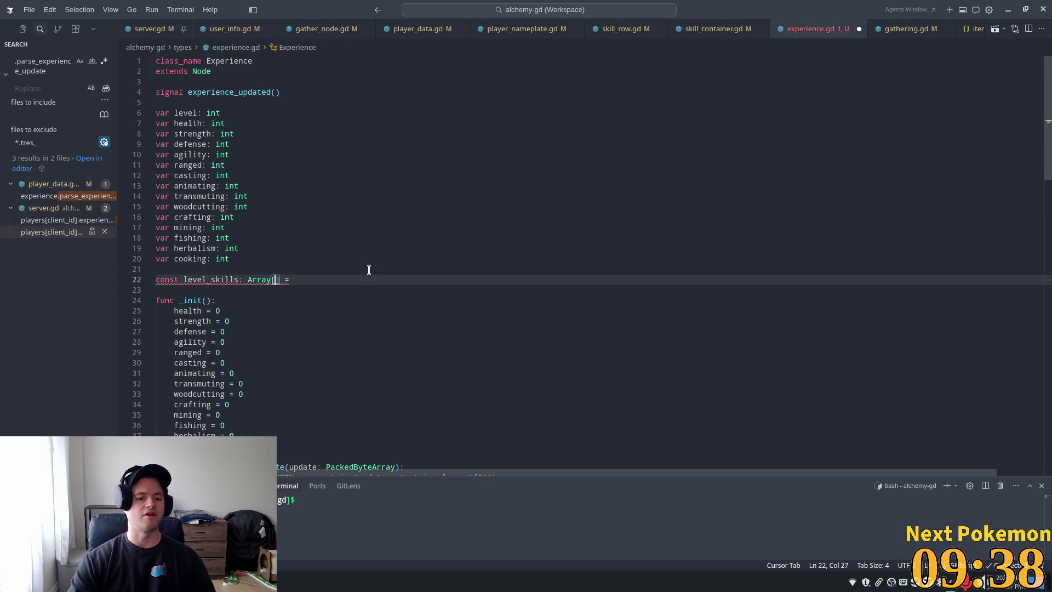
key(End)
text([)
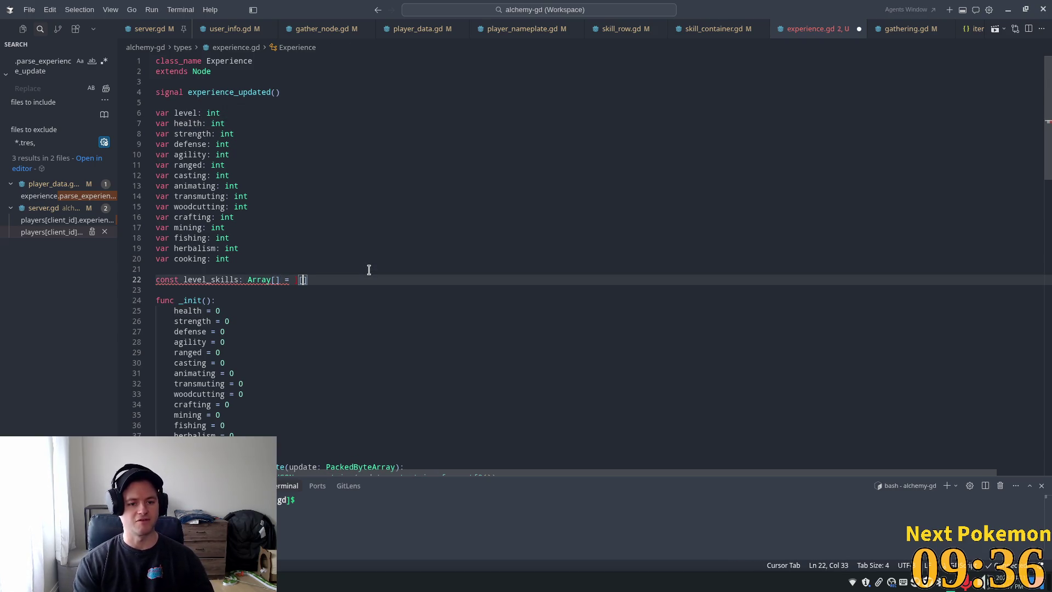
key(Return)
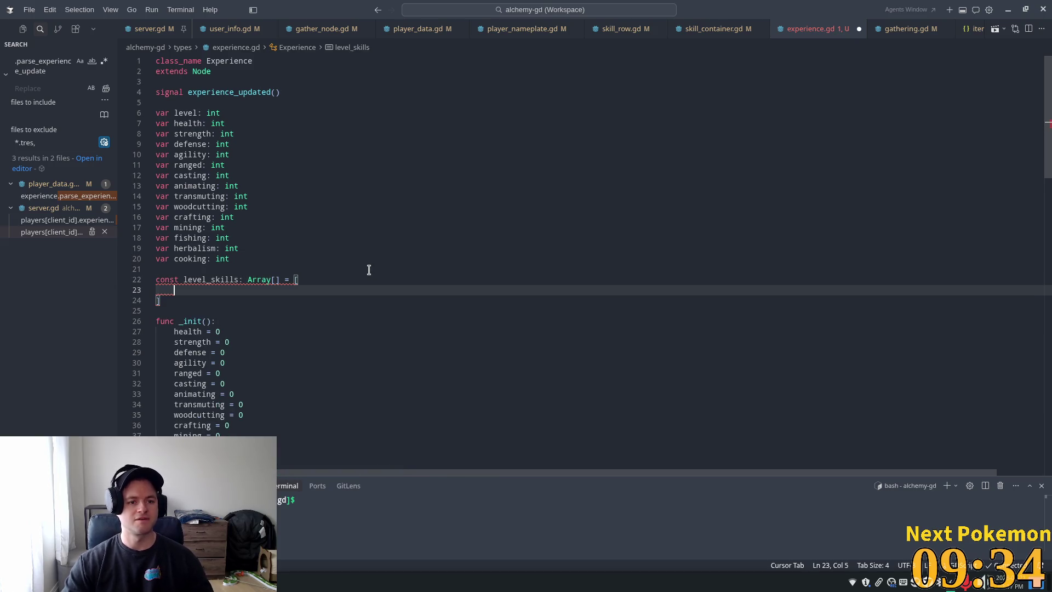
Step: Copy the six skill variable names from lines 8–13 and paste them into level_skills
mouse_move(156, 134)
mouse_down()
mouse_move(158, 154)
mouse_move(242, 187)
mouse_up()
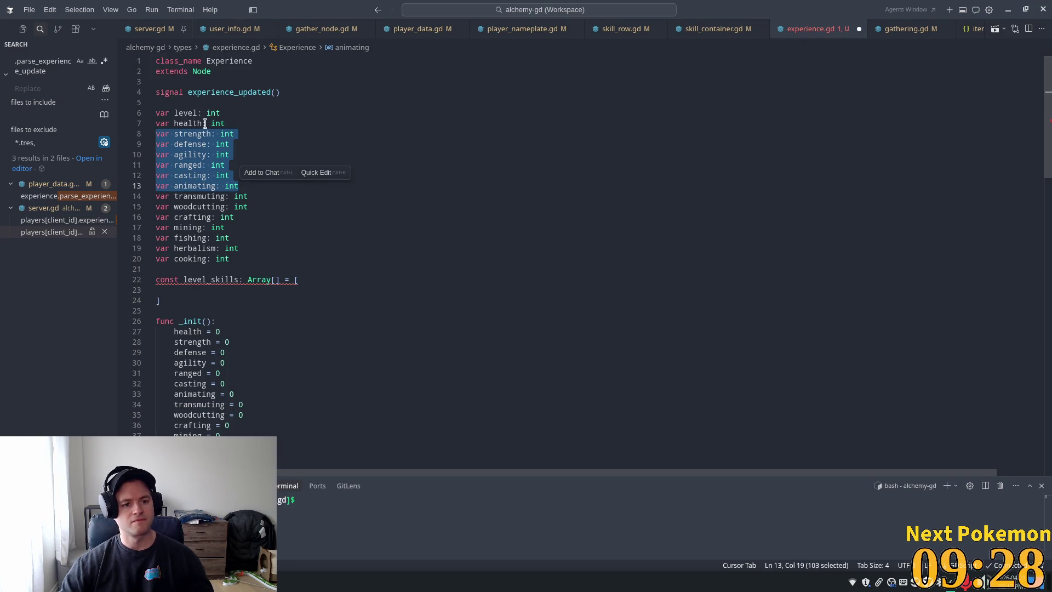
double_click(227, 133)
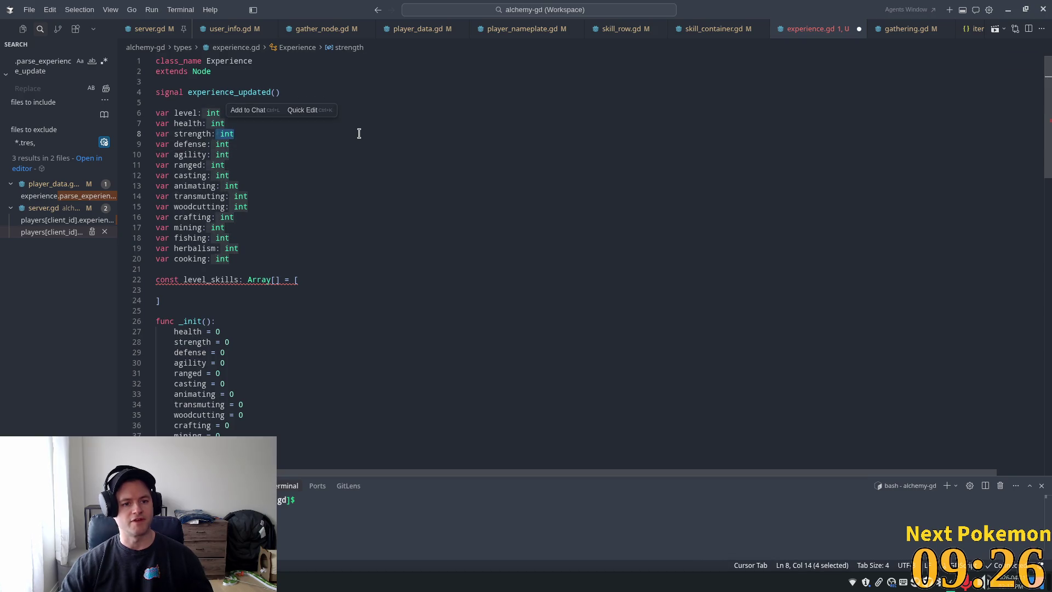
key(ctrl+d)
key(ctrl+d)
key(ctrl+d)
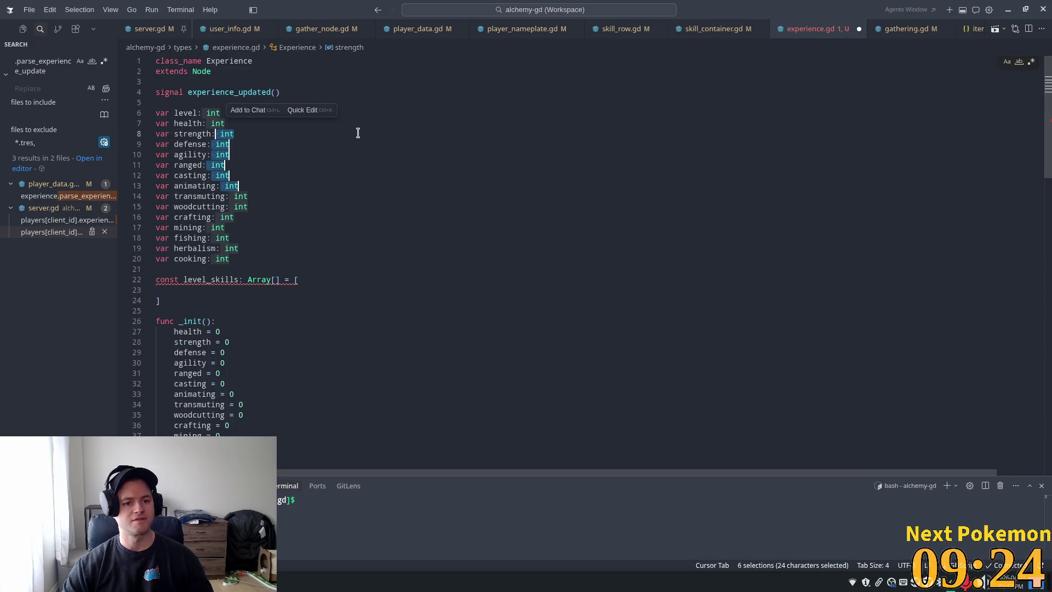
key(Left)
key(Left)
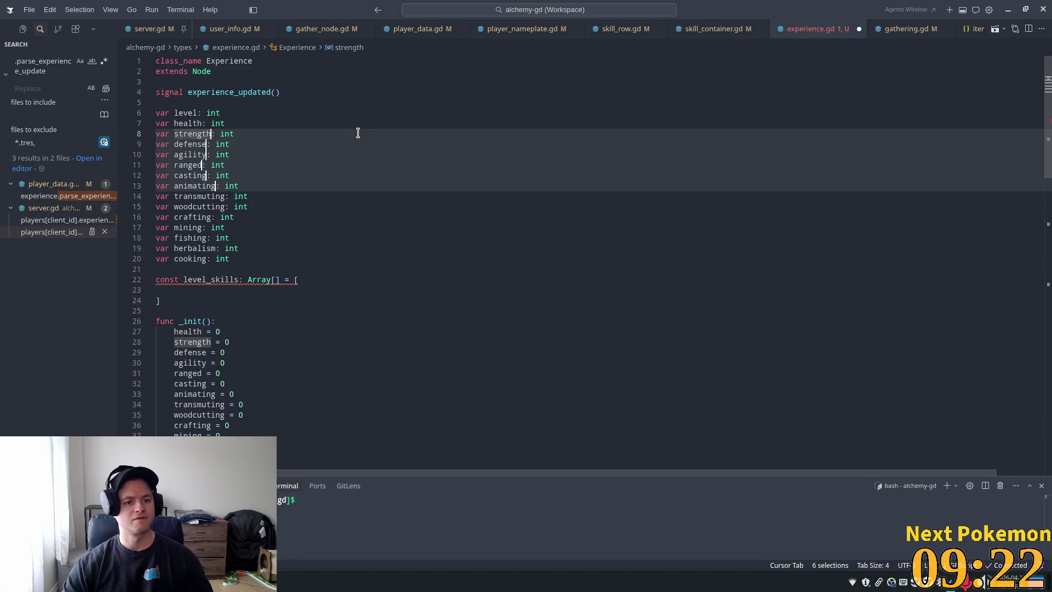
key(ctrl+shift+Left)
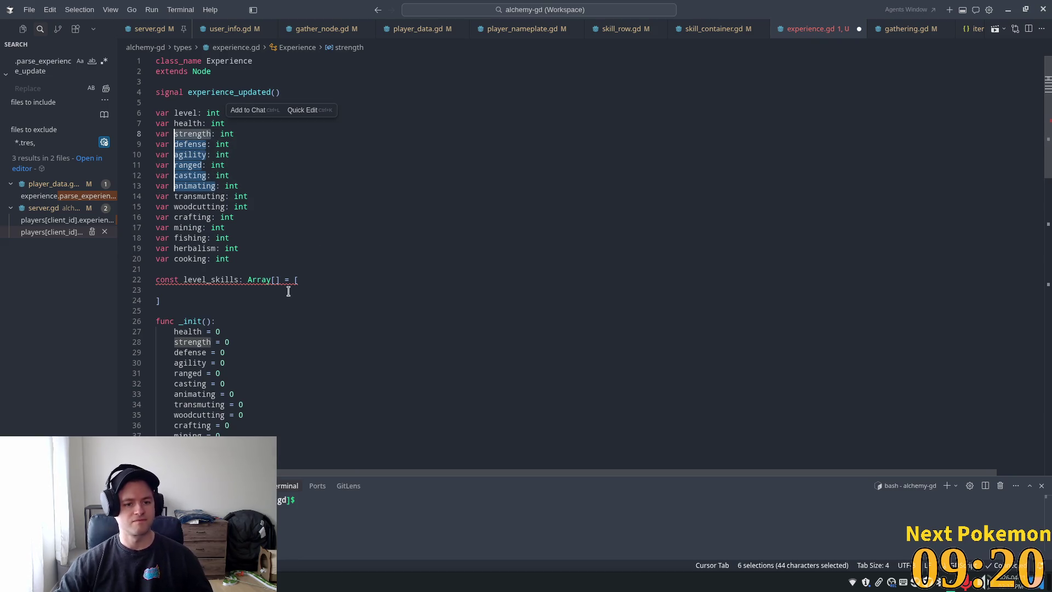
key(ctrl+c)
click(258, 290)
key(ctrl+v)
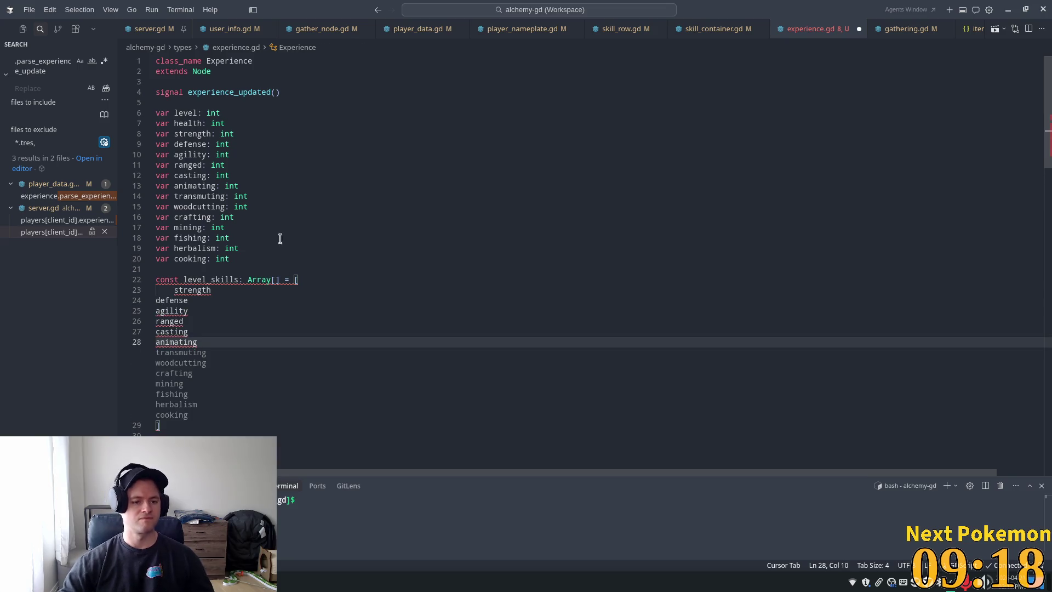
Step: Indent the pasted skill names and add commas after strength, defense, agility, ranged and casting
key(shift+Up)
key(shift+Up)
key(shift+Up)
key(shift+Home)
key(Tab)
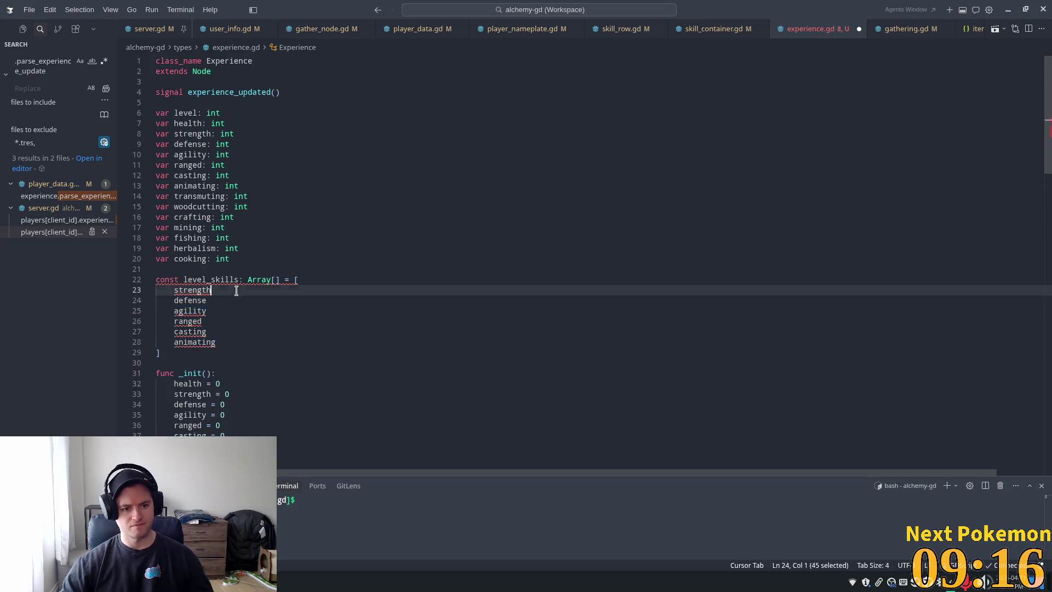
text(,)
click(222, 301)
text(,)
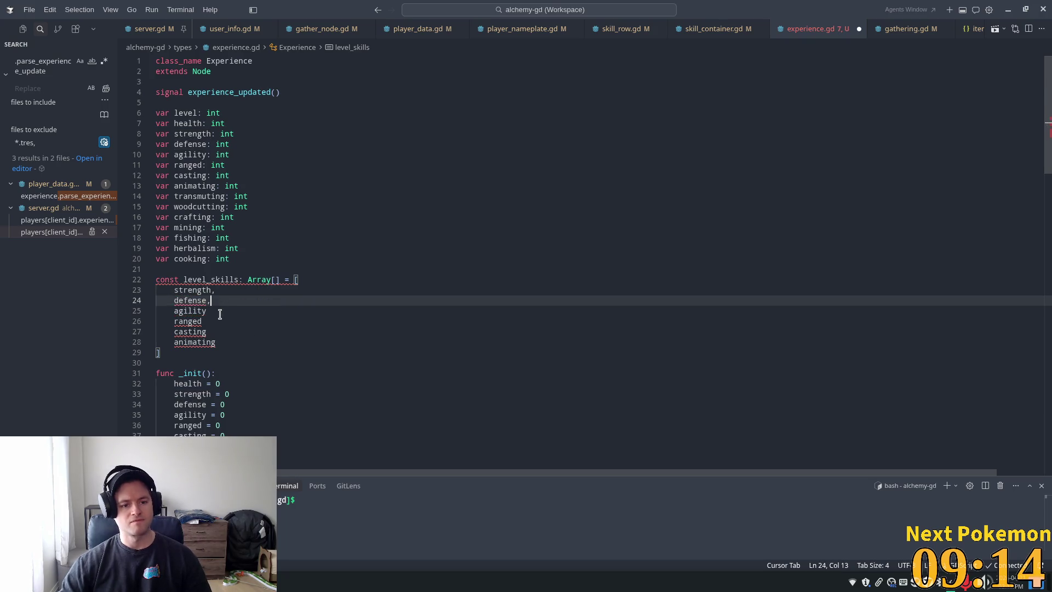
click(220, 311)
text(,)
click(217, 322)
text(,)
click(217, 333)
text(,)
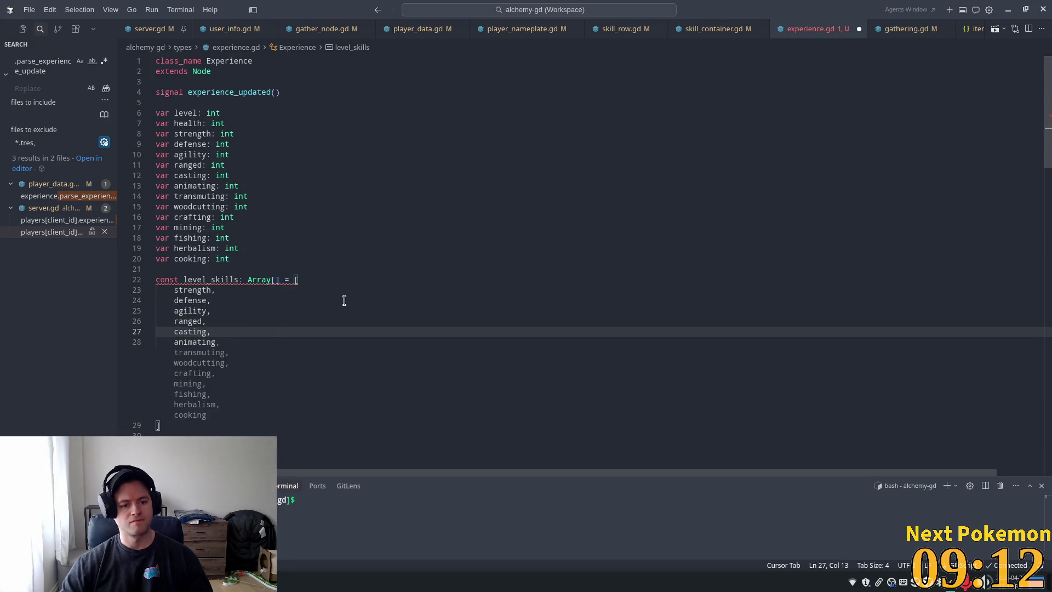
click(277, 242)
mouse_move(209, 282)
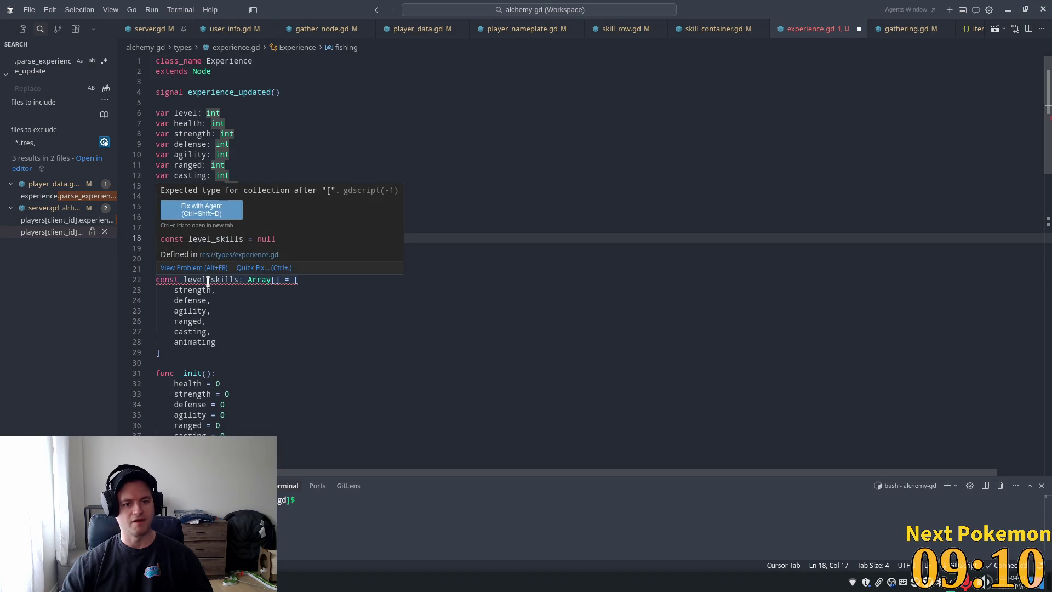
Step: Type the level_skills constant as Array[String]
click(274, 281)
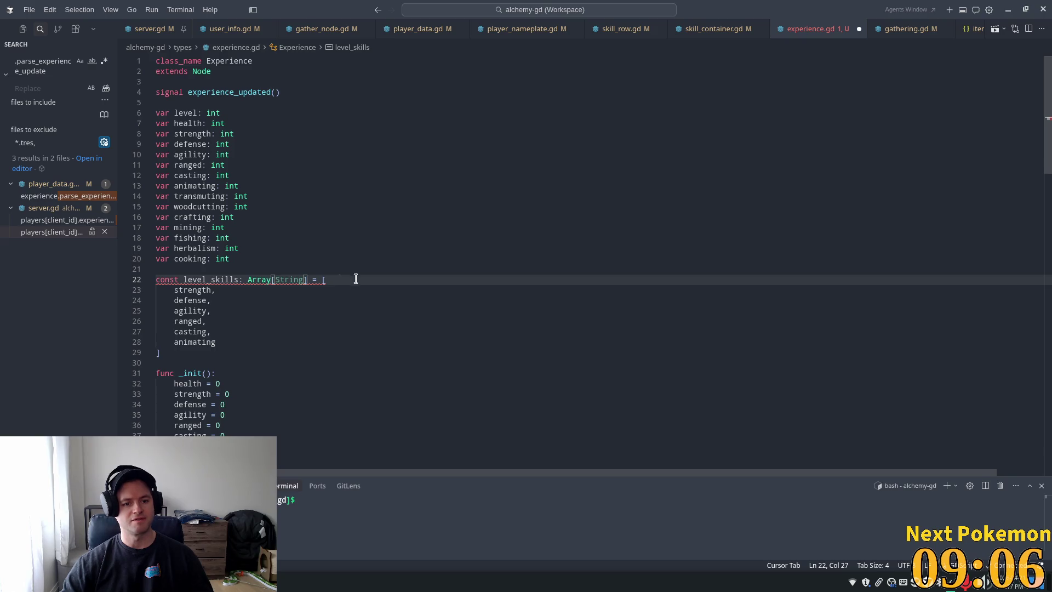
text(i)
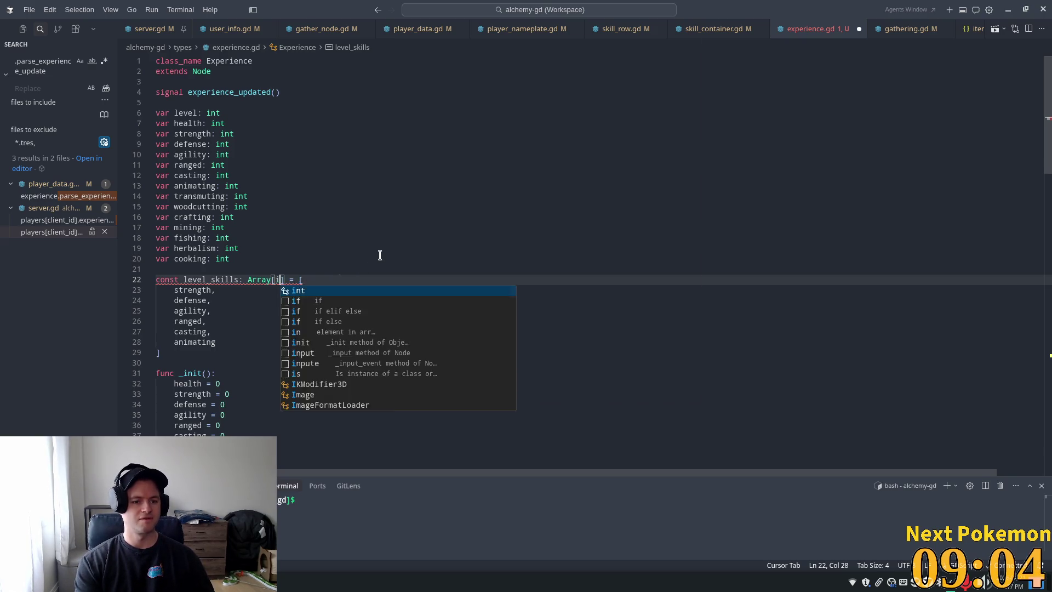
text(nt)
click(244, 228)
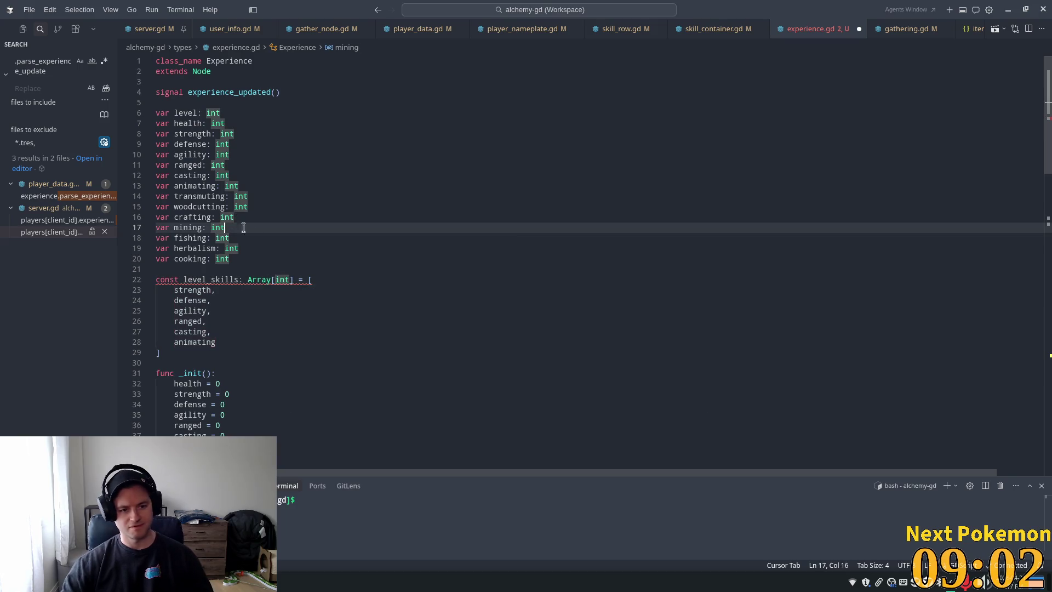
double_click(282, 280)
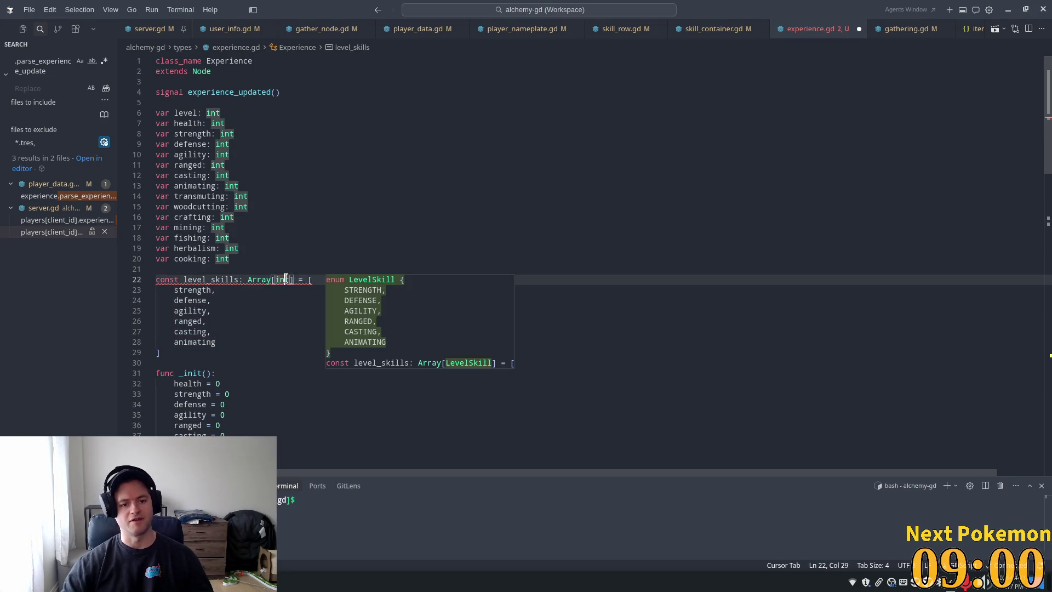
text(String)
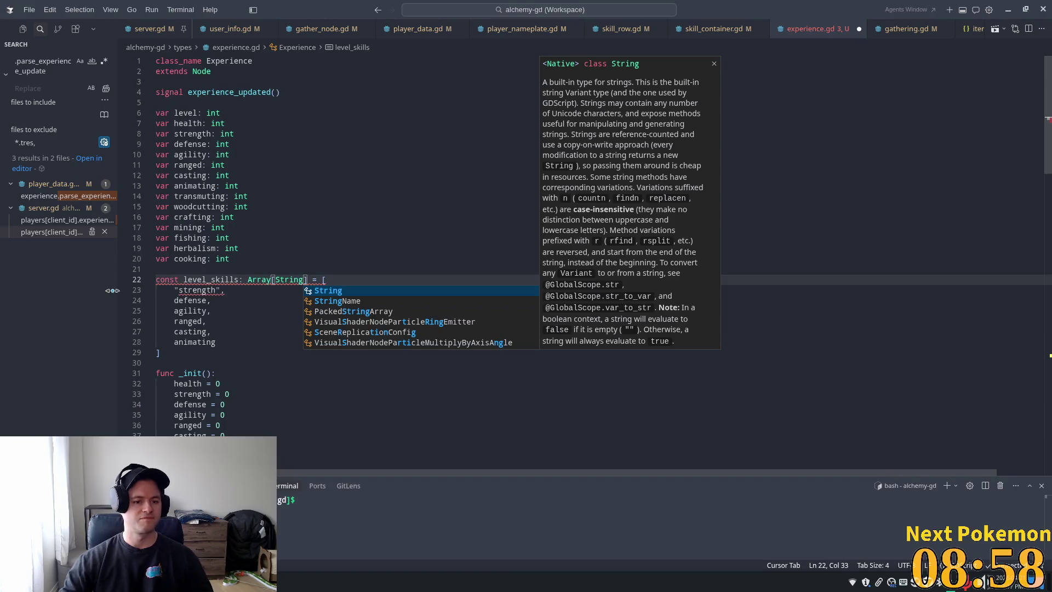
Step: Wrap the six skill names, strength through animating, in double quotes
click(190, 292)
double_click(190, 293)
key(Right)
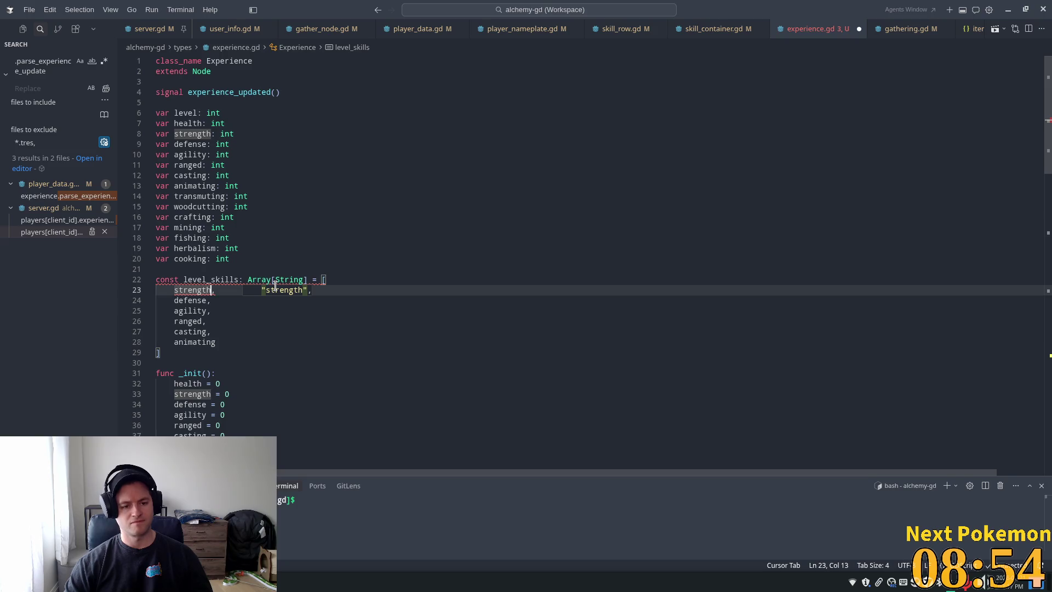
drag(242, 305, 225, 295)
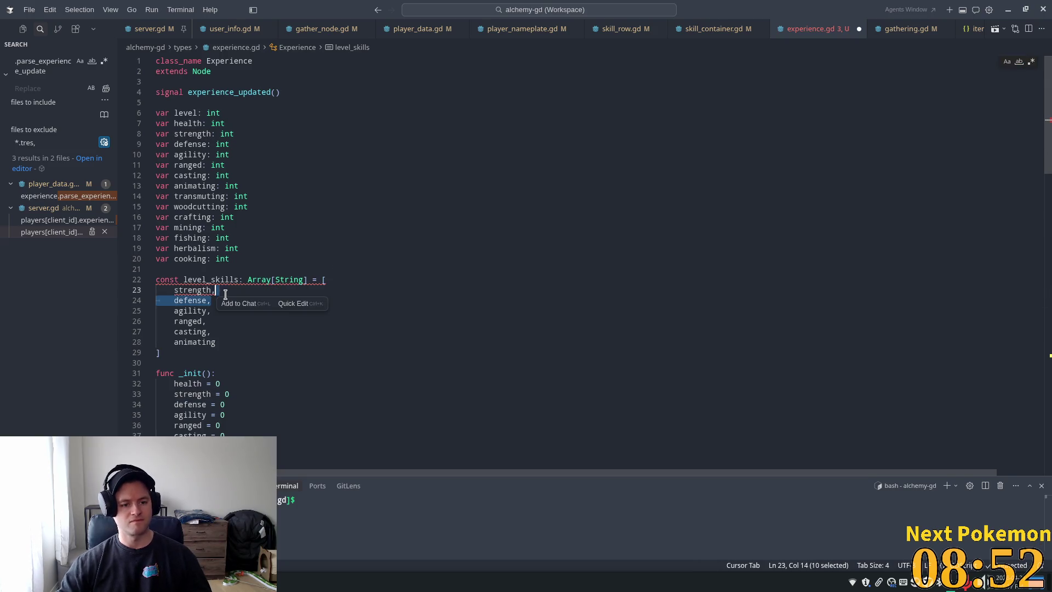
click(358, 287)
key(shift+Left)
key(ctrl+d)
key(ctrl+d)
key(ctrl+d)
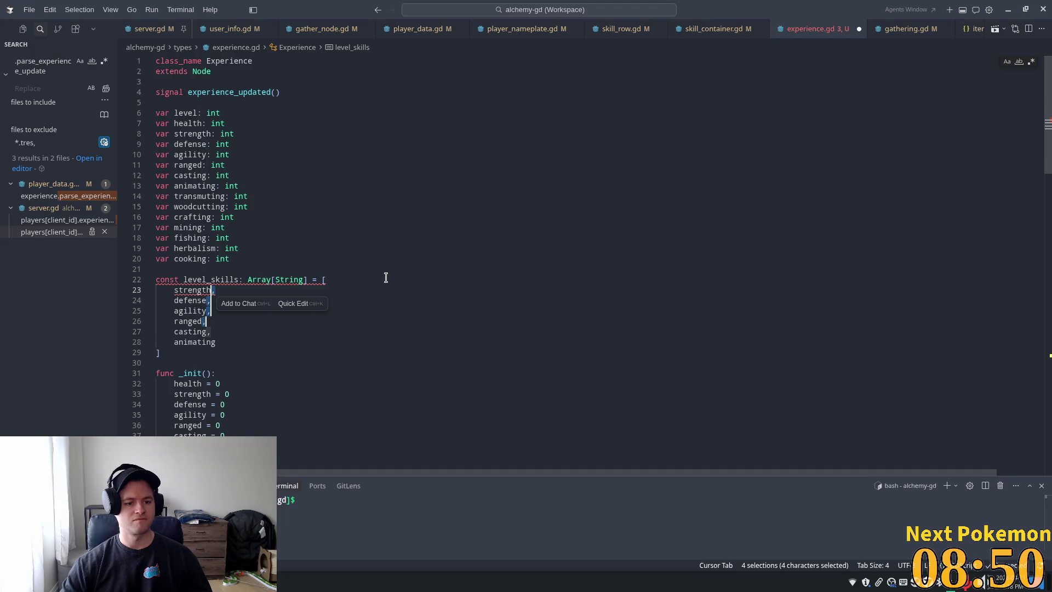
key(Left)
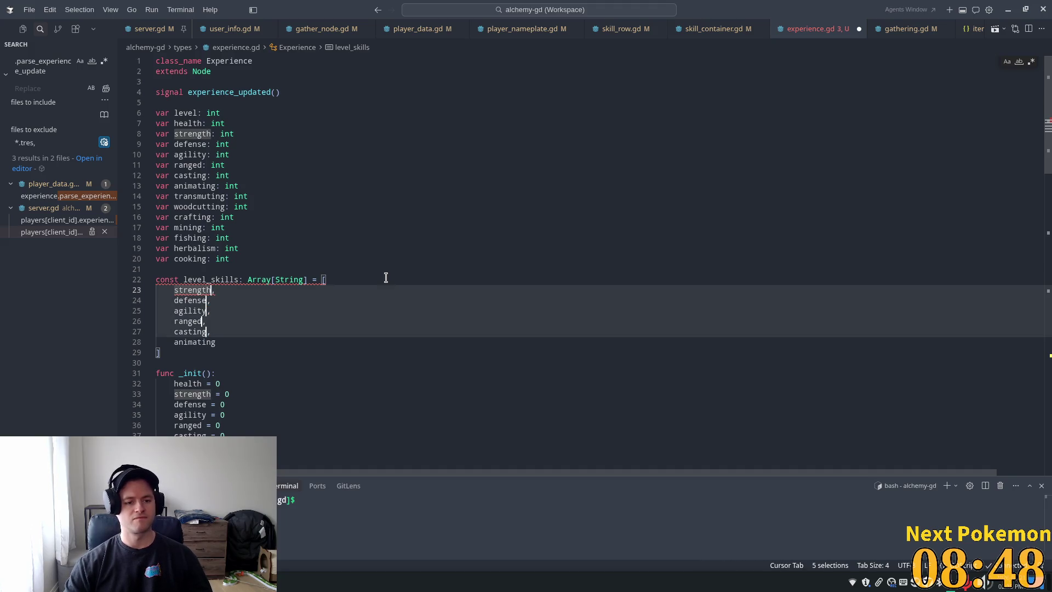
key(ctrl+shift+Left)
text(")
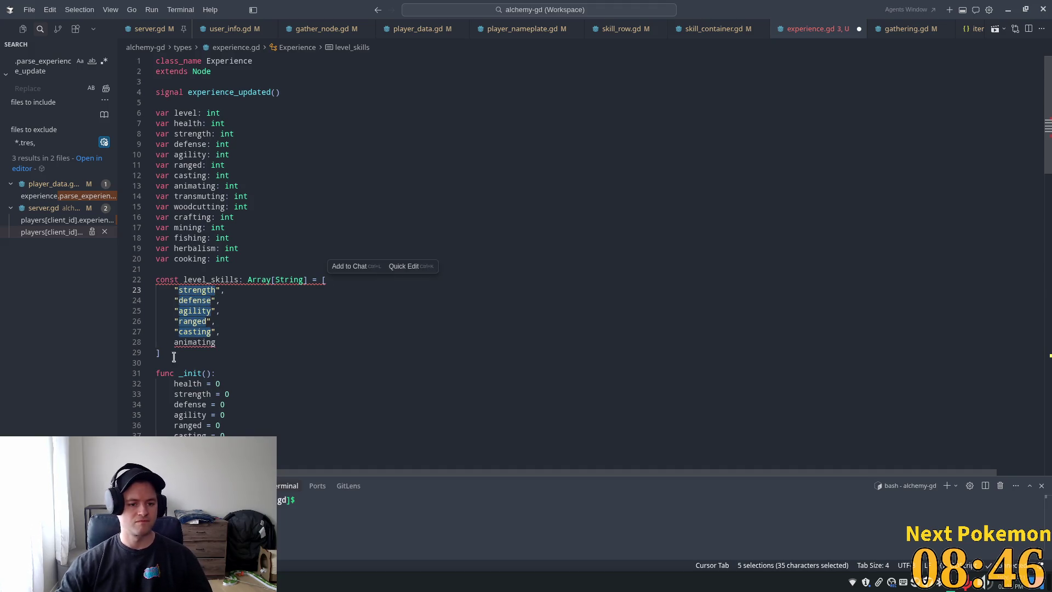
double_click(203, 342)
text(")
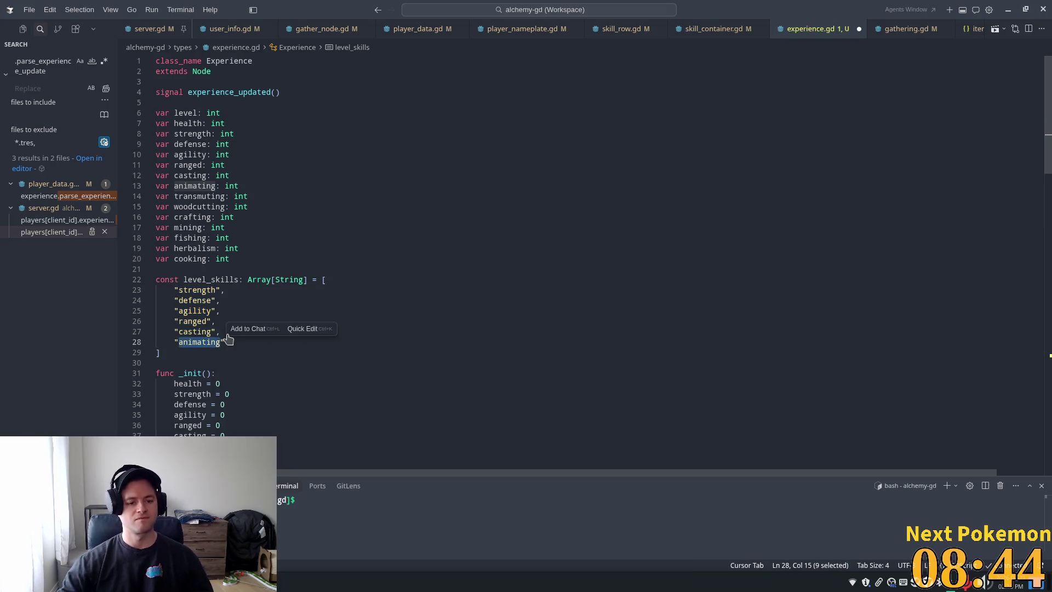
Step: Save experience.gd
click(232, 269)
key(ctrl+s)
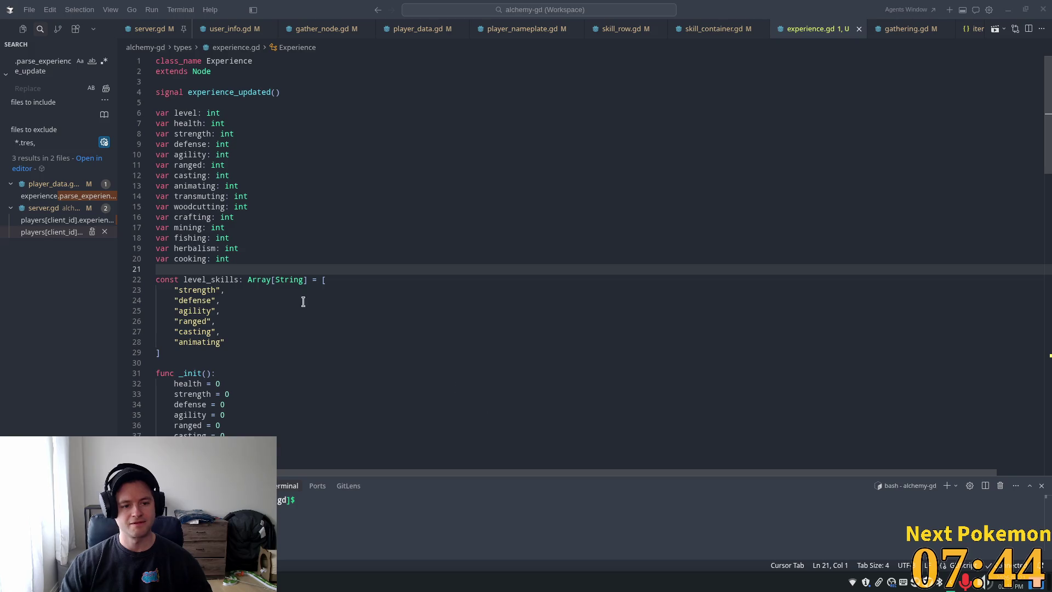
click(252, 363)
scroll(323, 359, down, 6)
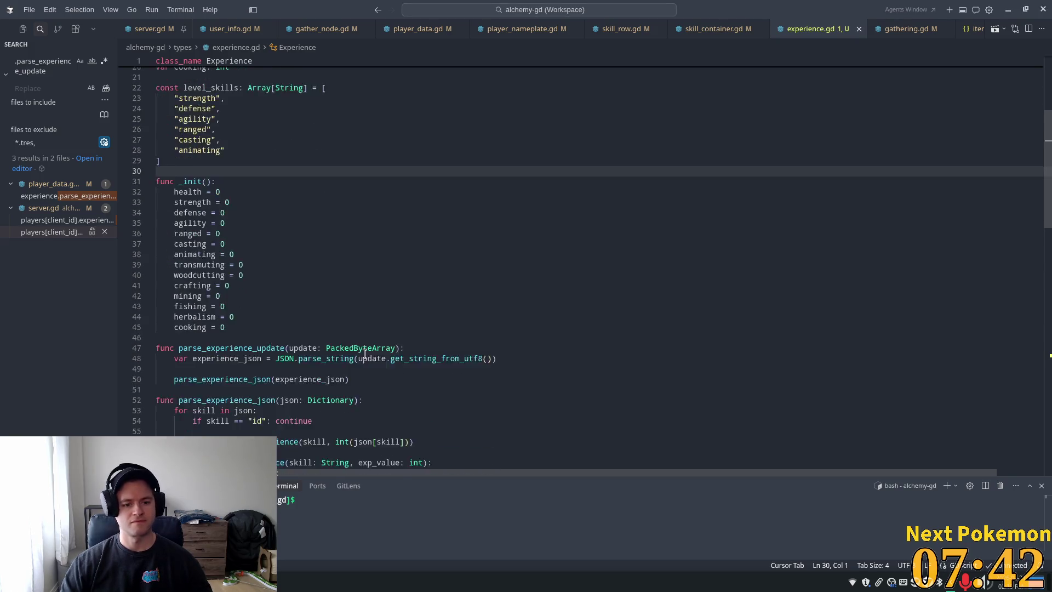
scroll(364, 353, down, 2)
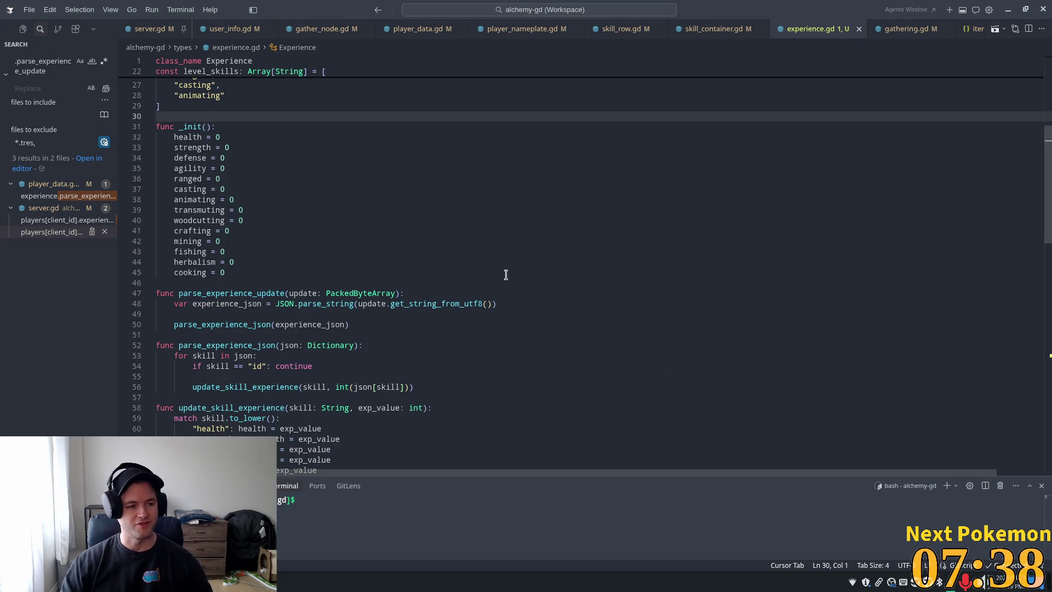
click(488, 262)
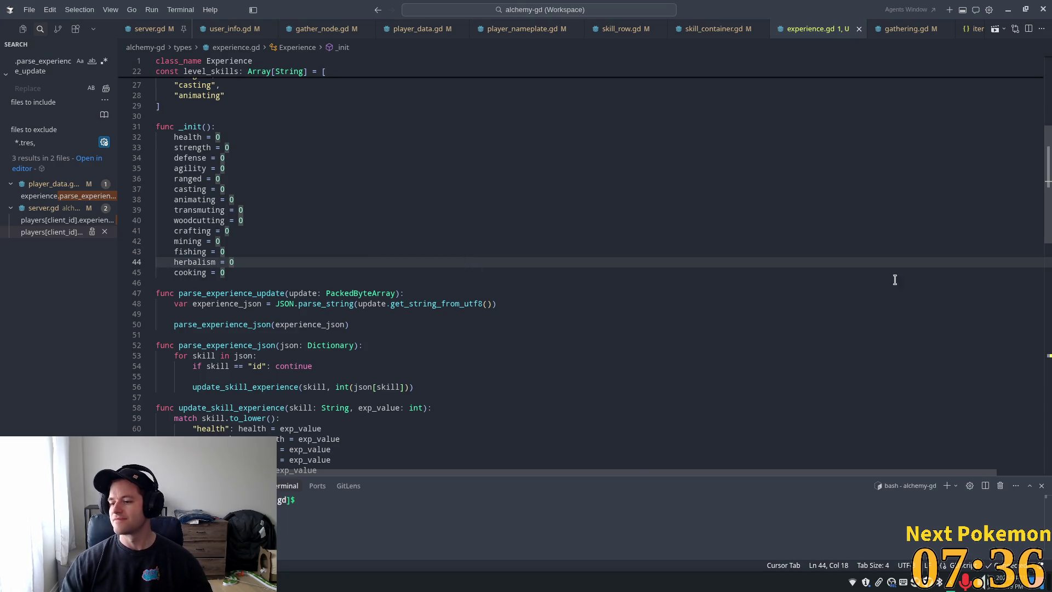
click(577, 242)
scroll(310, 159, up, 5)
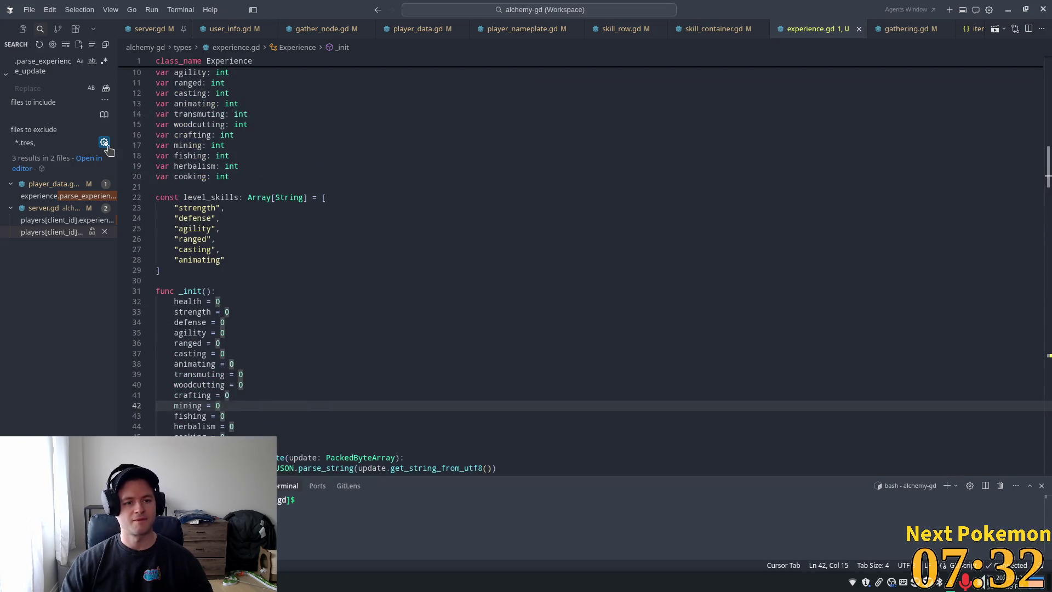
double_click(202, 197)
scroll(312, 220, down, 3)
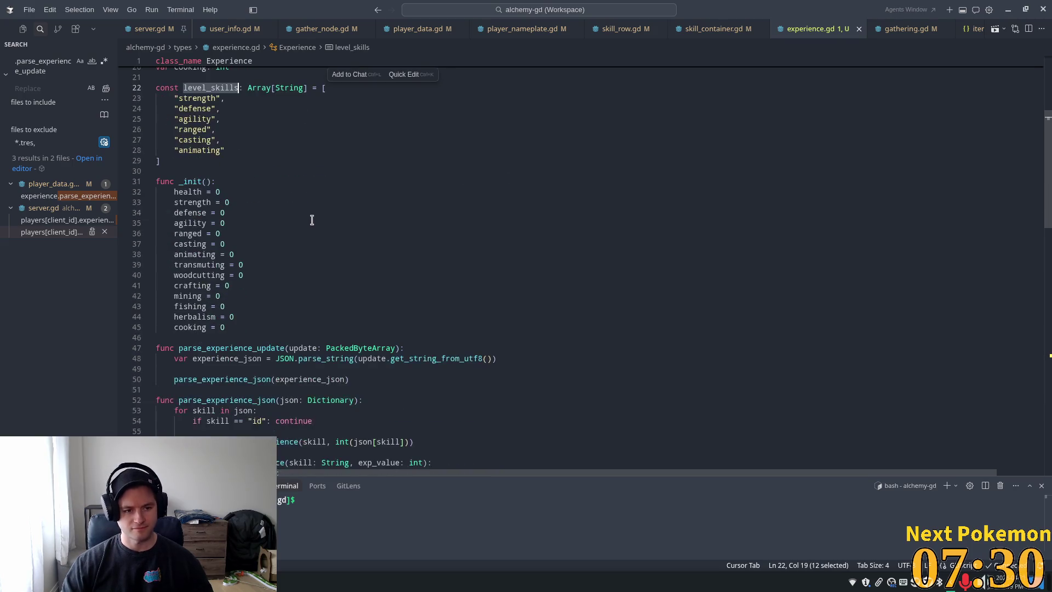
scroll(312, 219, down, 15)
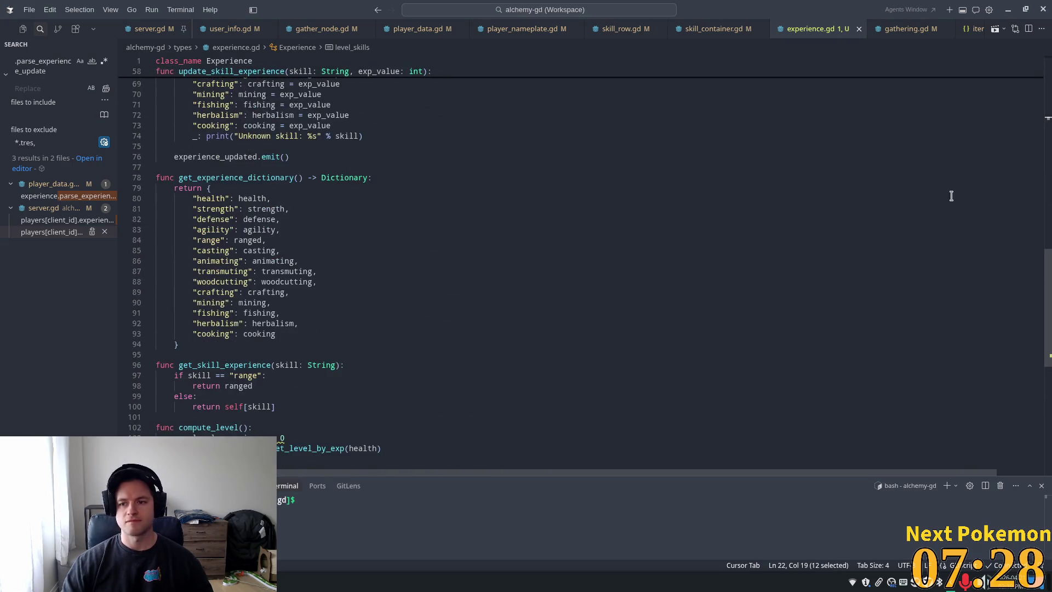
scroll(934, 217, down, 5)
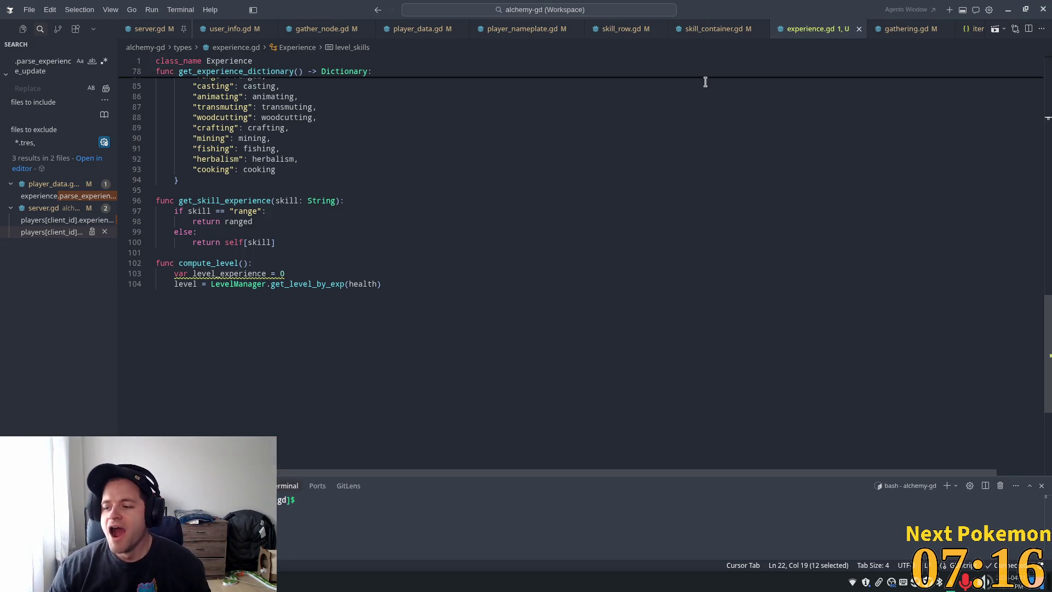
click(313, 272)
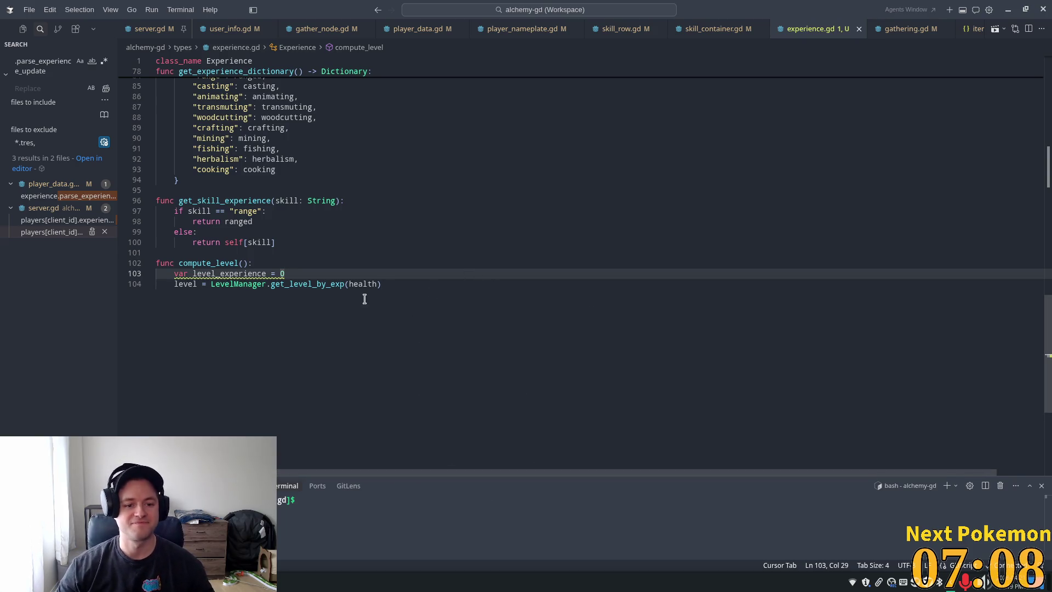
click(299, 266)
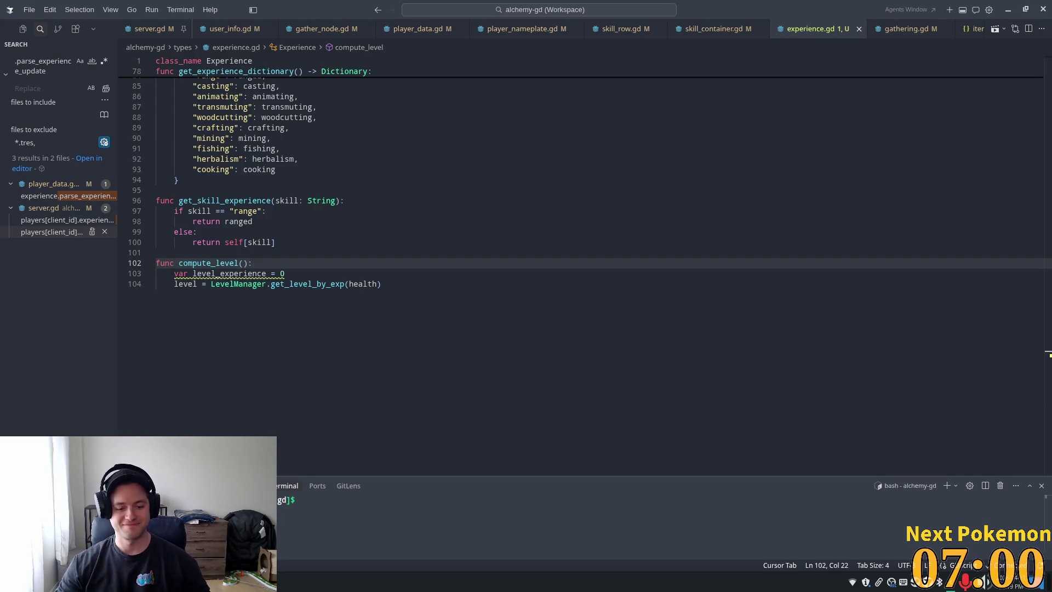
key(alt+Tab)
key(alt+Tab)
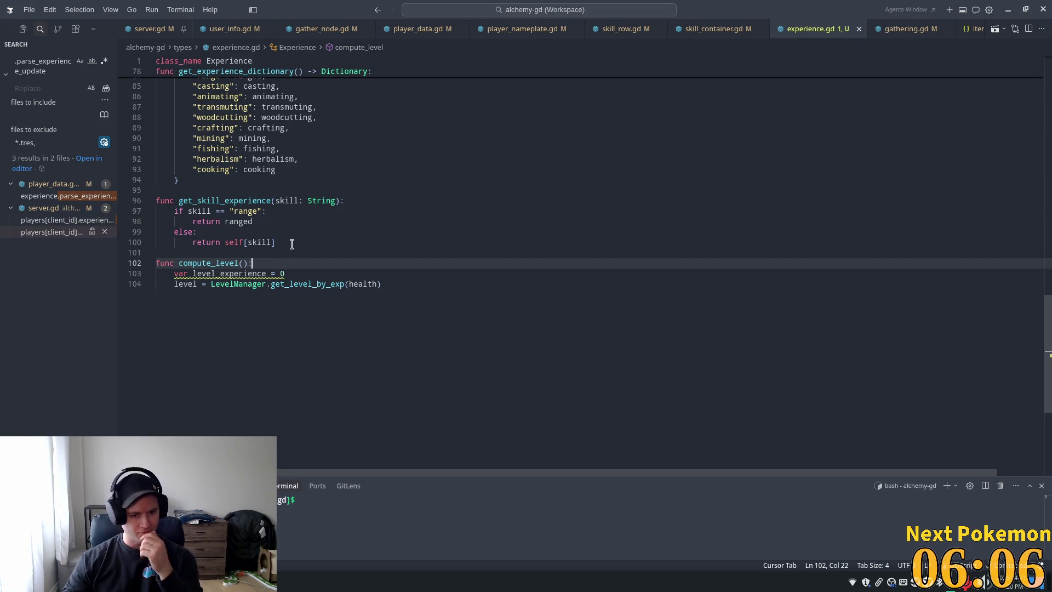
click(406, 274)
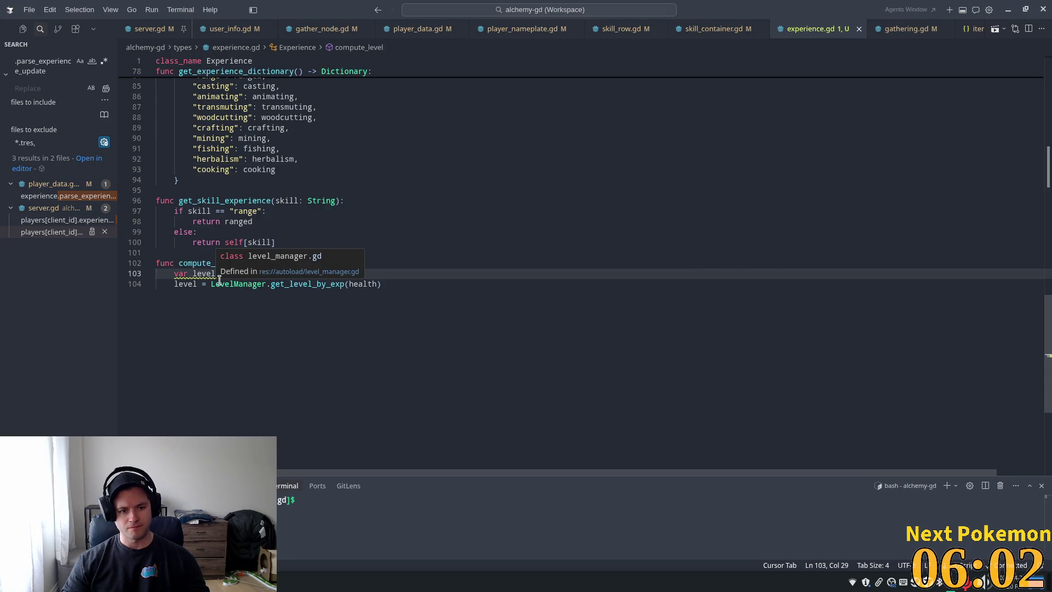
click(253, 212)
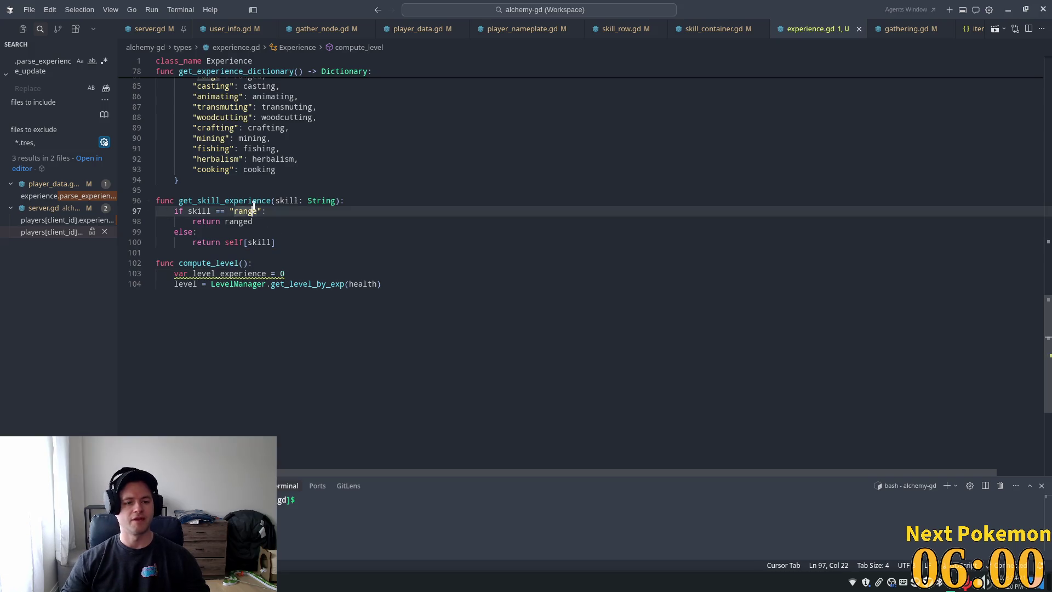
click(291, 272)
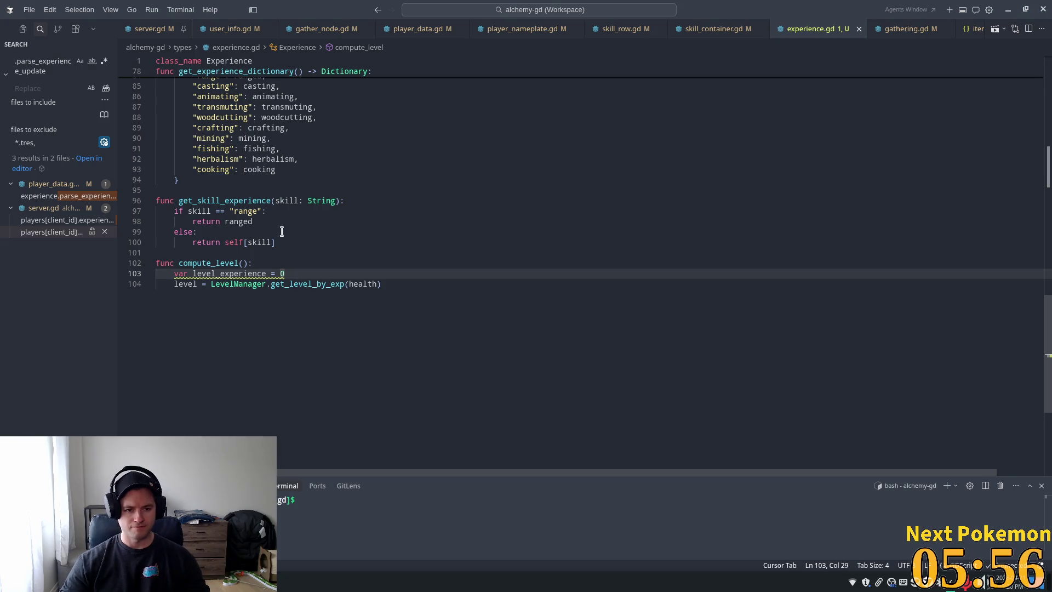
drag(303, 272, 280, 273)
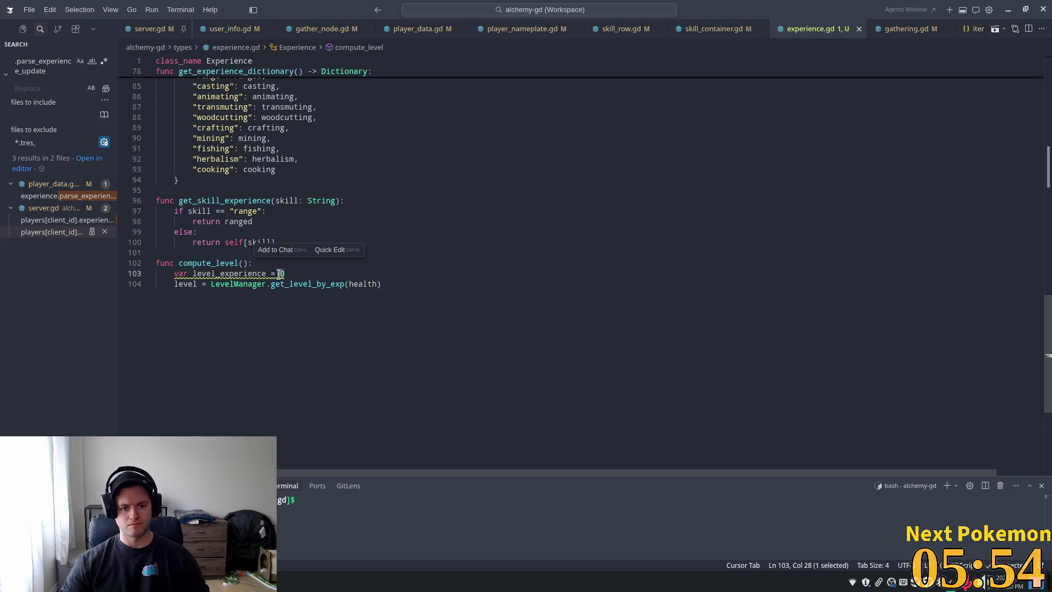
click(317, 272)
Step: Add a loop over level_skills adding get_skill_experience(skill) to level_experience
key(Return)
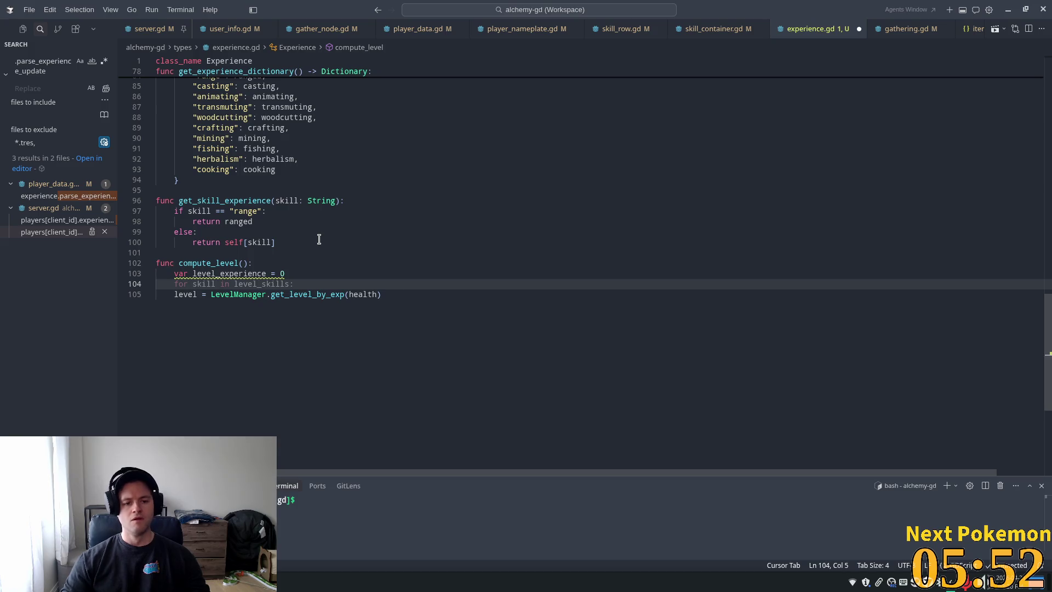
key(Tab)
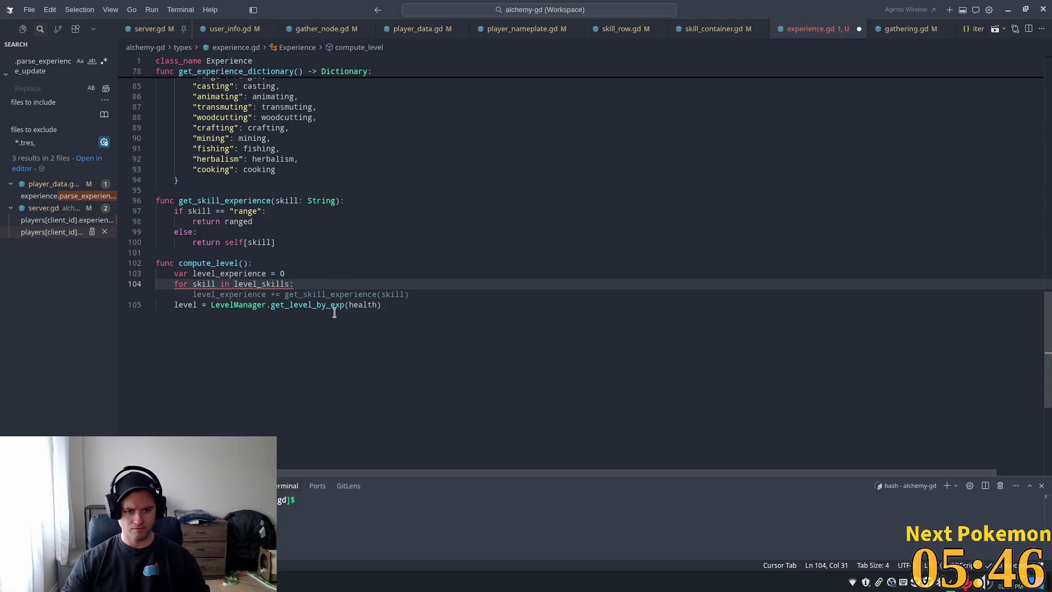
key(Tab)
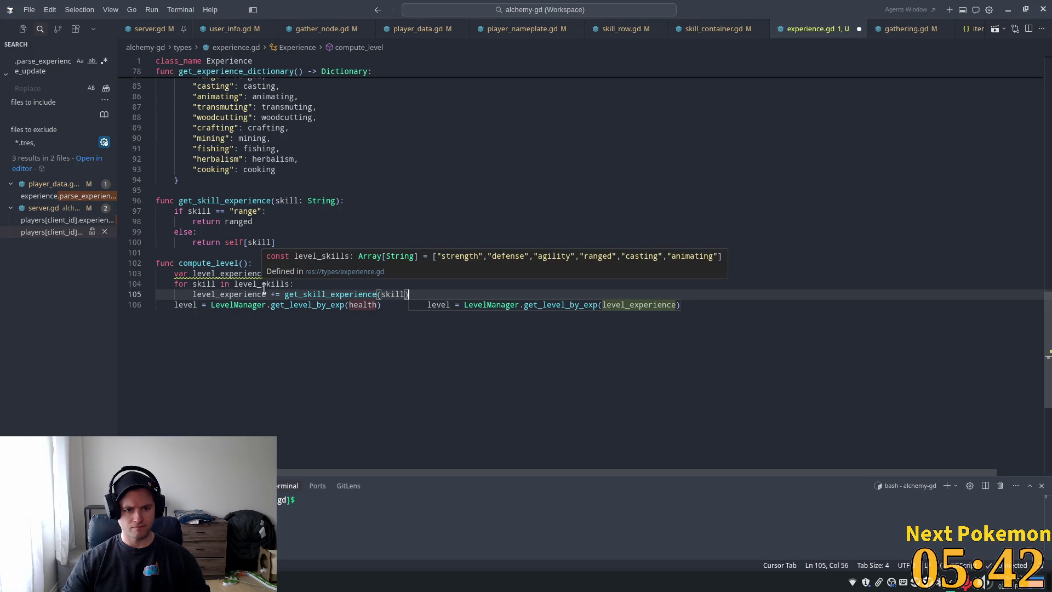
scroll(305, 335, up, 5)
scroll(305, 335, down, 3)
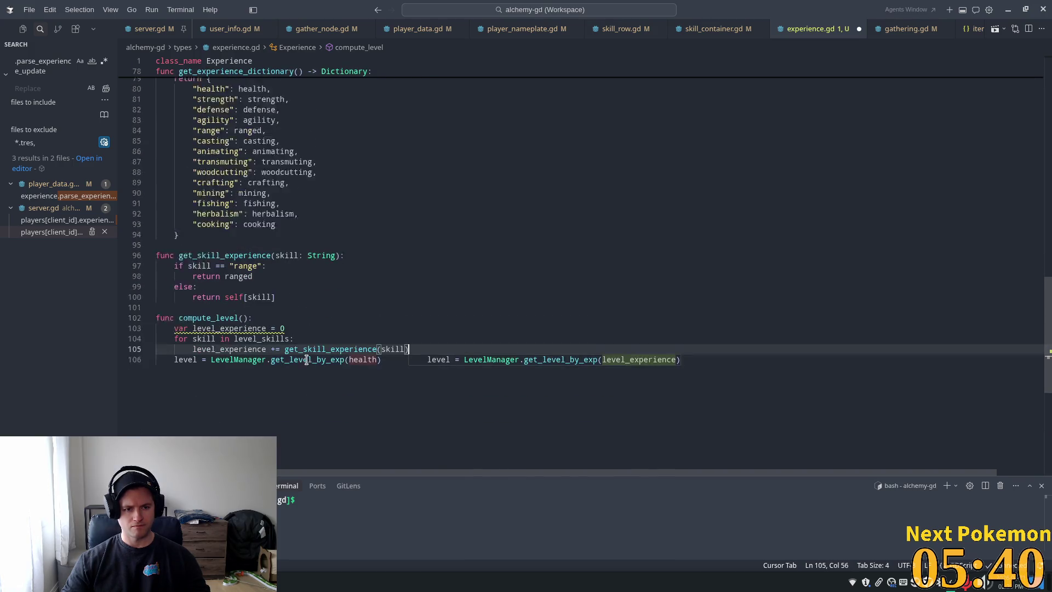
Step: In the compute_level loop, replace get_skill_experience(skill) with self[skill]
scroll(305, 357, up, 4)
scroll(248, 309, up, 10)
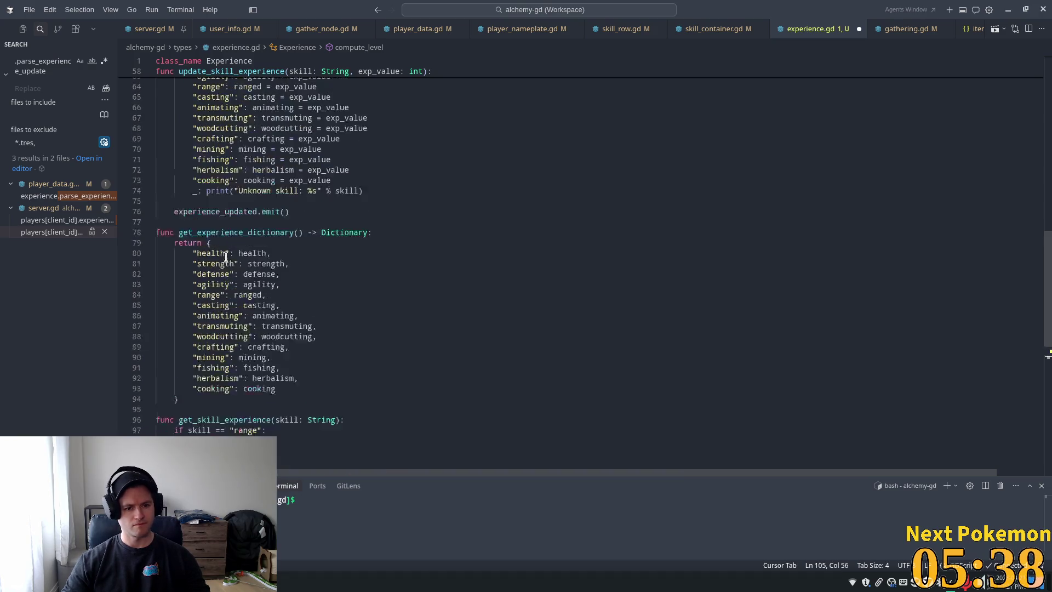
scroll(249, 308, up, 7)
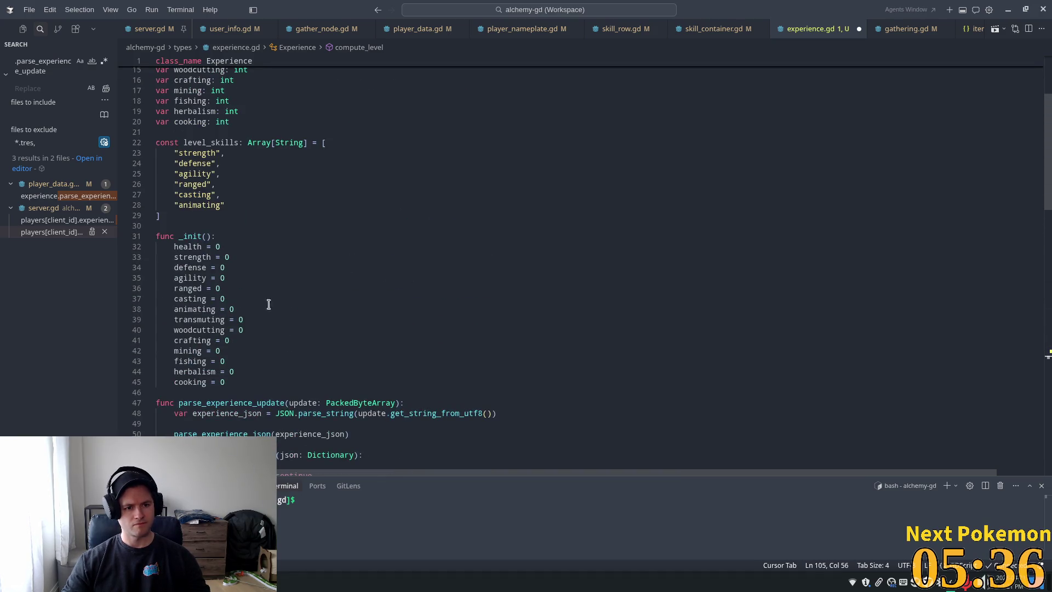
scroll(1043, 303, down, 4)
scroll(1036, 329, down, 15)
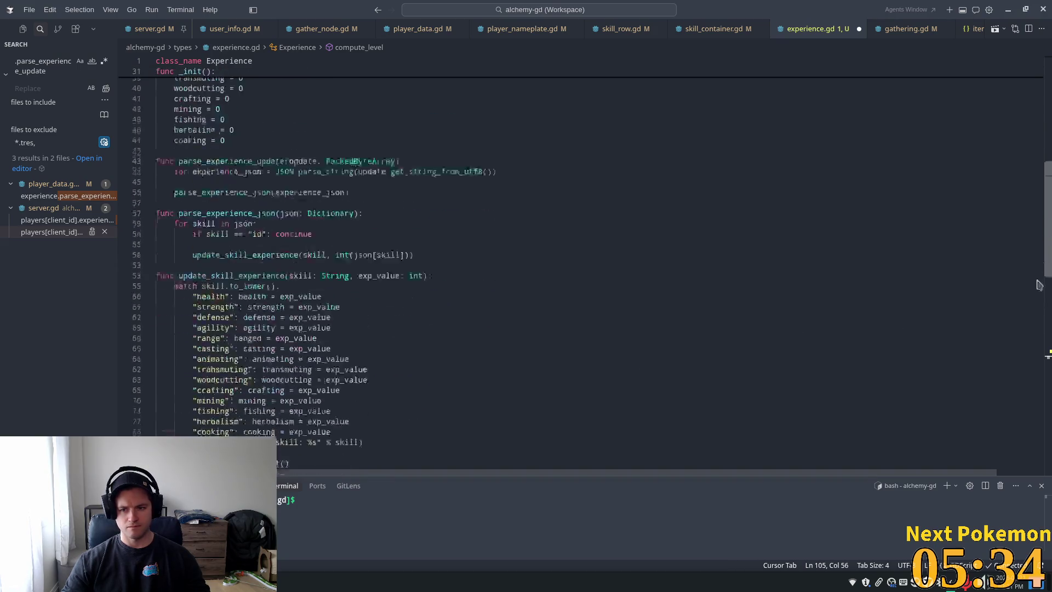
click(338, 392)
drag(409, 406, 284, 405)
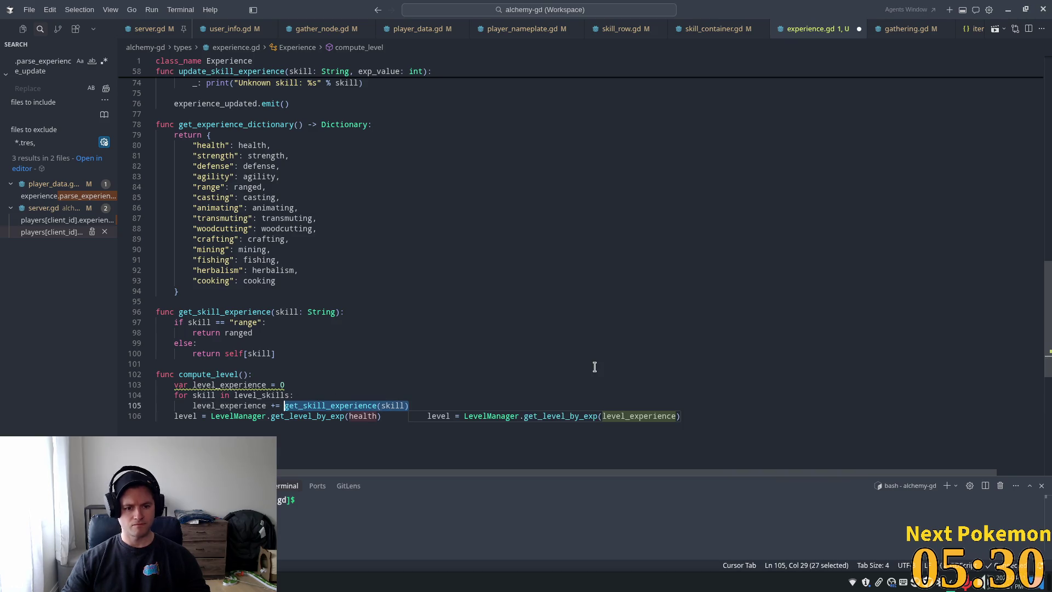
text(self[skill])
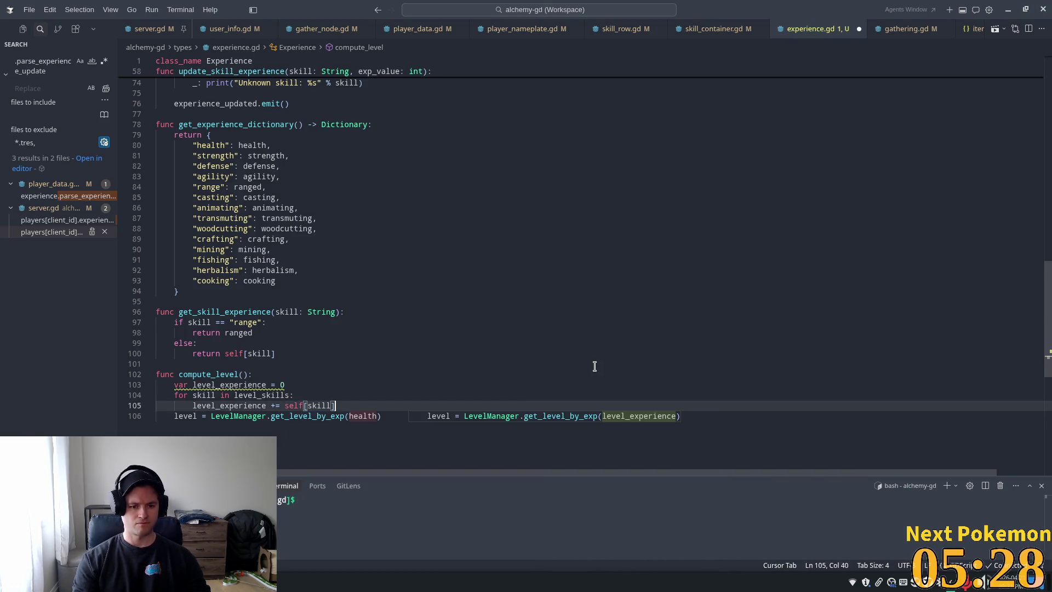
key(Escape)
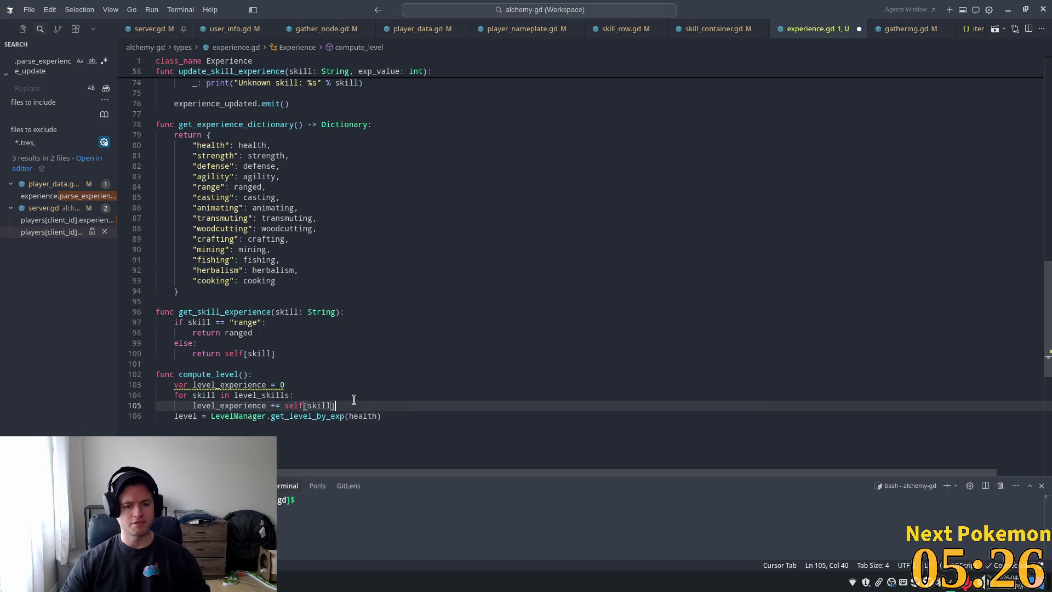
Step: After the loop, add level_experience /= level_skills.size()
key(Return)
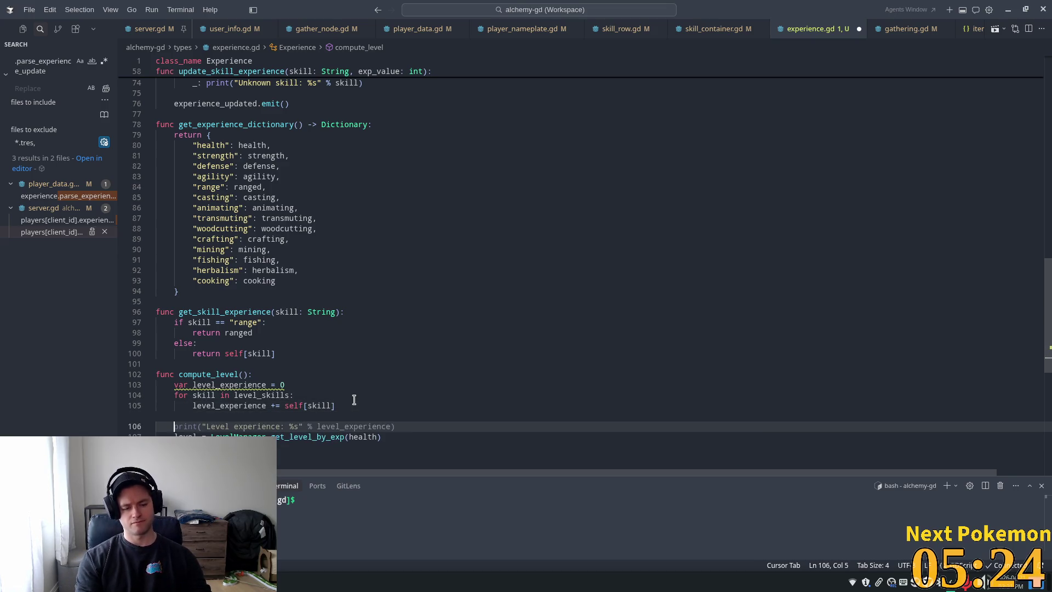
text(level)
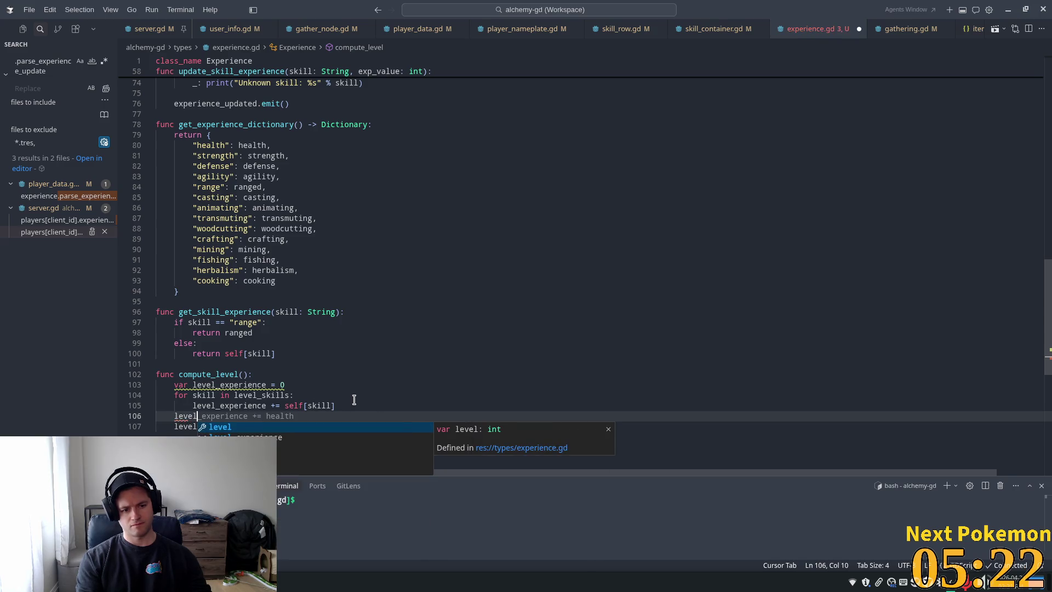
text(_experience)
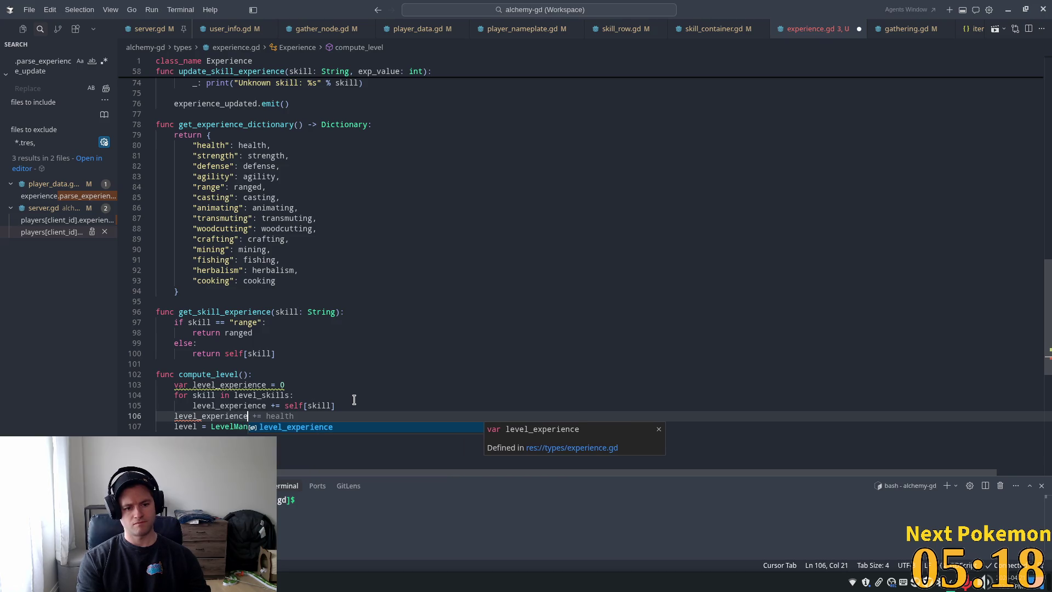
key(Tab)
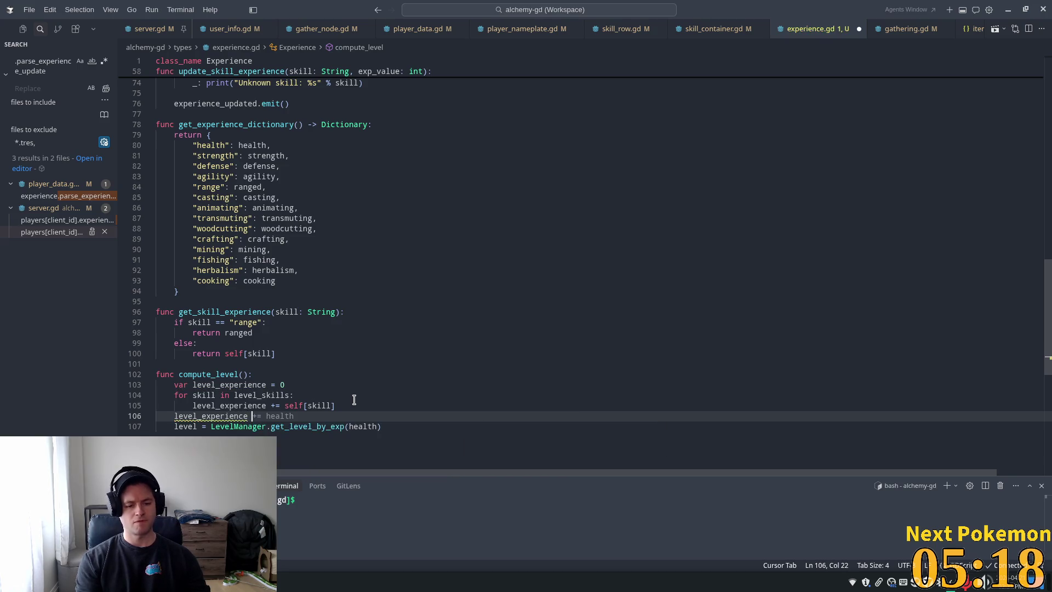
text(/=)
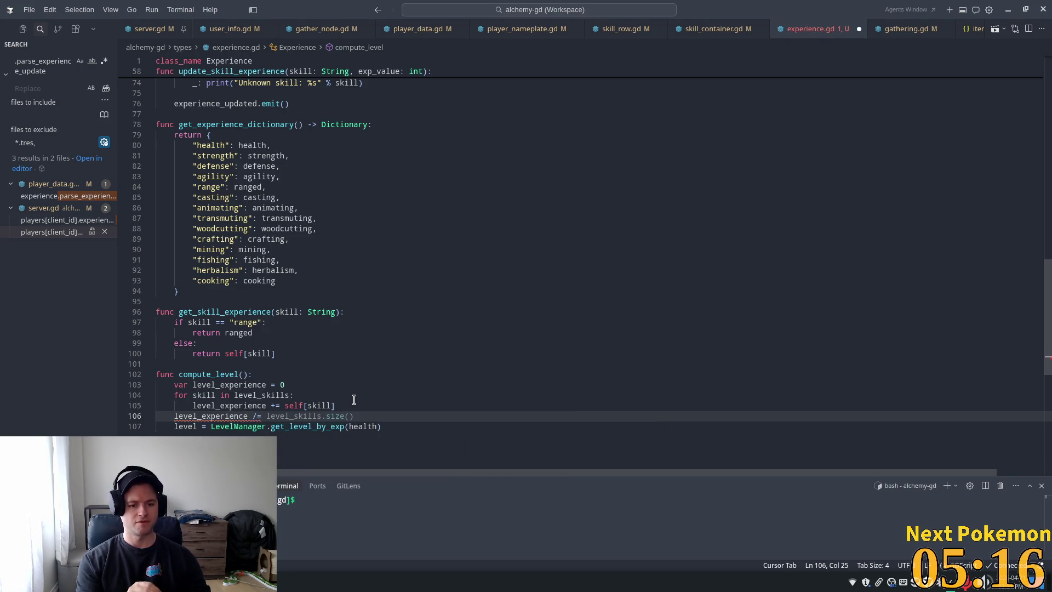
key(Tab)
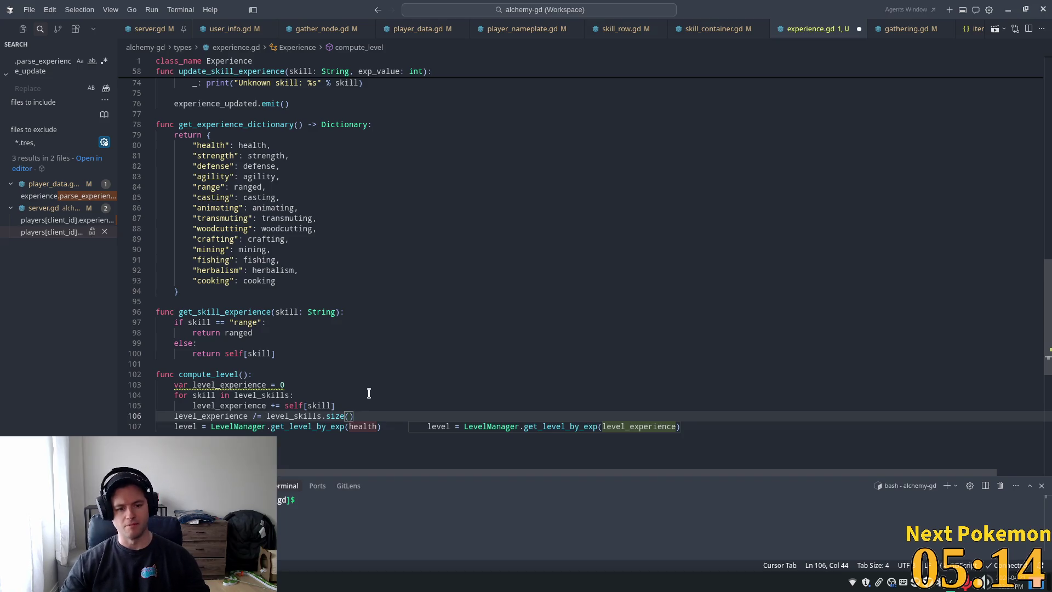
Step: Pass level_experience instead of health to get_level_by_exp, save, and add a blank line above it
click(362, 433)
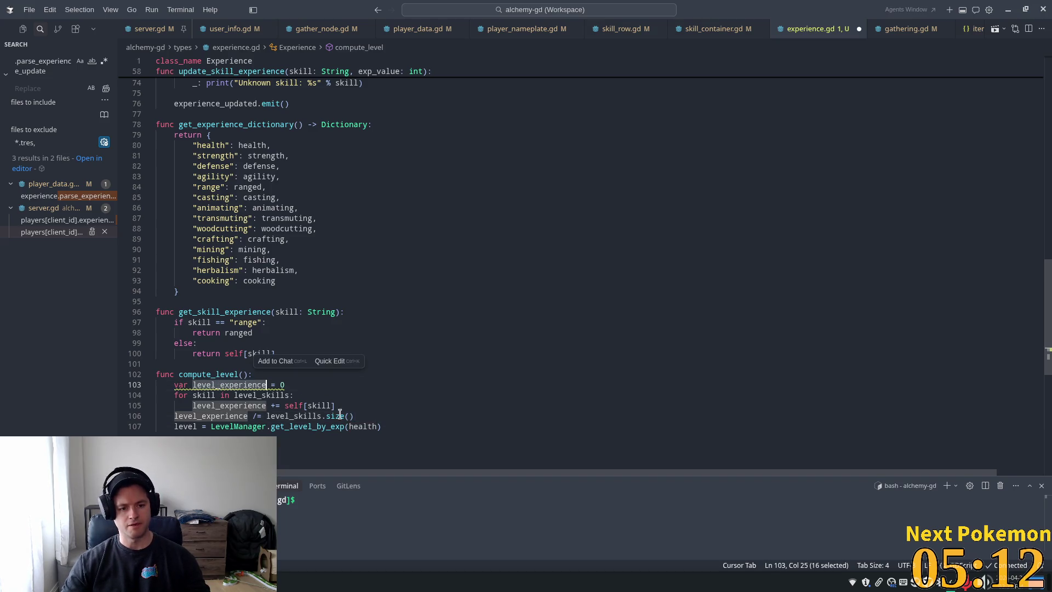
double_click(361, 426)
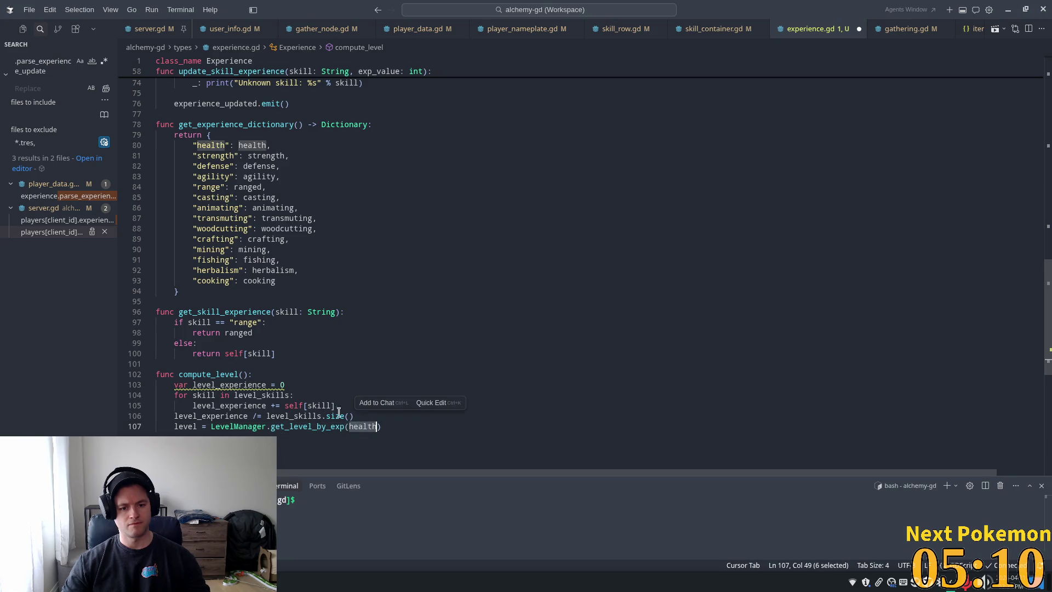
text(level_experience)
key(ctrl+s)
click(434, 368)
key(Down)
key(Down)
key(Down)
key(End)
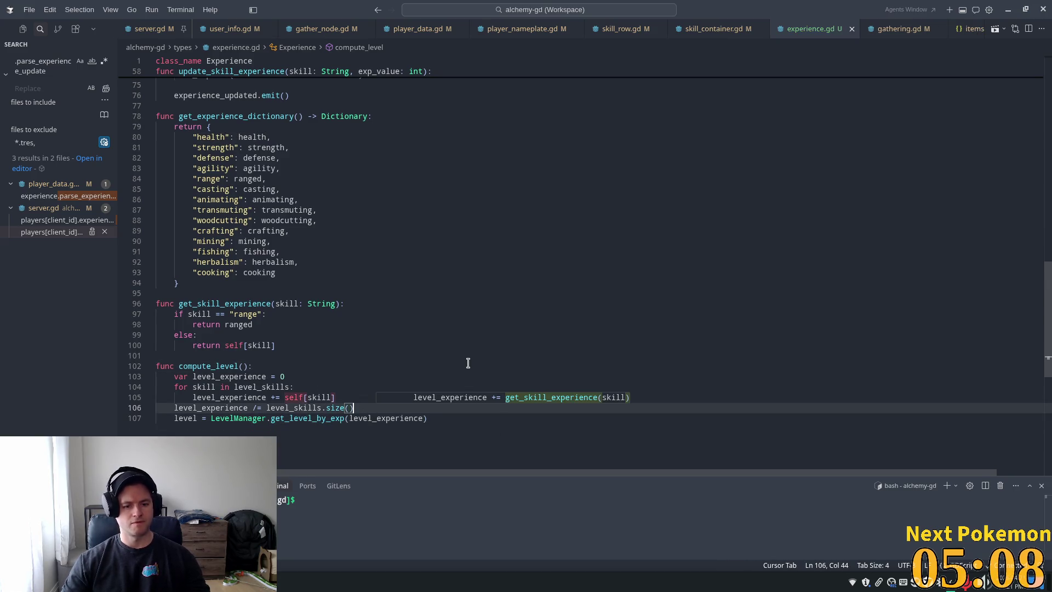
key(Return)
key(BackSpace)
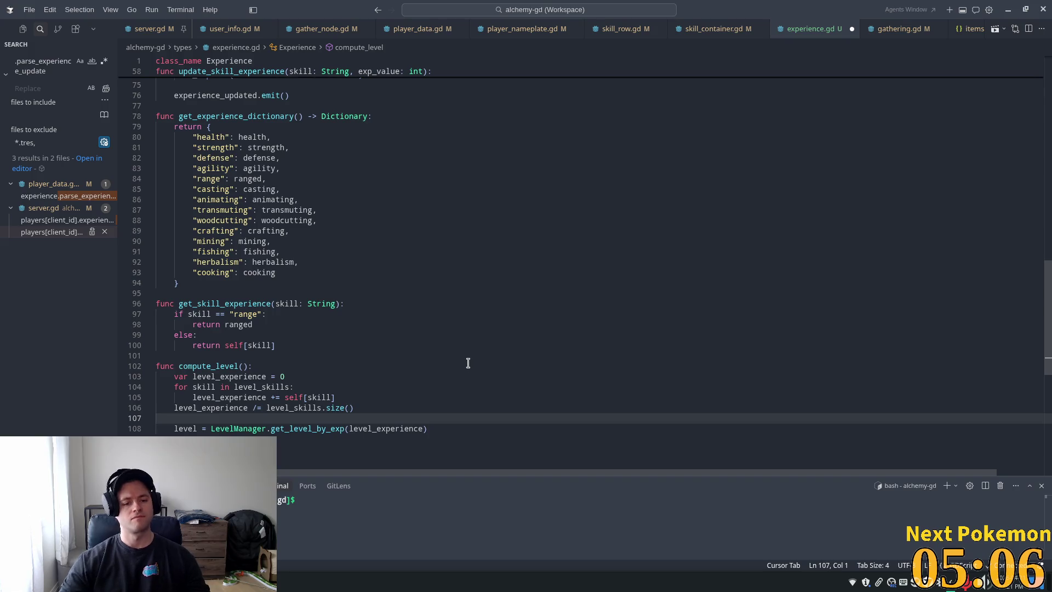
Step: Save experience.gd and review compute_level, get_skill_experience and the experience_updated signal
key(ctrl+s)
click(471, 362)
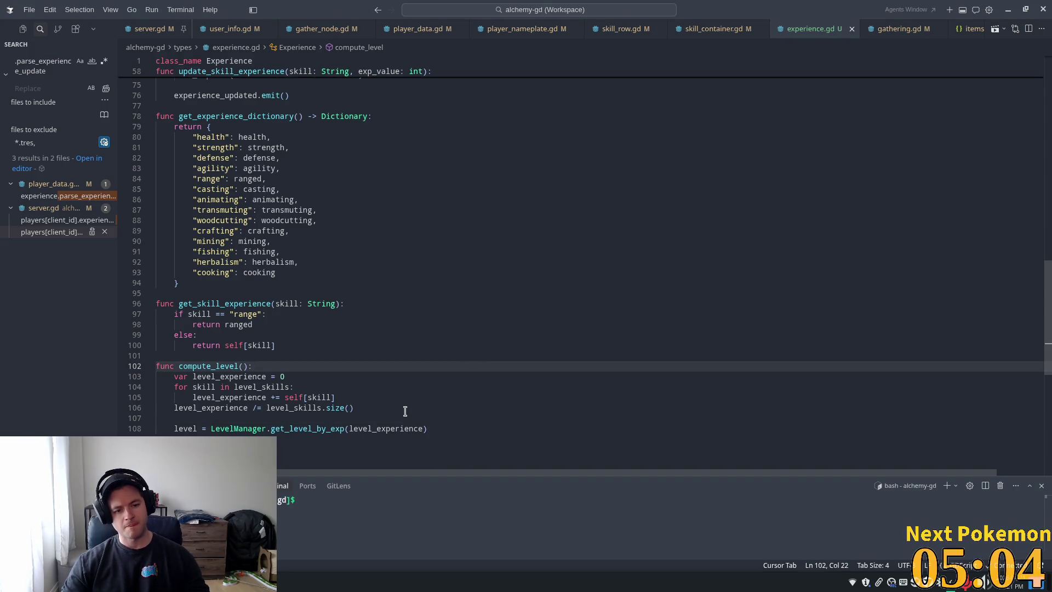
double_click(221, 364)
click(198, 305)
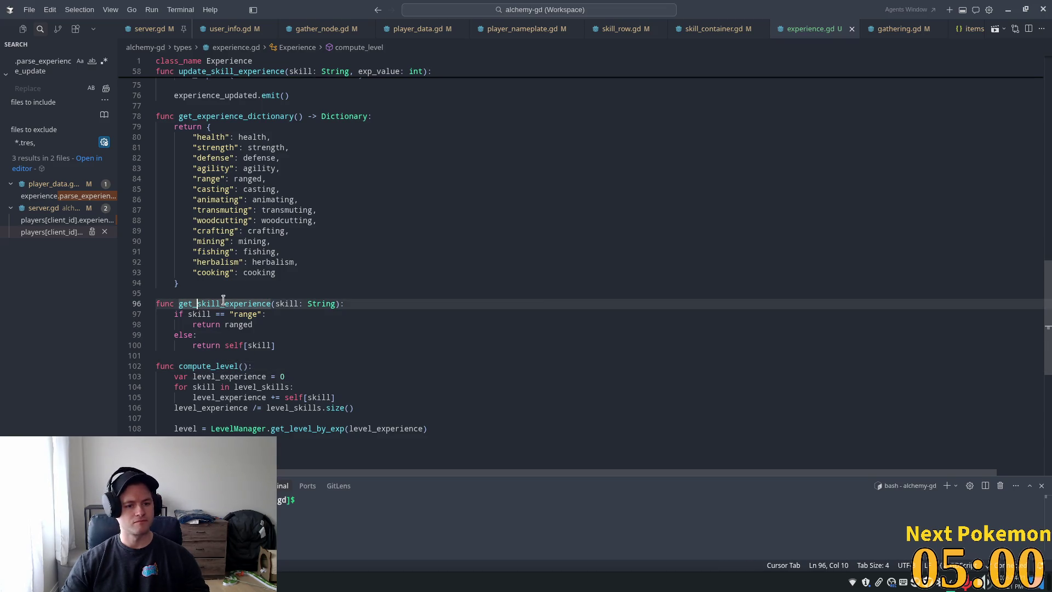
scroll(285, 309, up, 7)
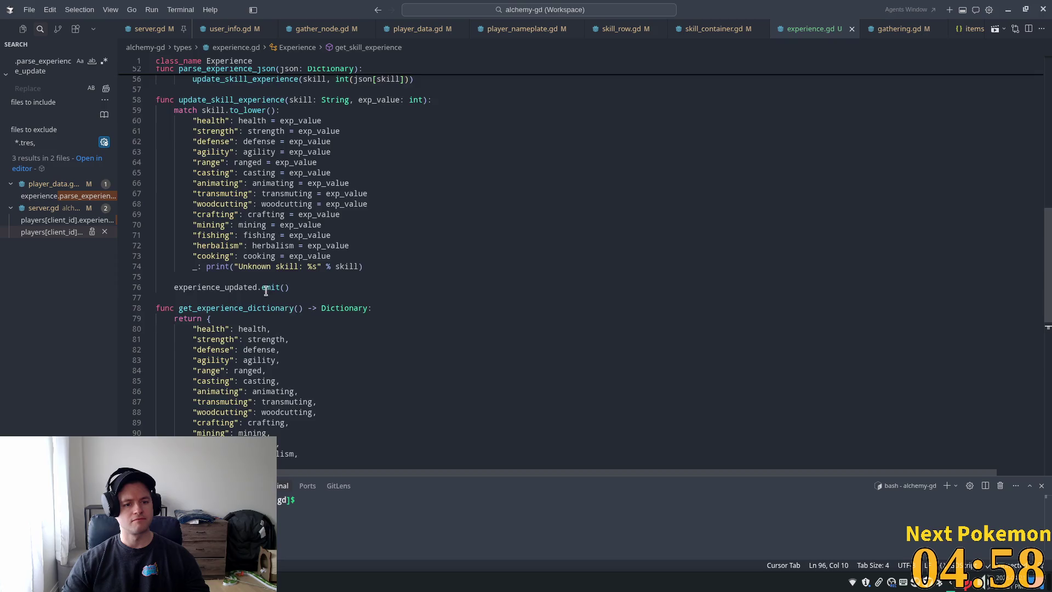
click(237, 305)
double_click(207, 314)
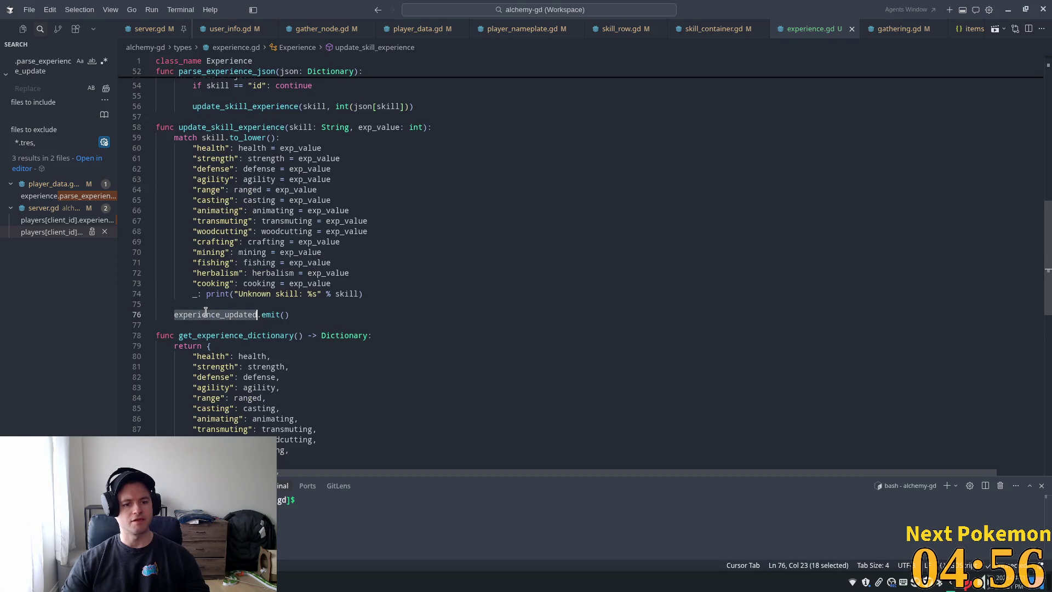
scroll(408, 293, up, 7)
scroll(408, 293, up, 1)
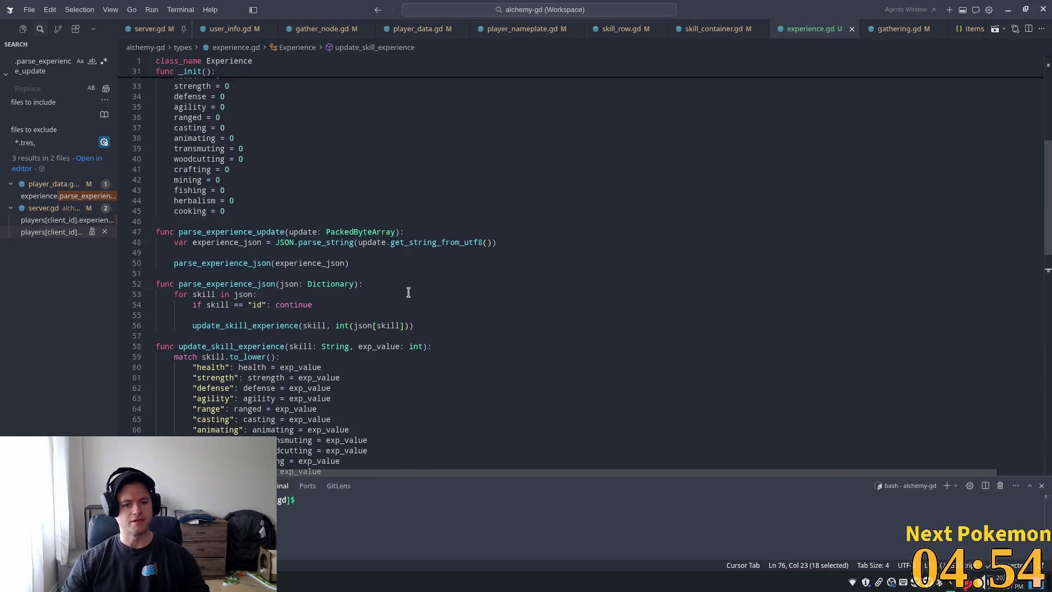
scroll(408, 293, up, 3)
scroll(402, 298, down, 8)
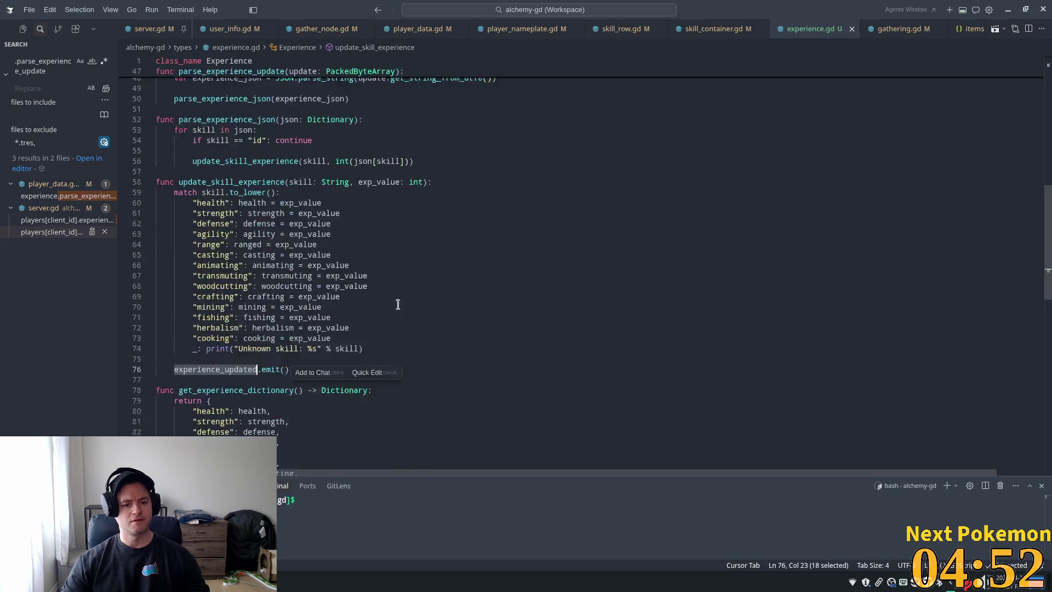
Step: Insert a compute_level() call before experience_updated.emit() in update_skill_experience, then switch to Godot
scroll(398, 305, down, 1)
click(491, 332)
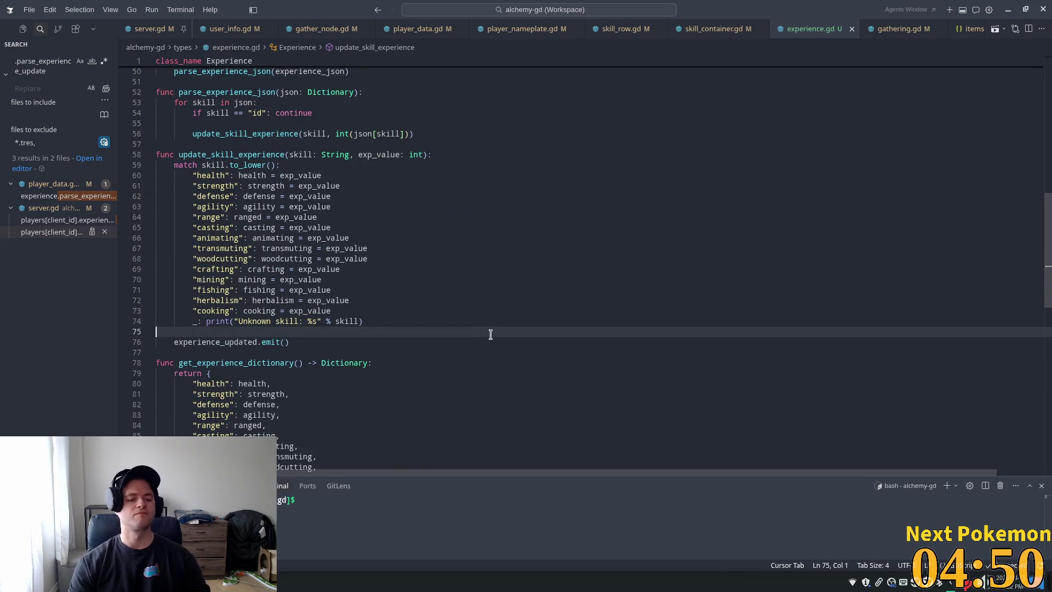
key(Return)
key(Tab)
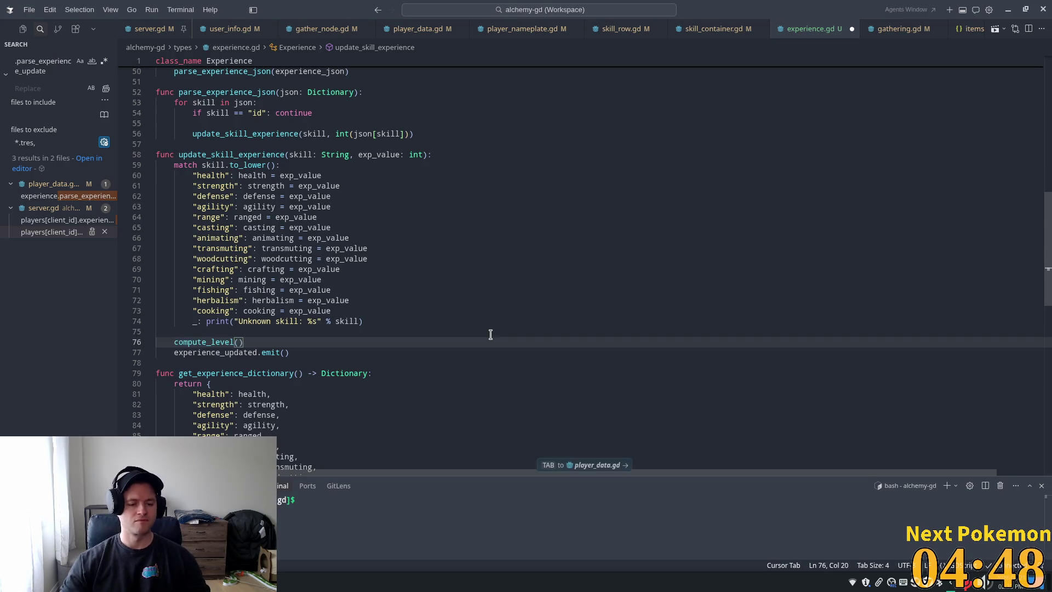
scroll(436, 279, down, 10)
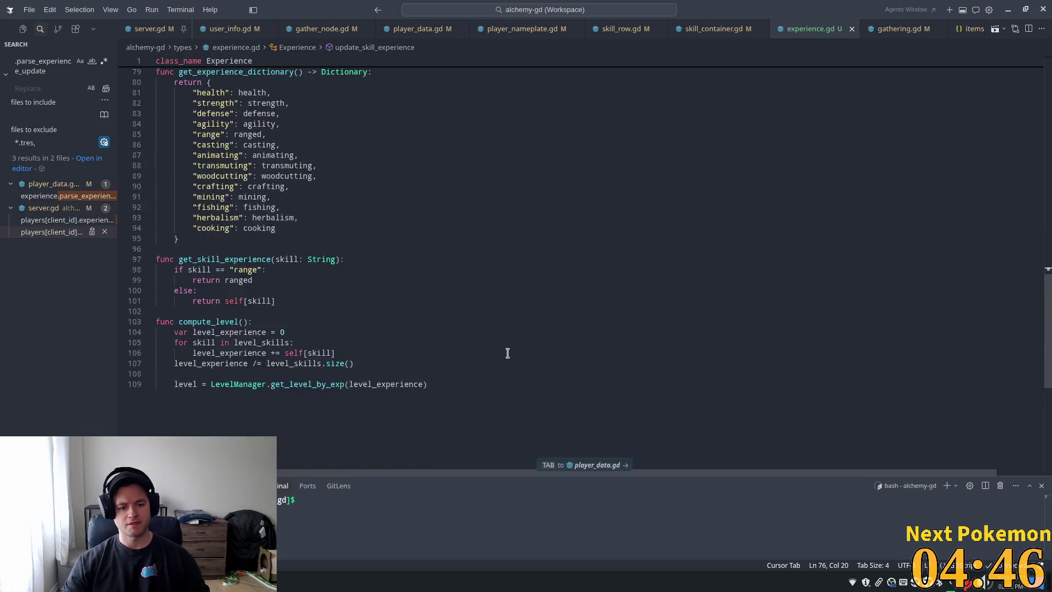
click(376, 251)
scroll(376, 279, up, 9)
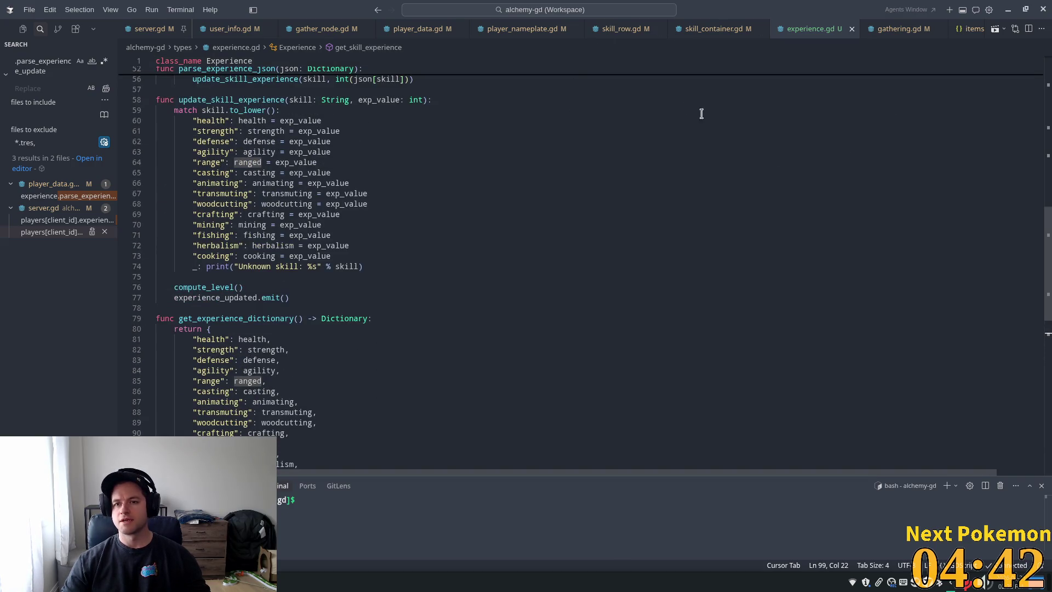
key(alt+Tab)
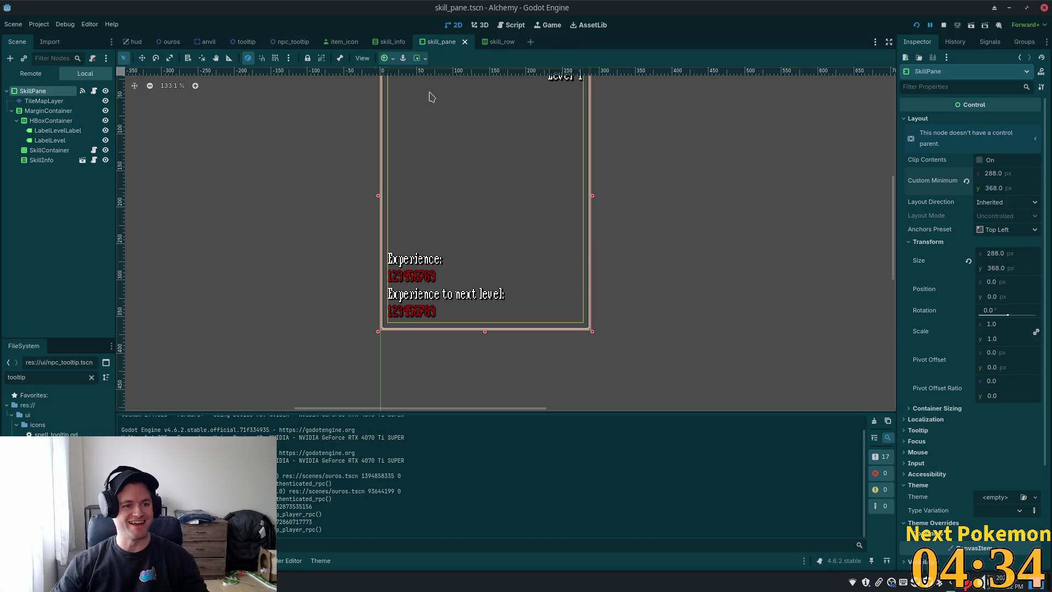
Step: Select the LabelLevel node in the skill_pane scene and open skill_pane.gd
click(55, 165)
click(59, 141)
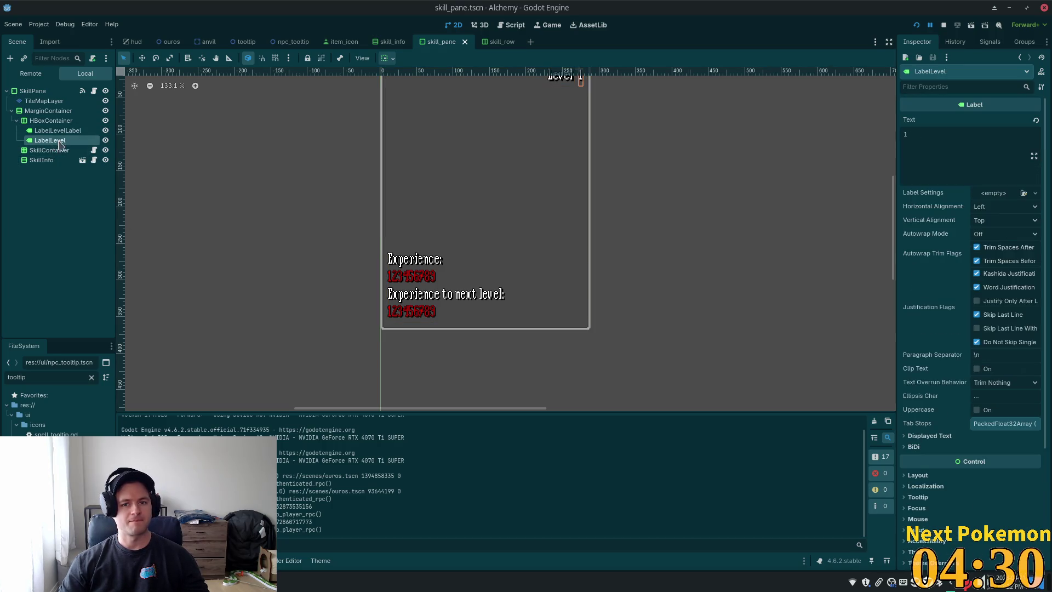
click(94, 91)
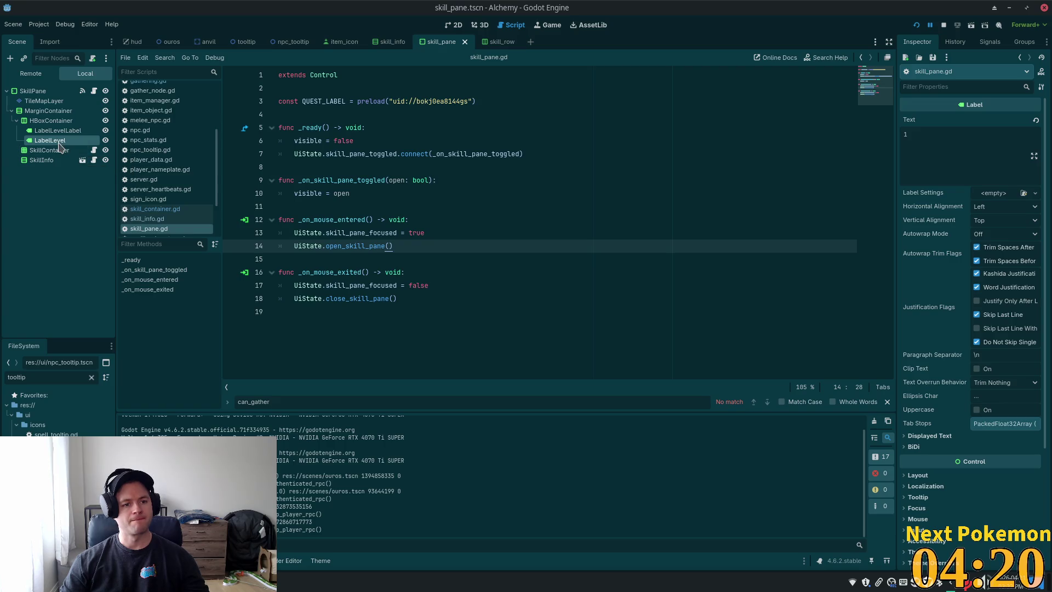
click(478, 102)
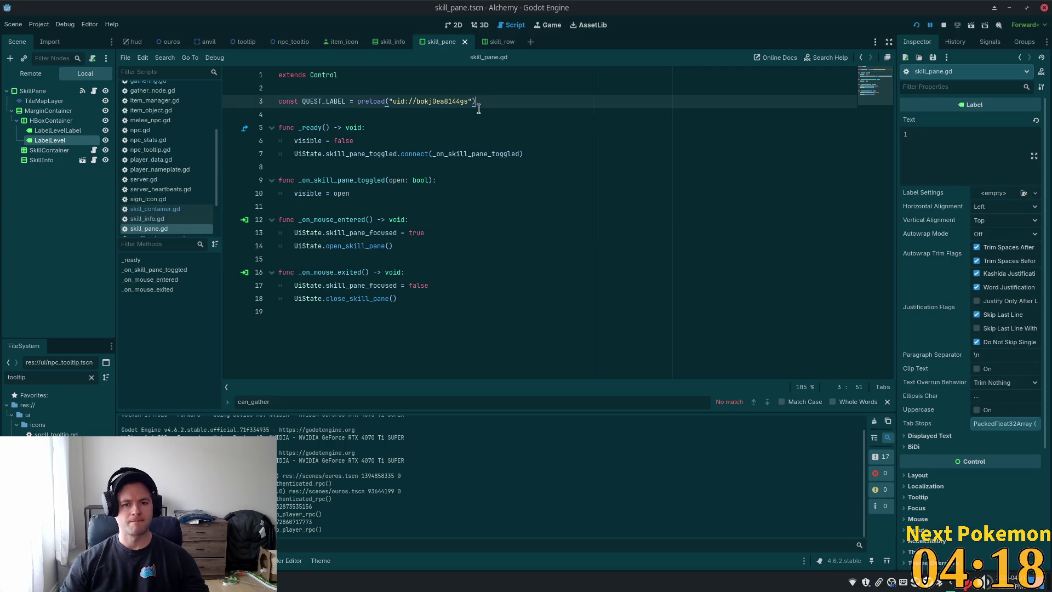
key(Return)
ctrl+drag(50, 140, 307, 115)
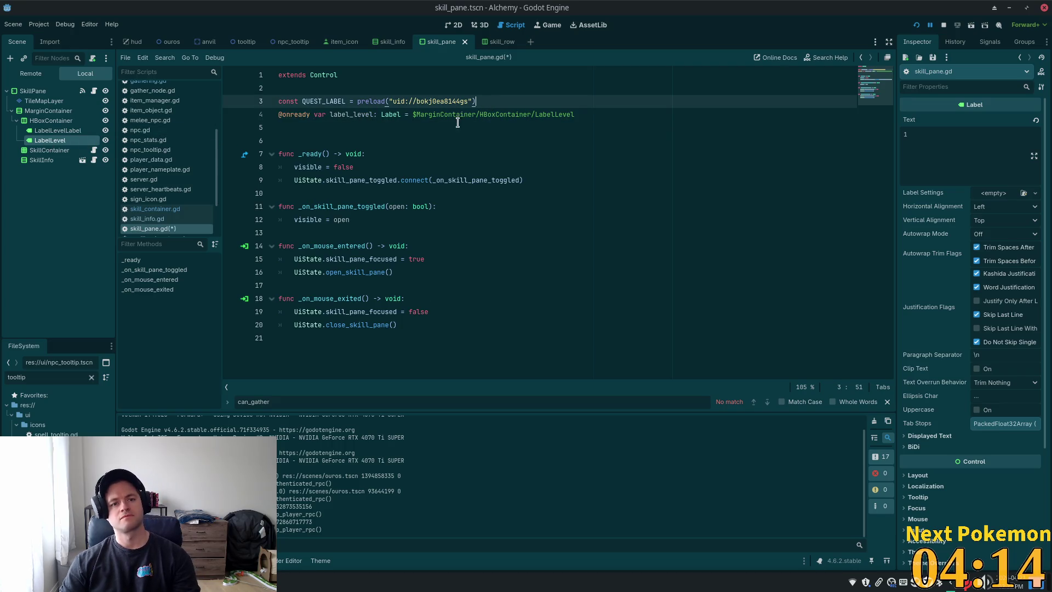
key(alt+Down)
key(Up)
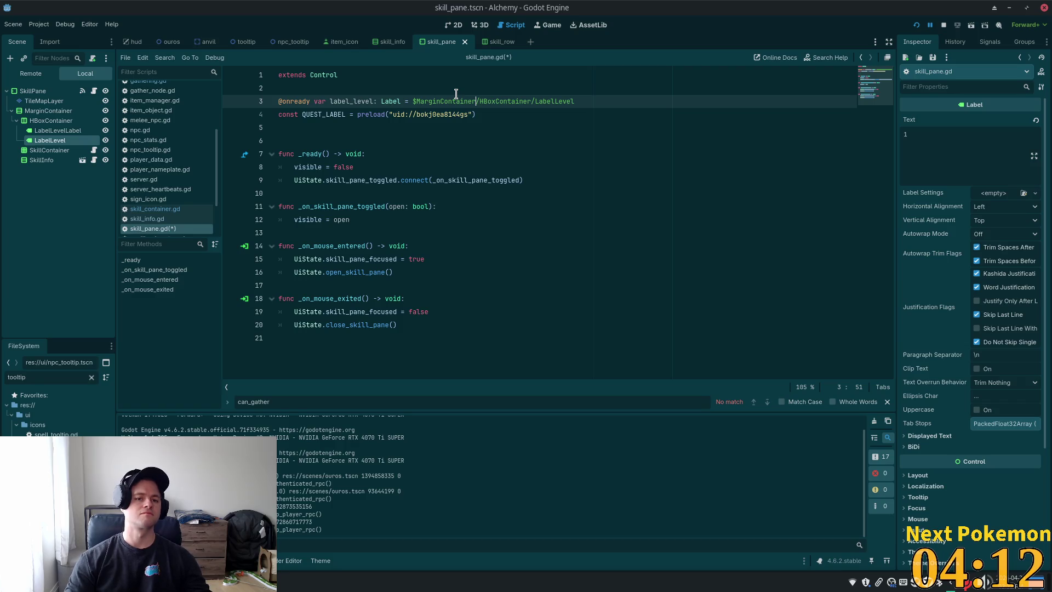
key(ctrl+Return)
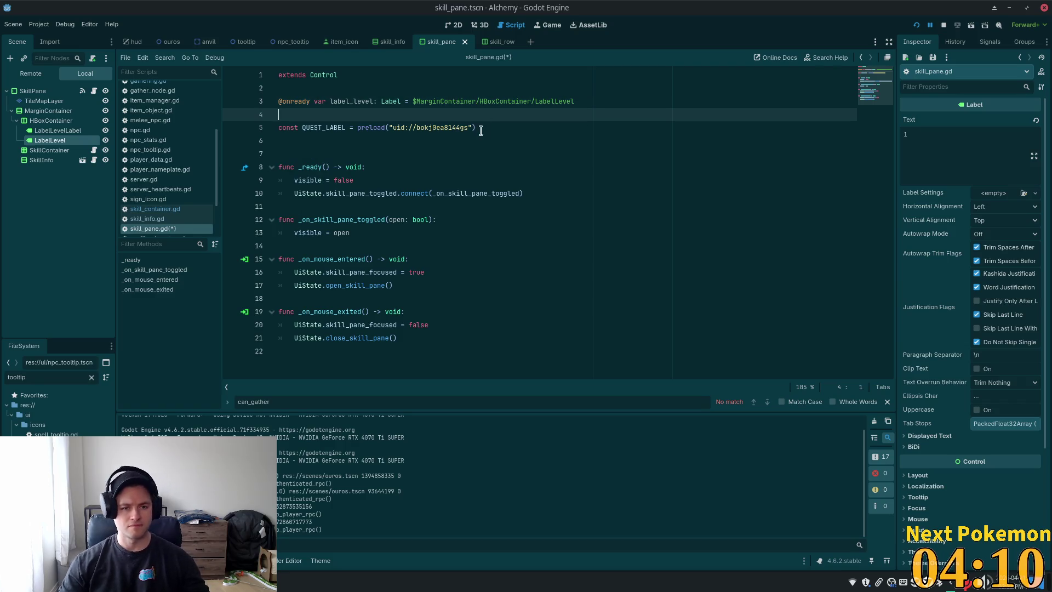
key(ctrl+s)
double_click(359, 101)
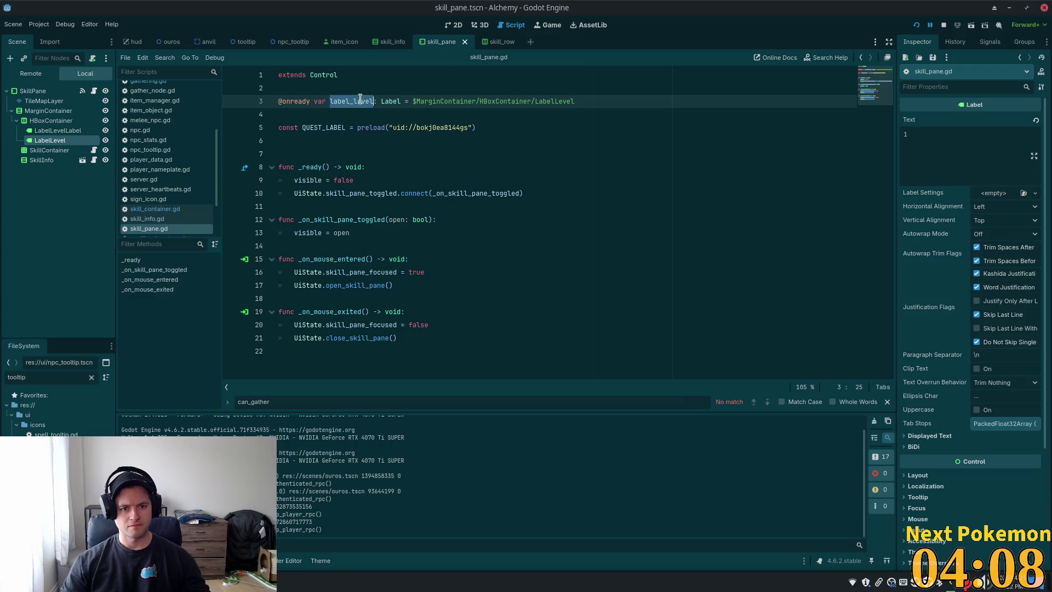
click(525, 194)
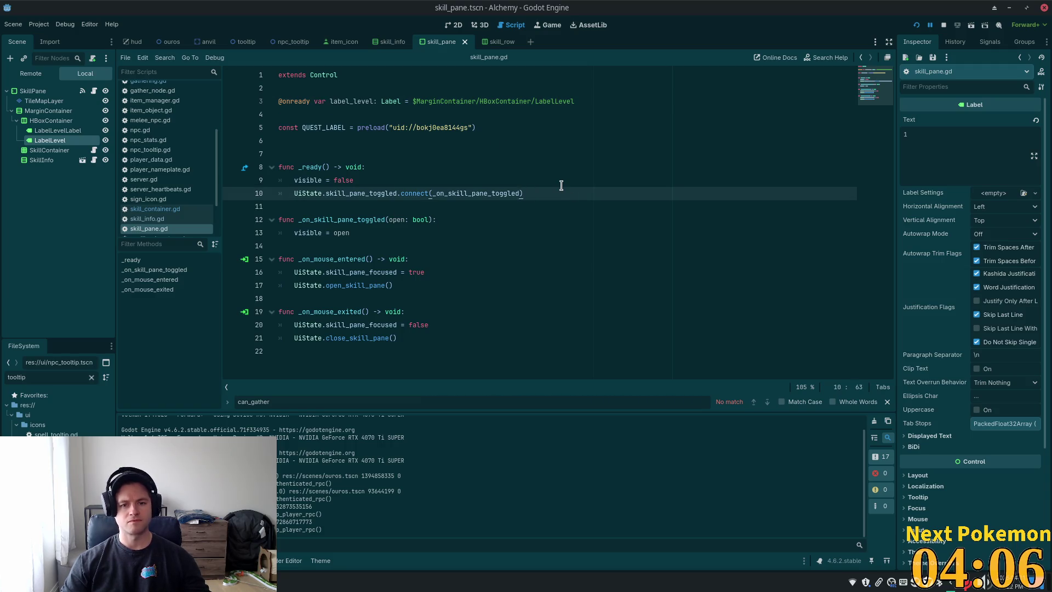
key(Return)
Step: In _ready, write PlayerData.experience.experience_updated.connect(_on_experience_updated) using autocomplete
text(PlayerData.)
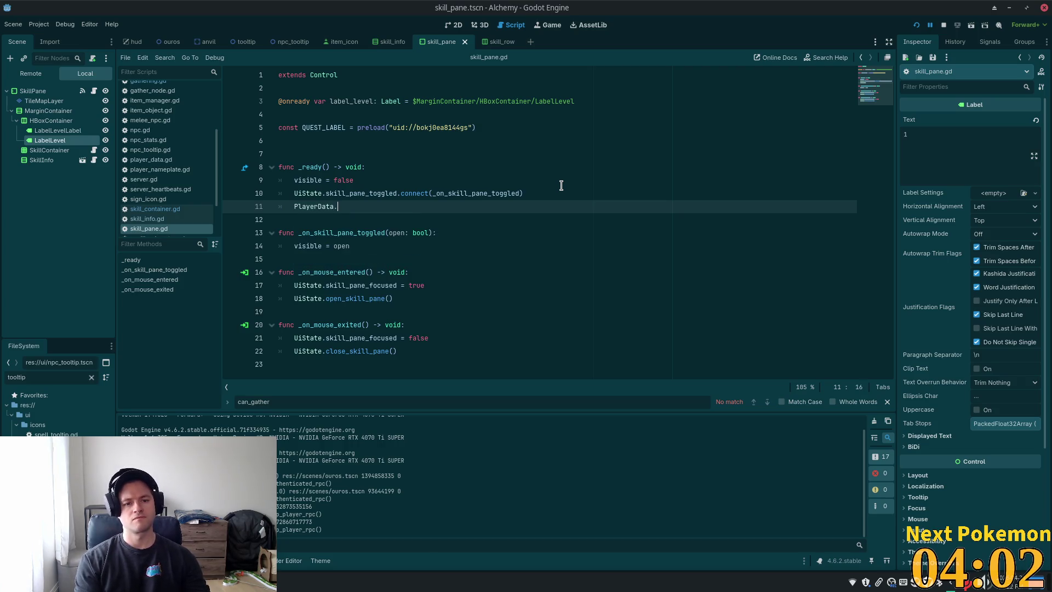
text(experience)
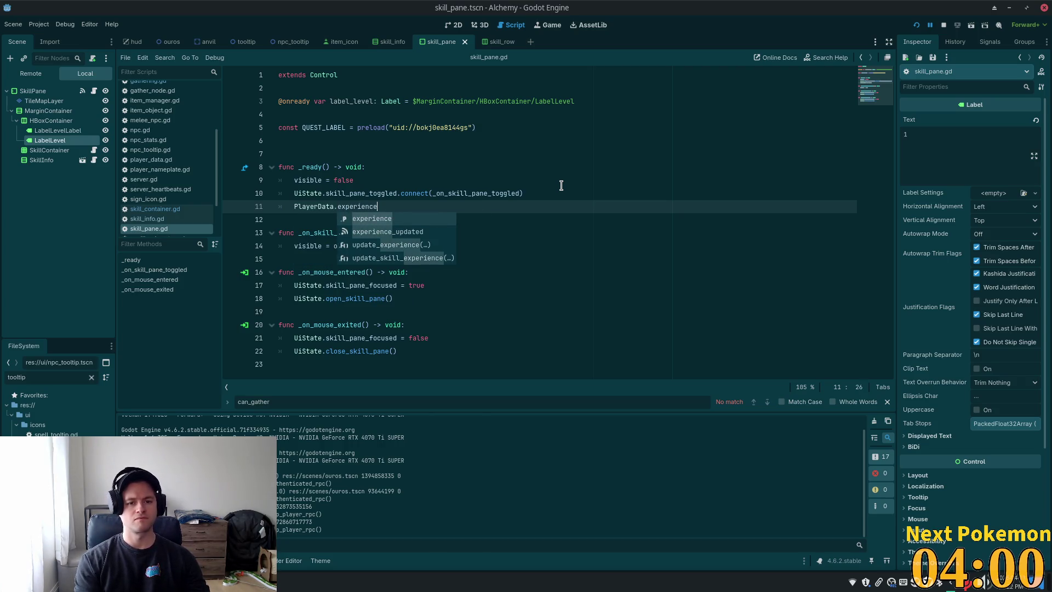
text(.exp)
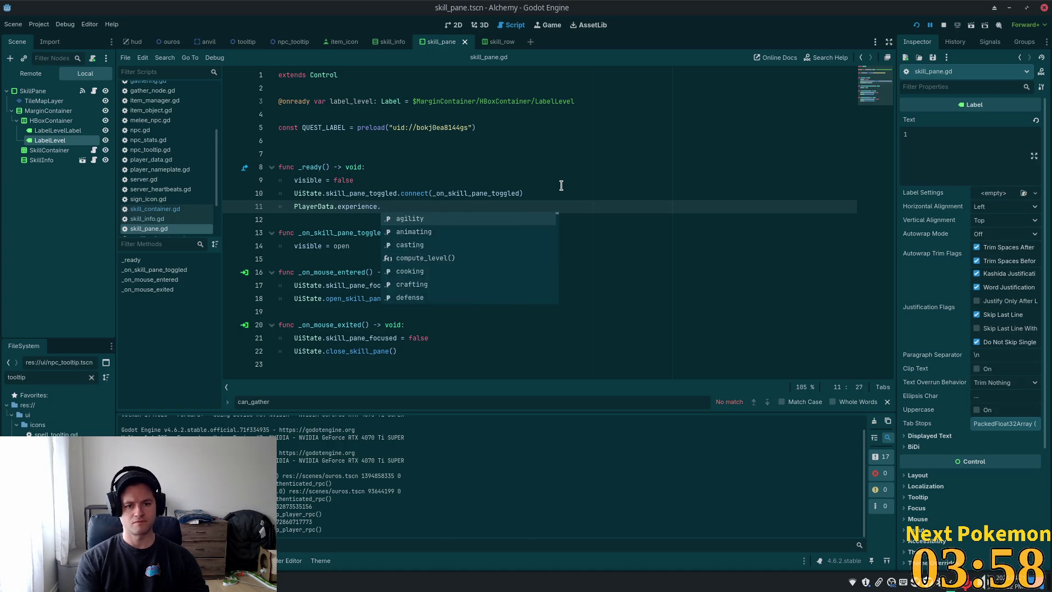
key(Return)
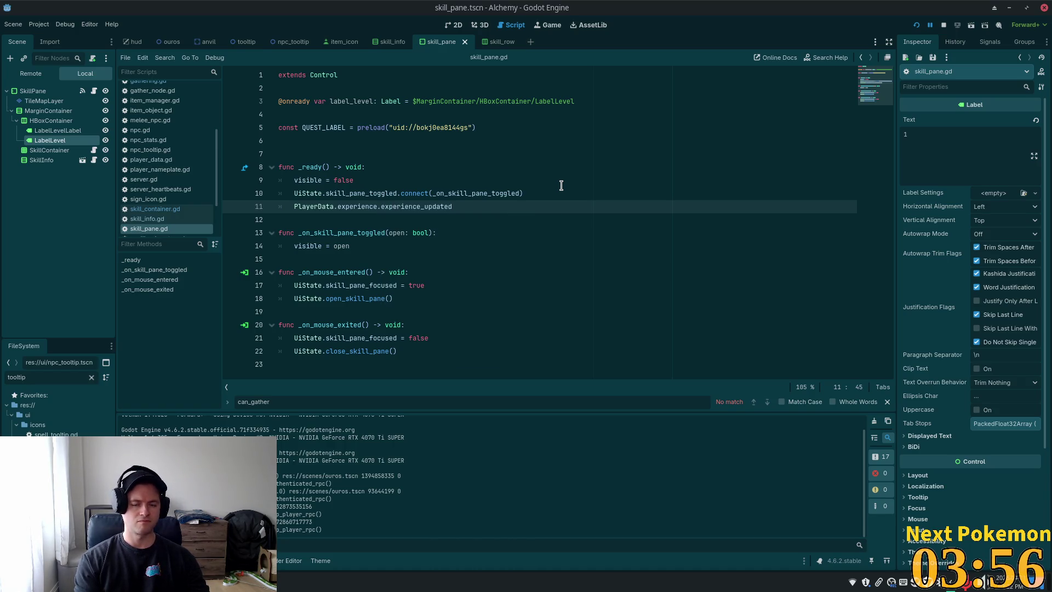
text(.con)
key(Return)
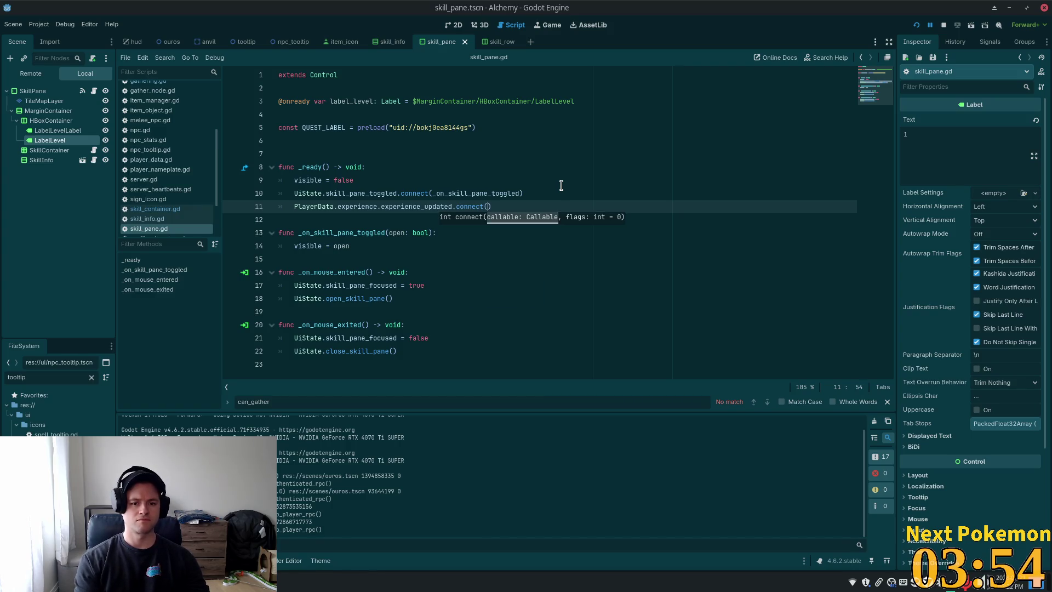
text(_on)
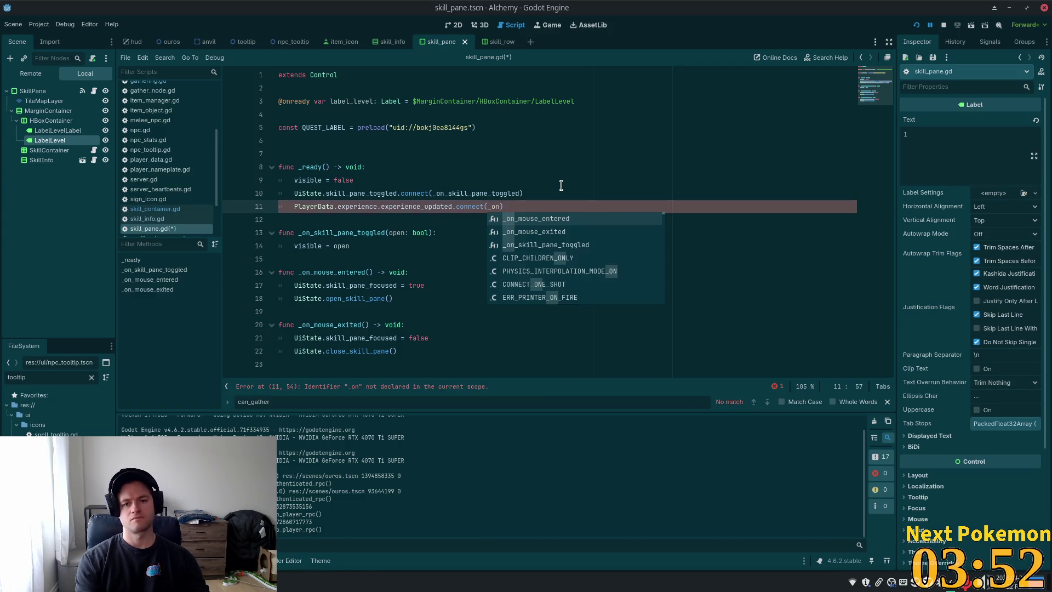
text(_experienc)
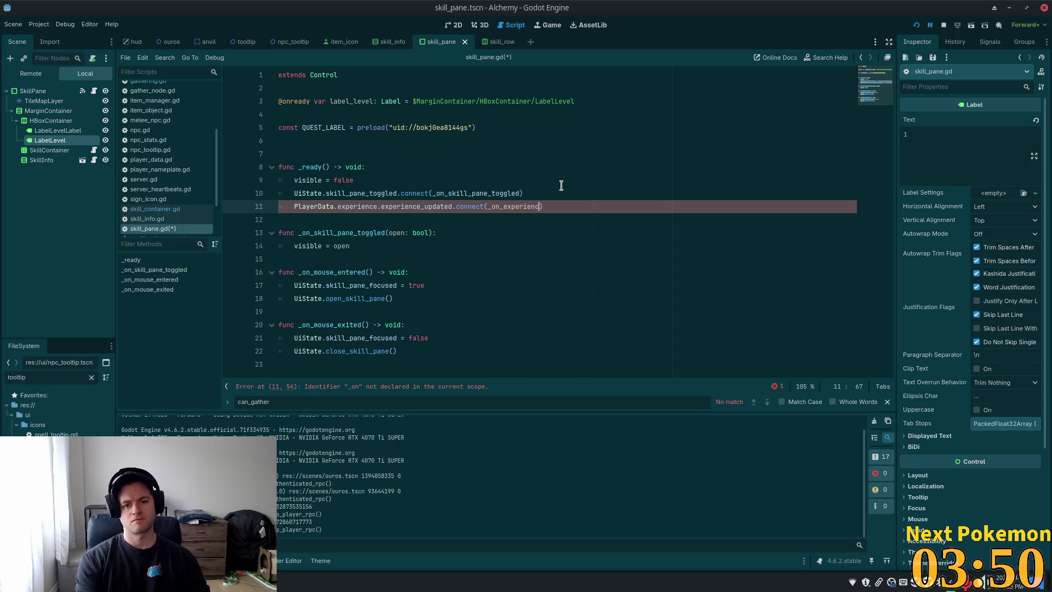
text(e_updated)
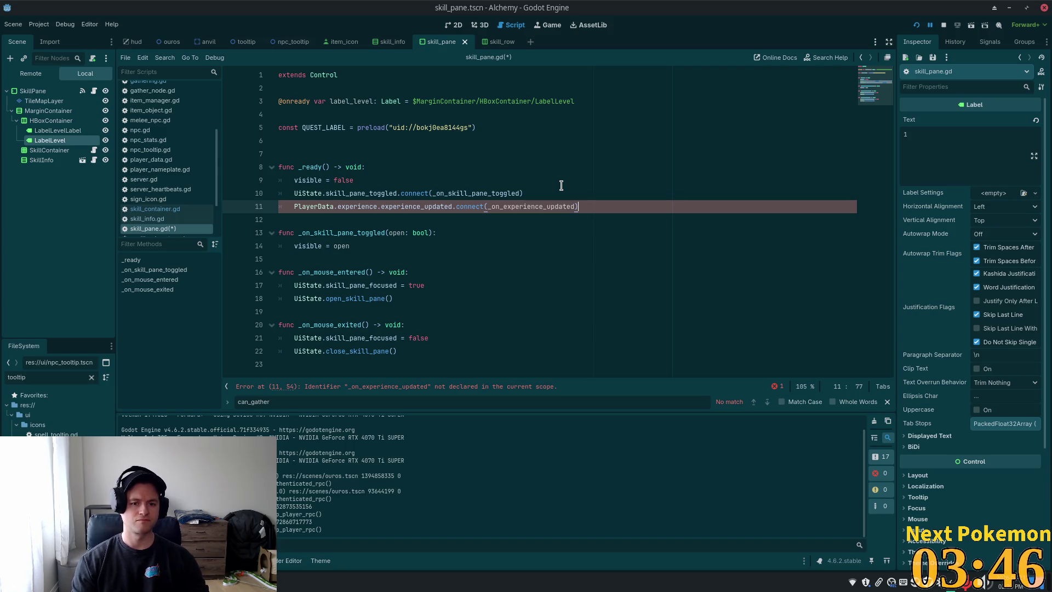
key(Return)
key(Return)
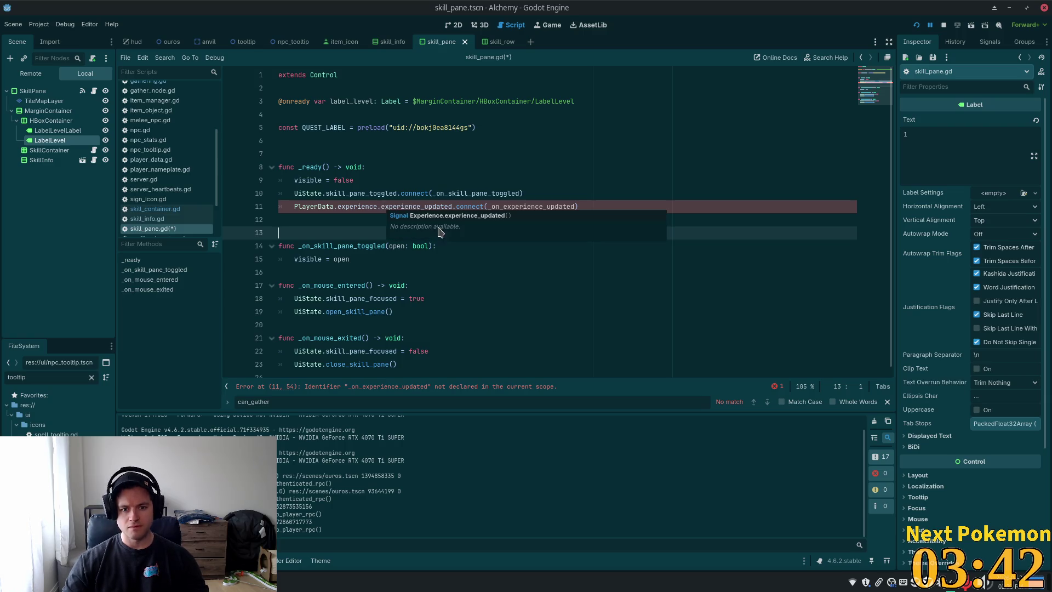
Step: Write the _on_experience_updated() header and start its body with label_level.text = str(
text(func _on)
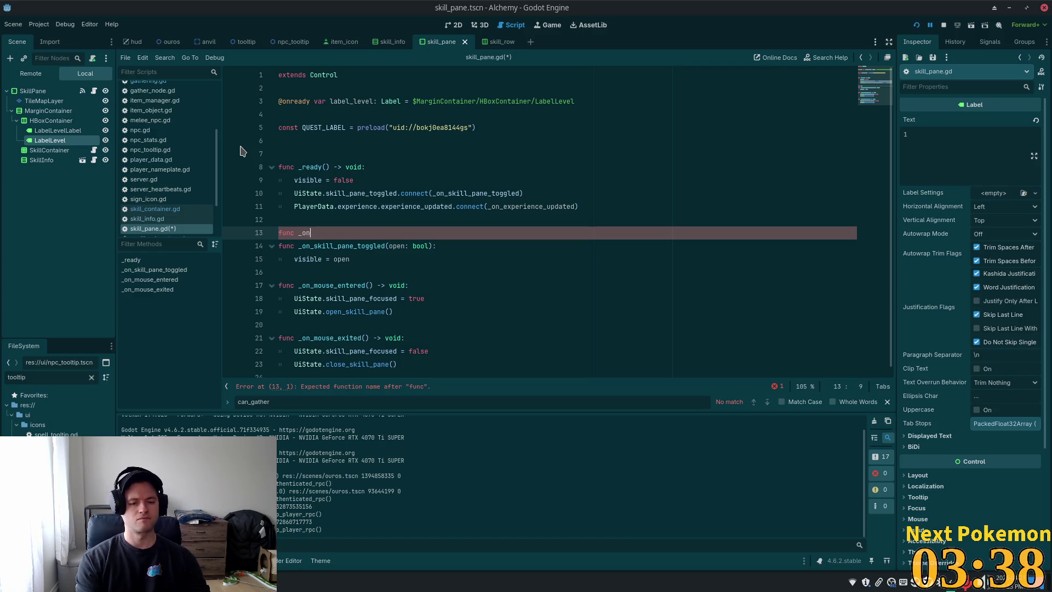
text(_experience_)
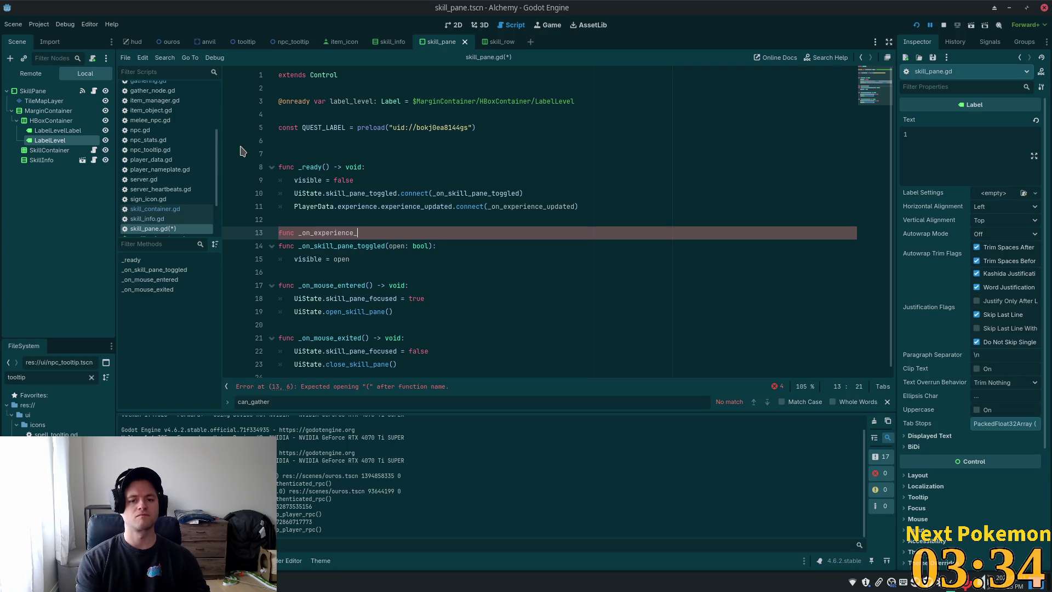
text(updated():)
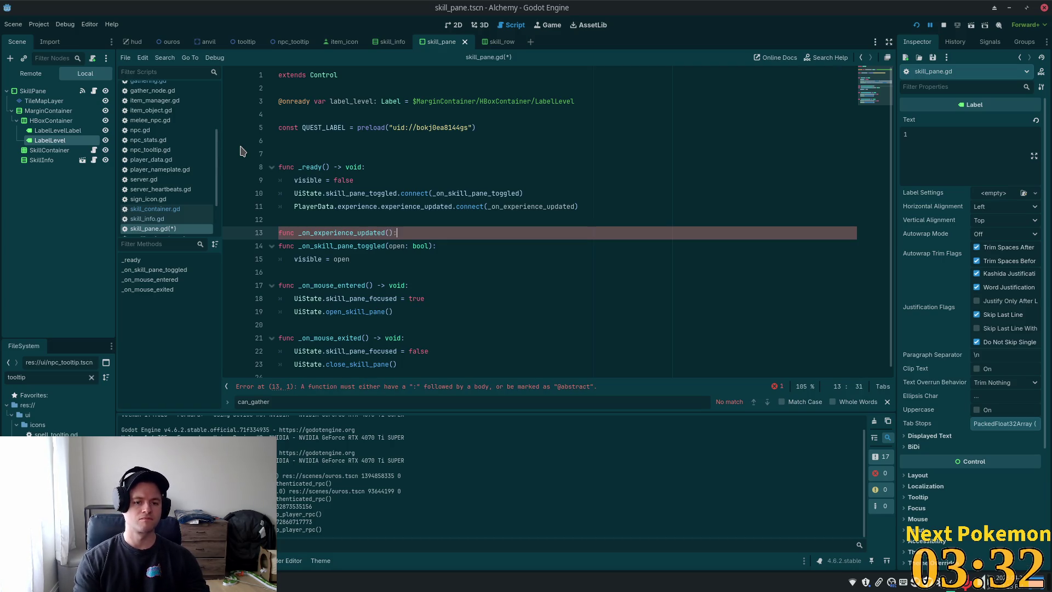
key(Return)
text(la)
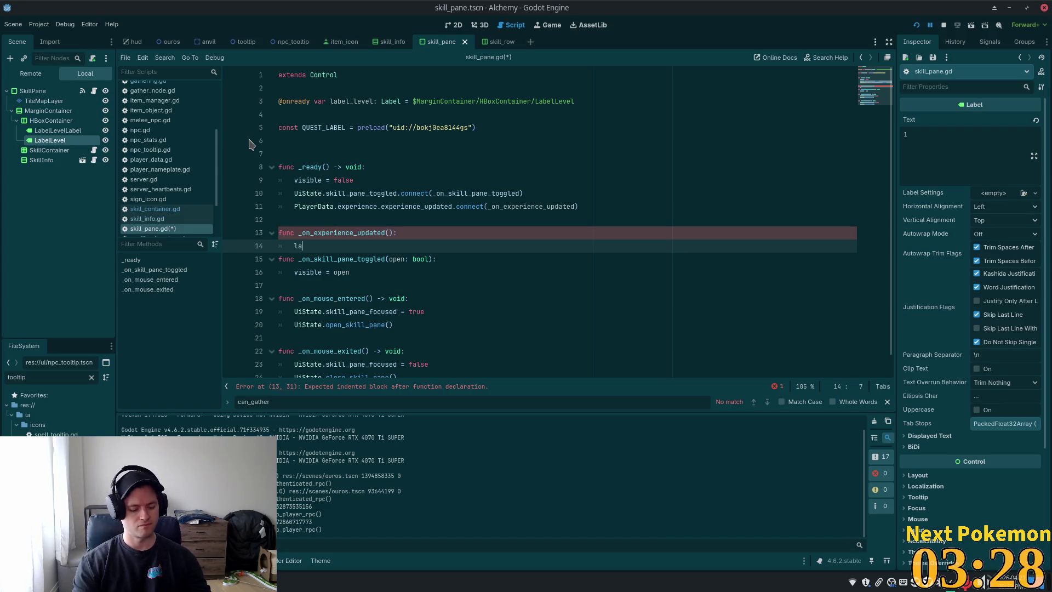
text(bel_)
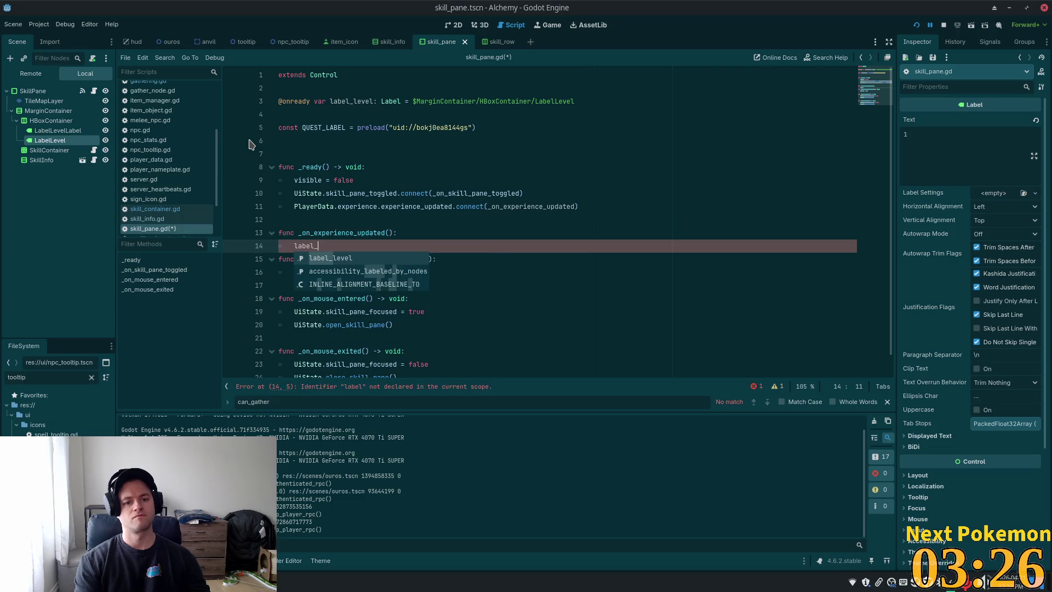
text(lev)
key(Return)
text(.tex)
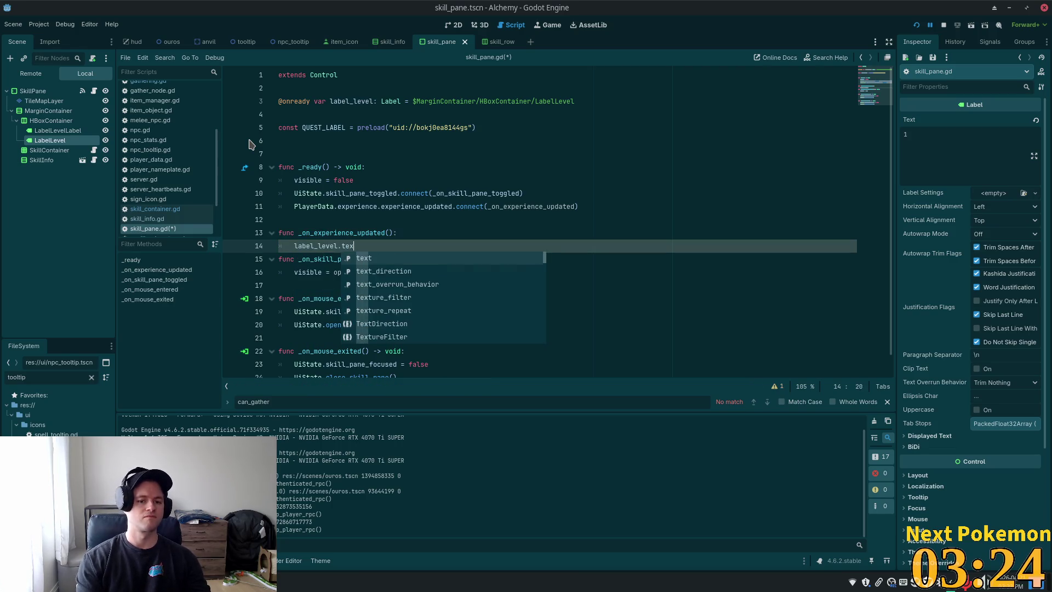
text(t = )
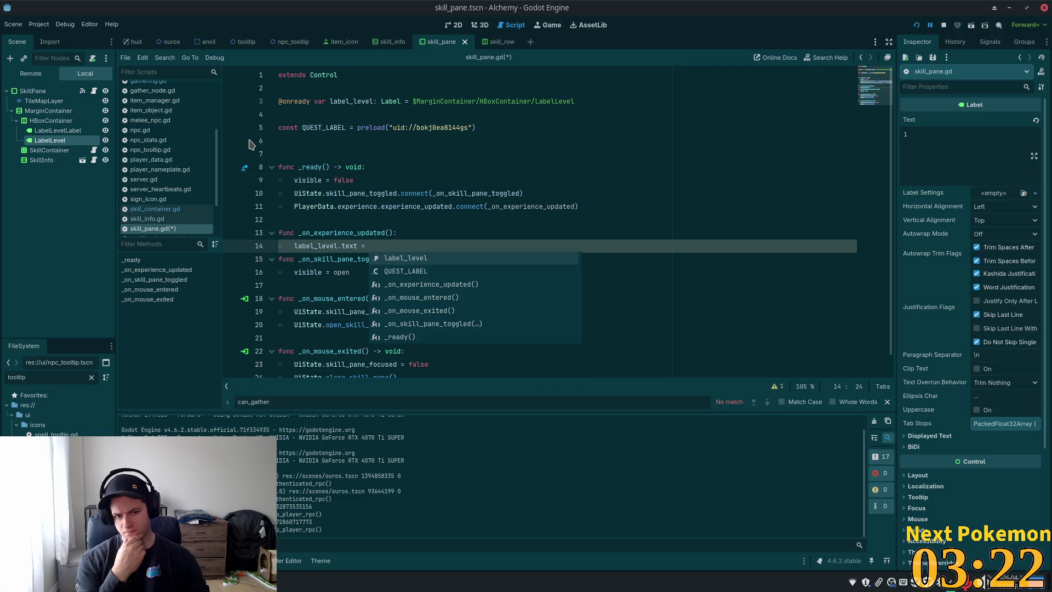
text(str()
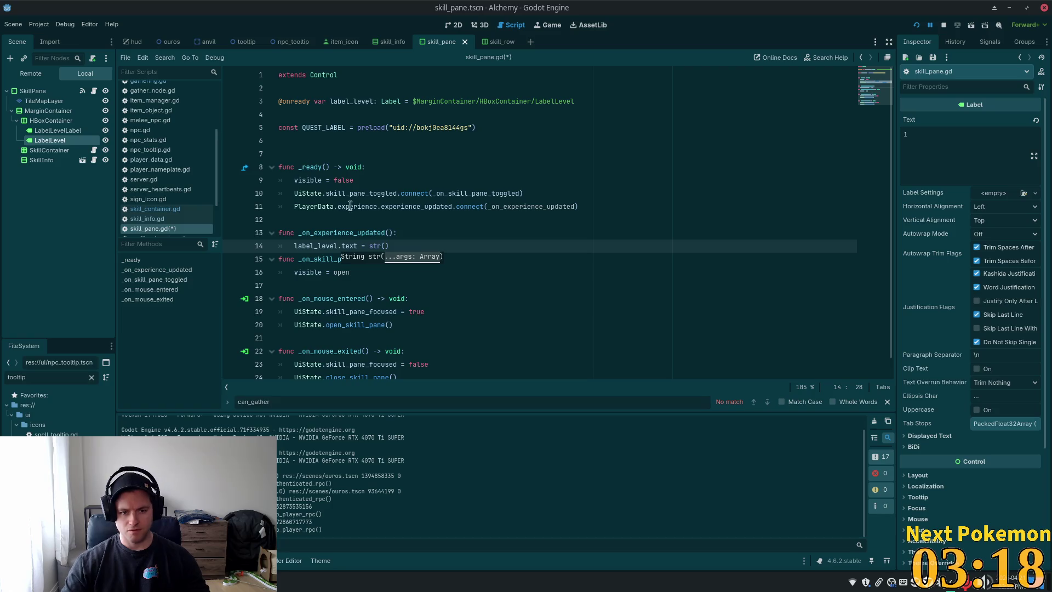
Step: Fill str() with PlayerData.experience.level, copied from line 11, and save skill_pane.gd
drag(377, 206, 289, 206)
key(ctrl+c)
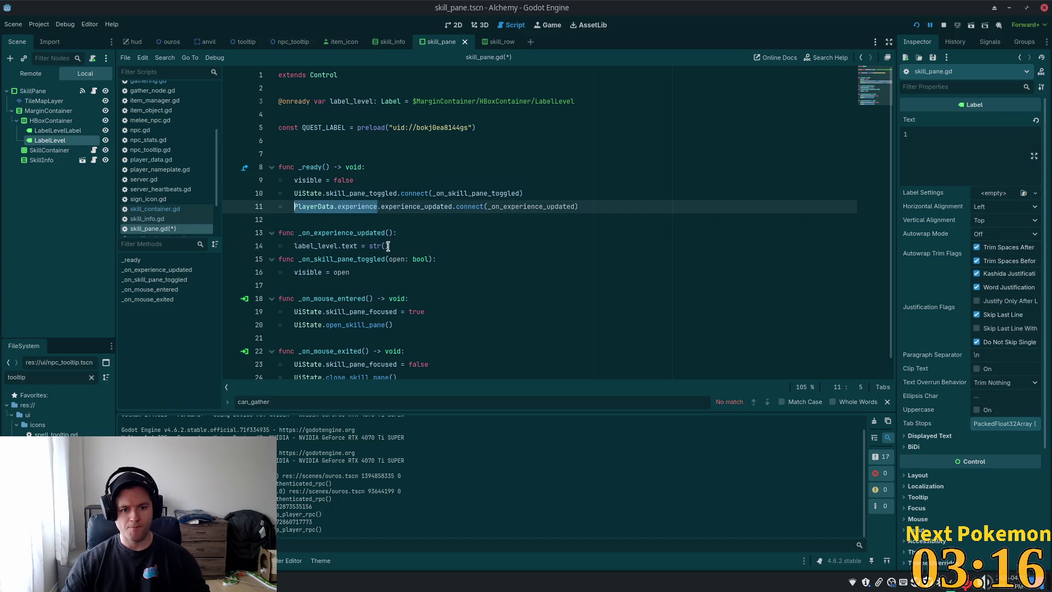
click(388, 246)
key(ctrl+v)
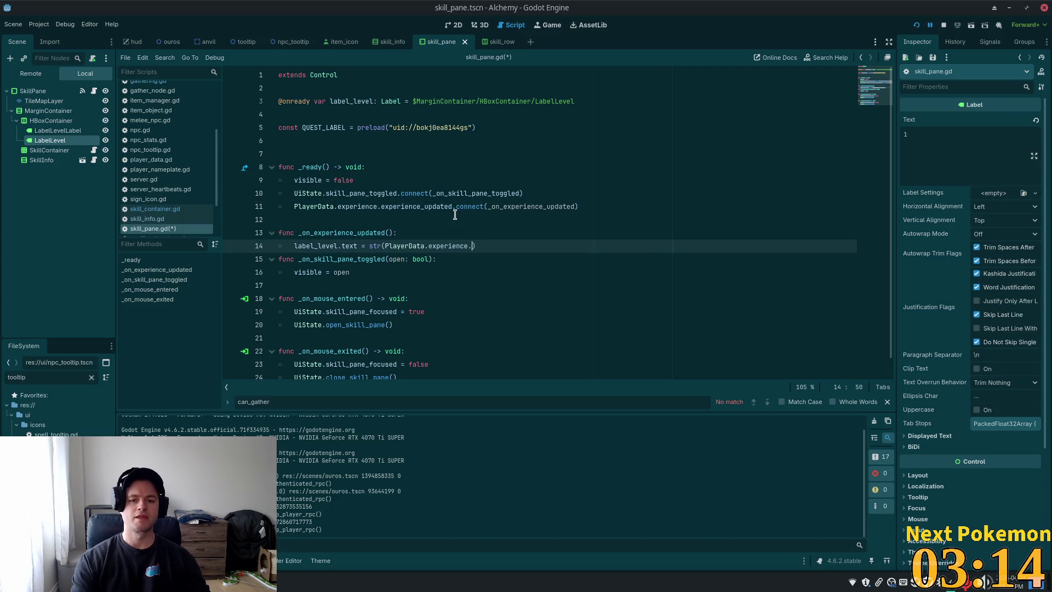
text(level)
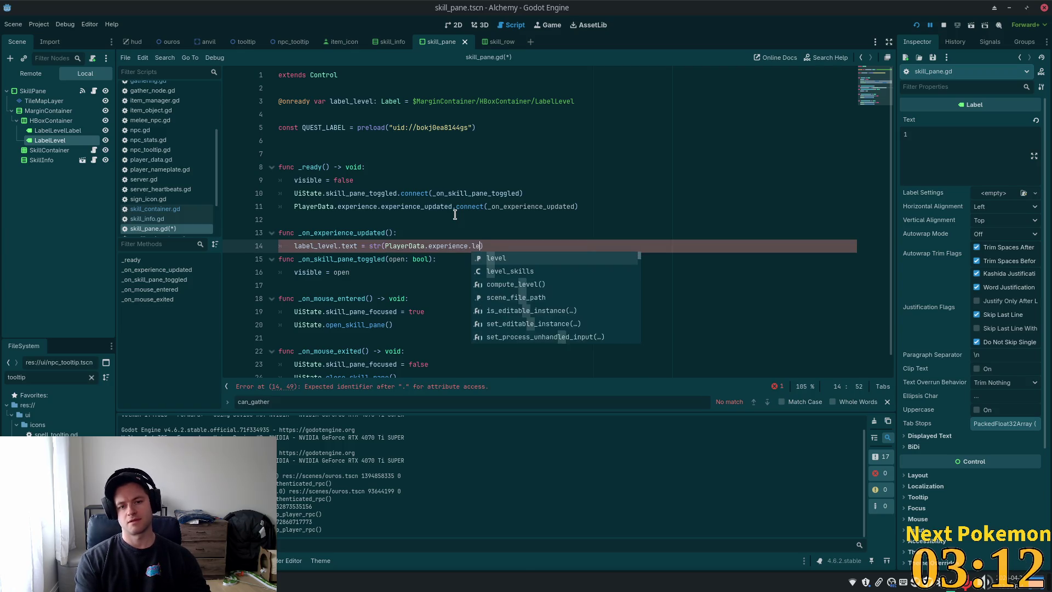
key(ctrl+s)
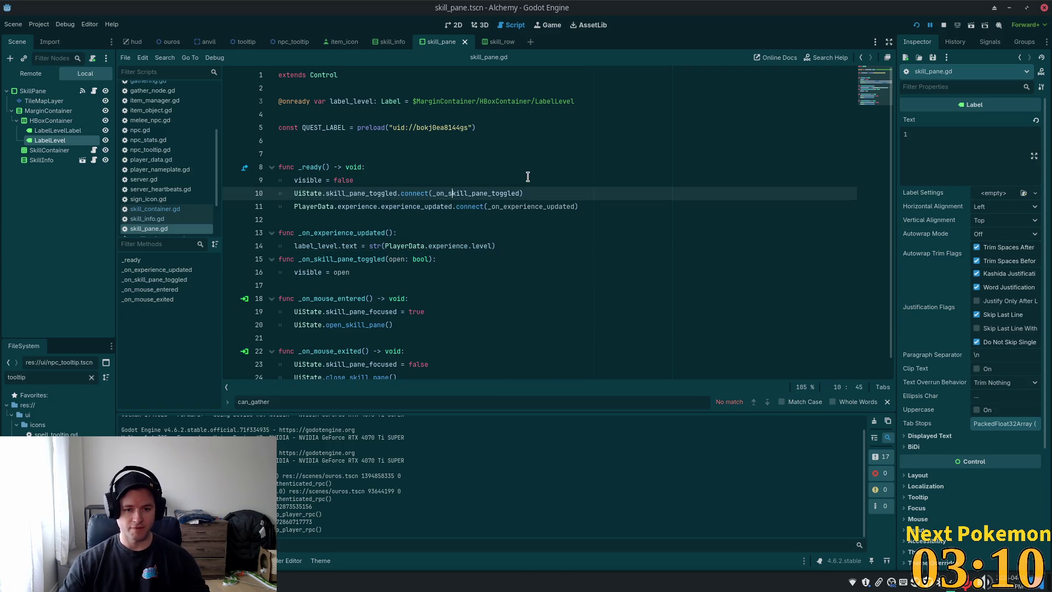
click(559, 230)
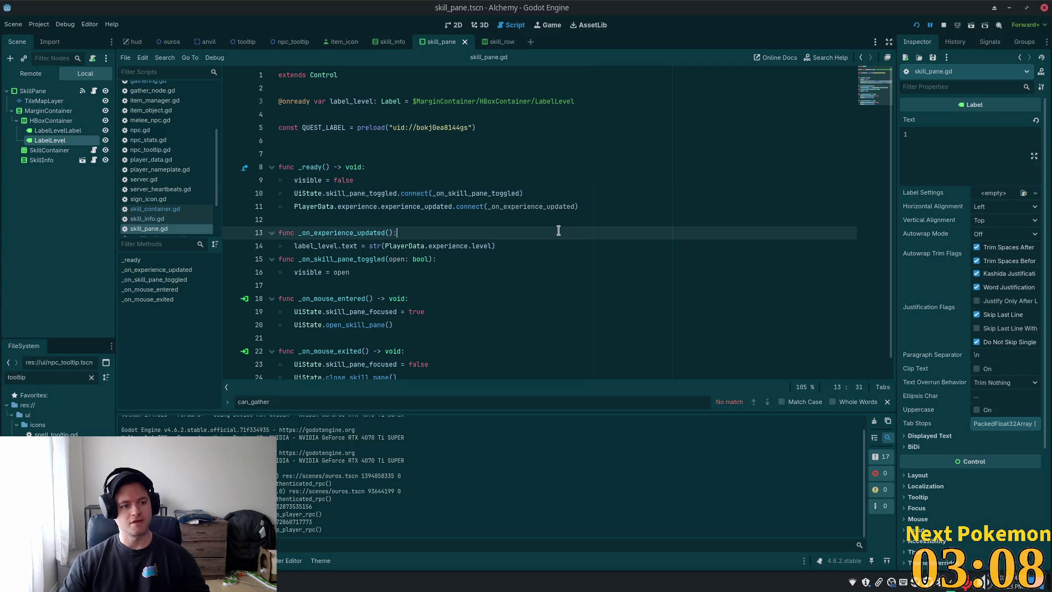
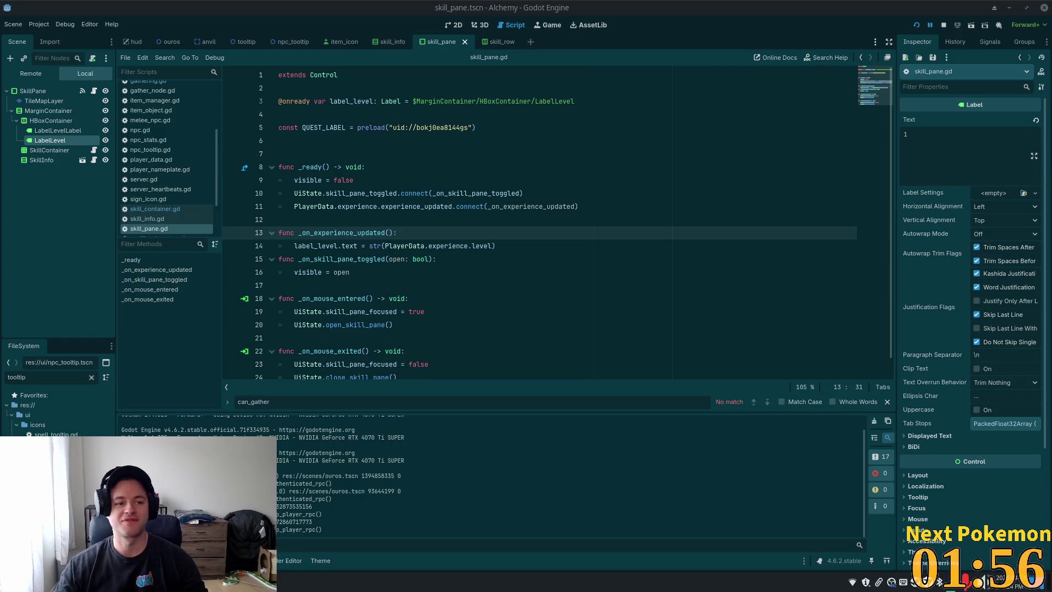
Step: In skill_pane.gd, delete the blank line before _ready and add one after _on_experience_updated
click(549, 178)
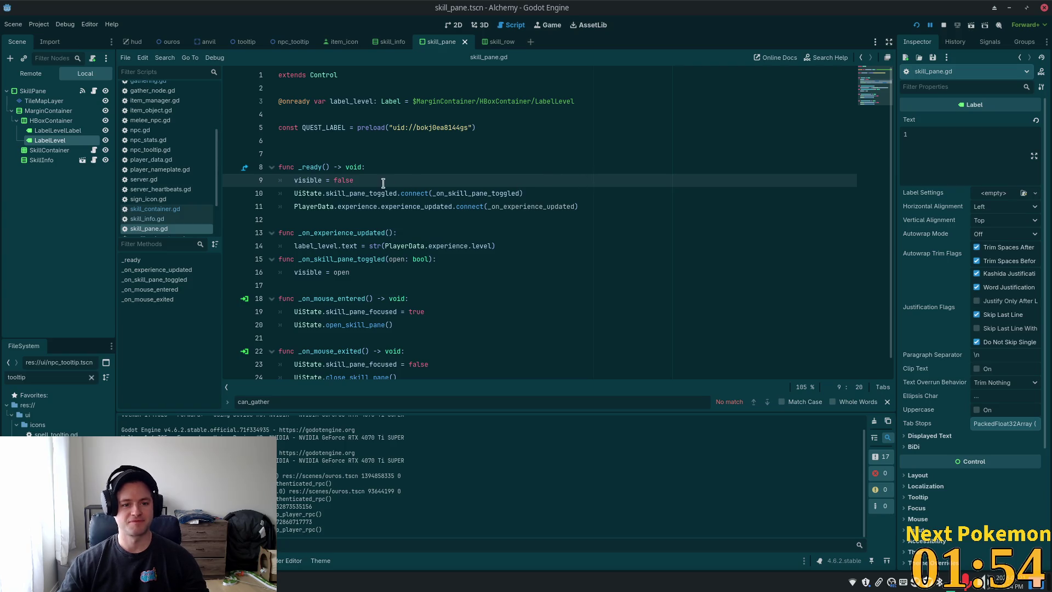
click(351, 158)
key(BackSpace)
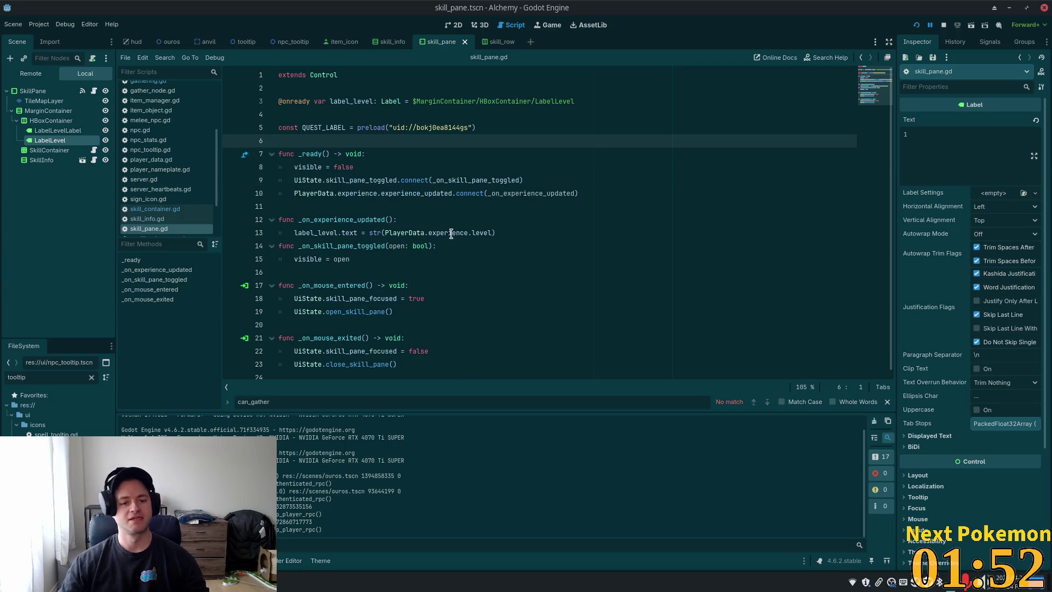
click(464, 193)
click(428, 232)
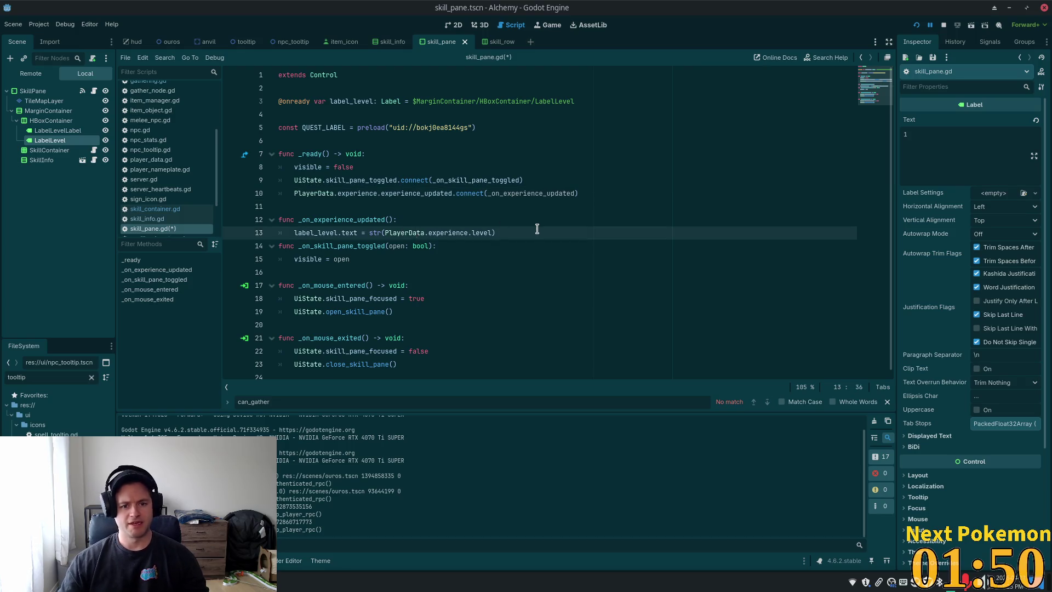
key(Return)
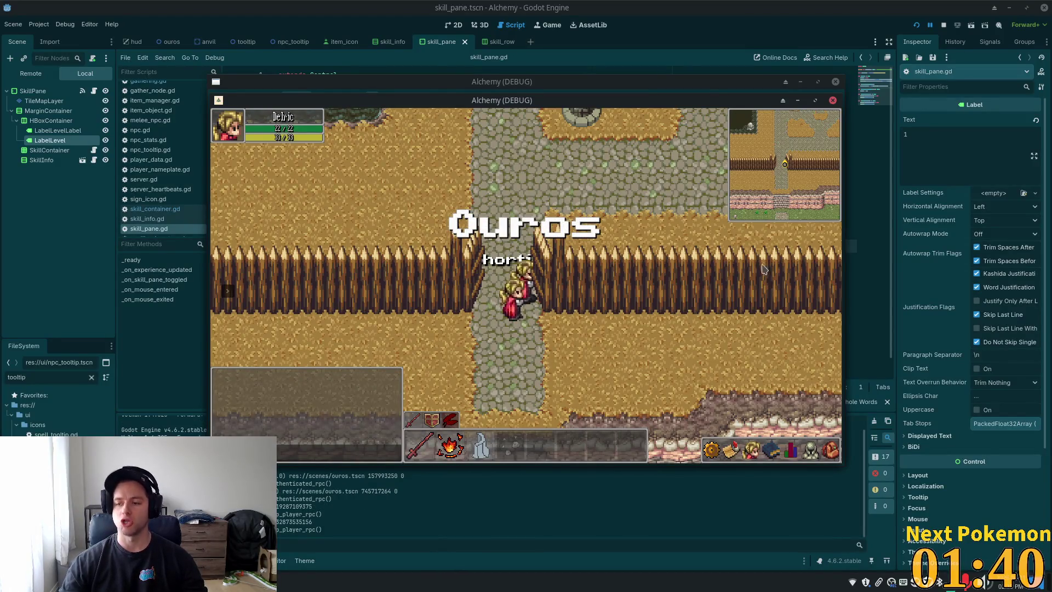
Step: Walk the character south and back to Ouros, then show the skills pane's Level 12 character stats
key(Down)
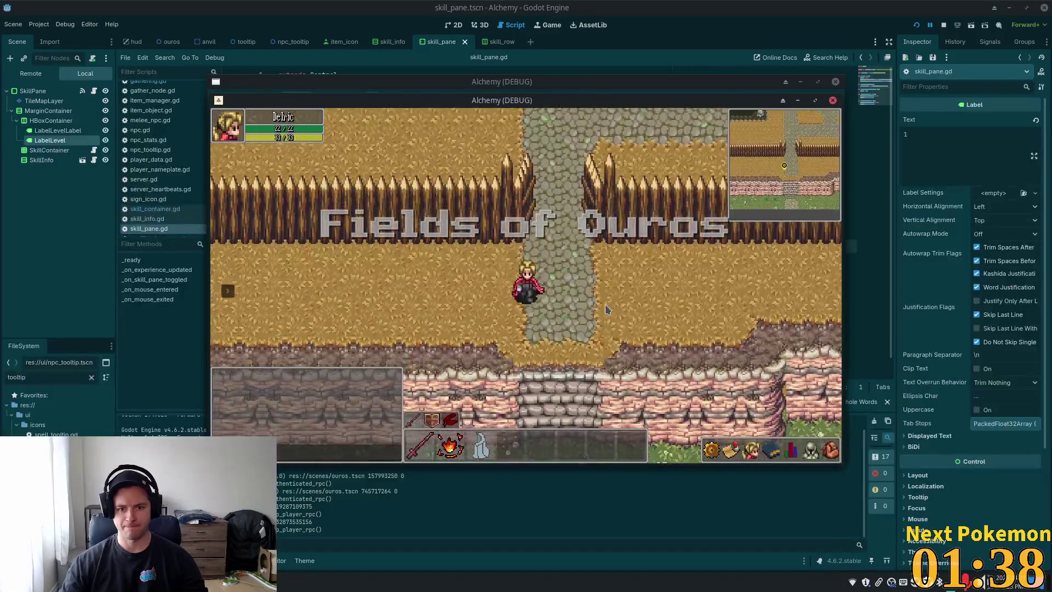
key(Up)
key(Up)
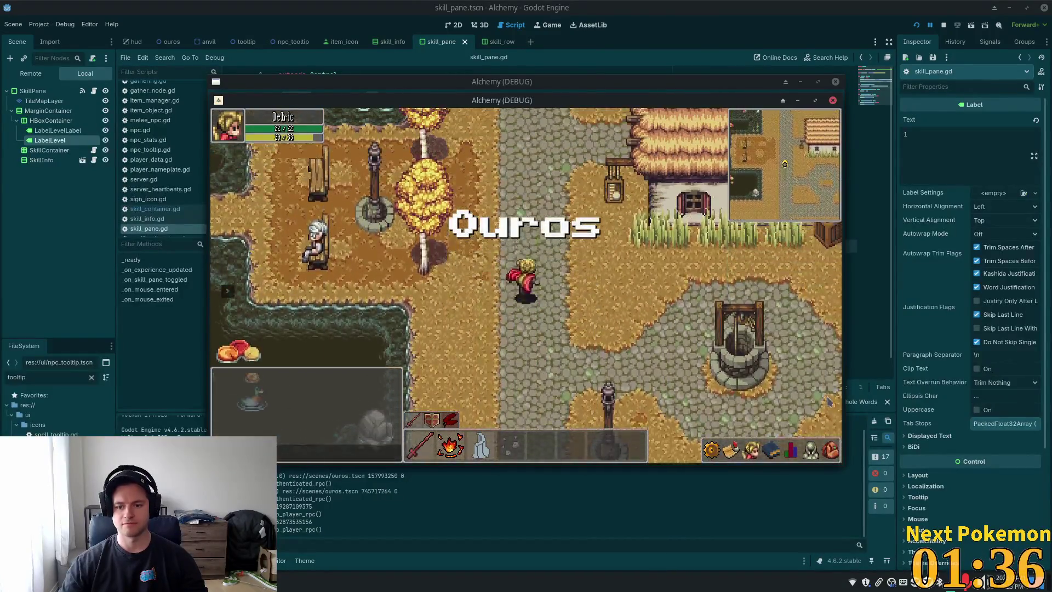
click(773, 452)
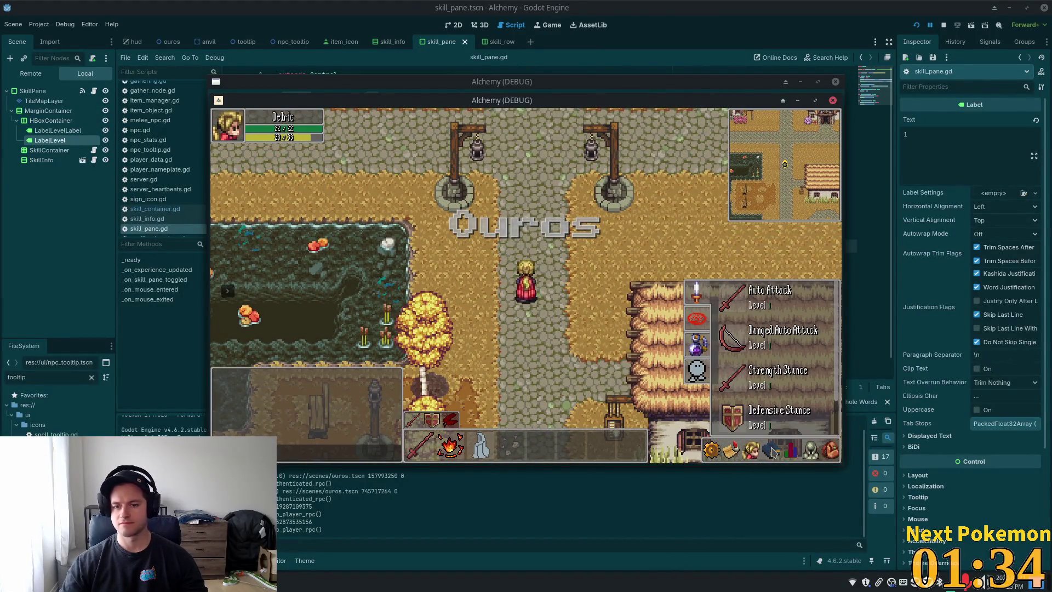
click(796, 452)
mouse_move(817, 250)
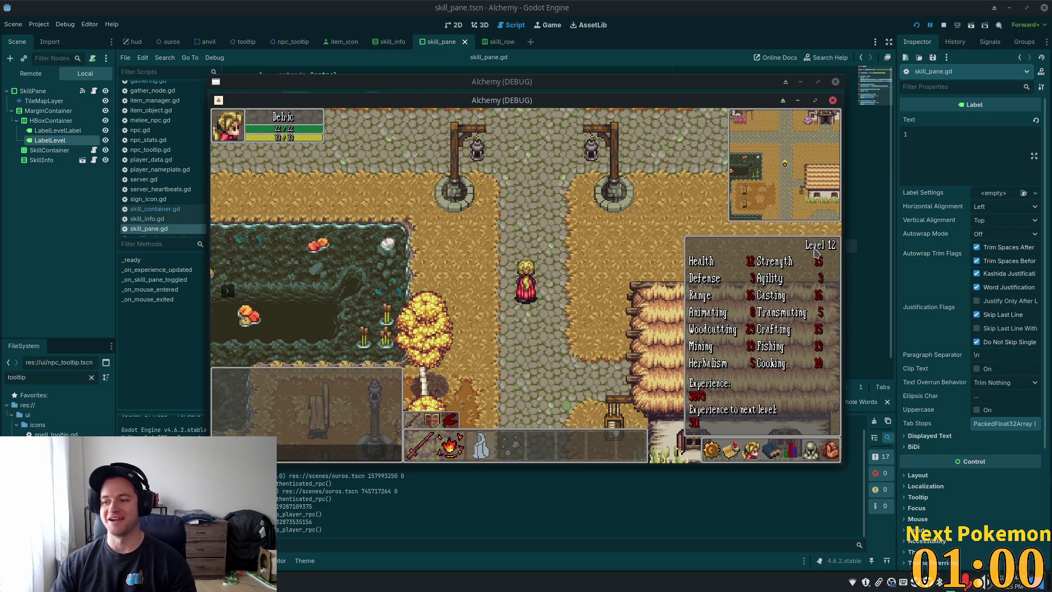
Step: Close the skills panel and walk around the crossroads and thatched house toward the lamp post
key(k)
key(i)
key(i)
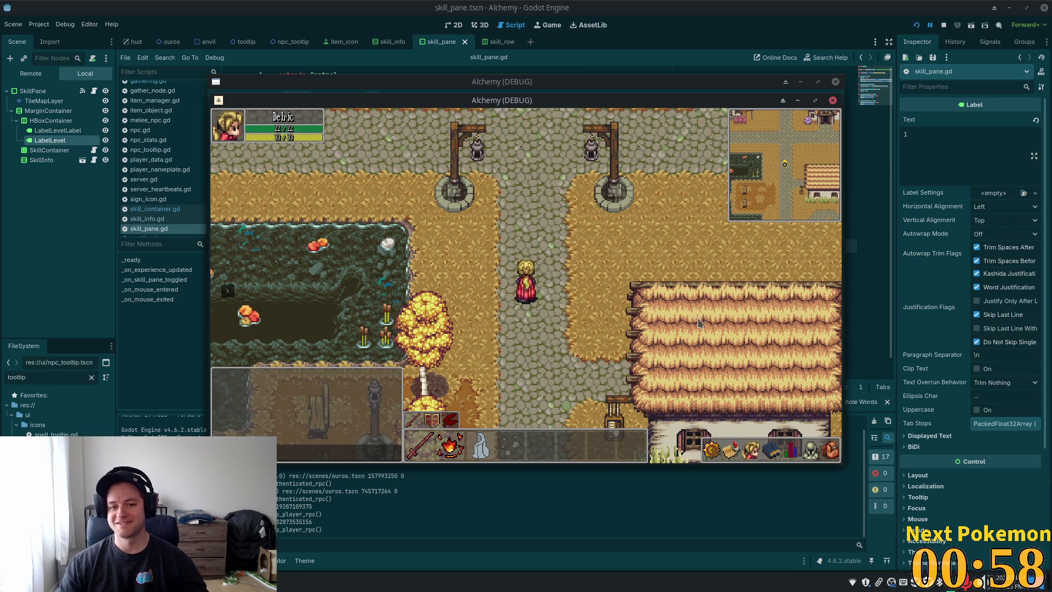
key(w)
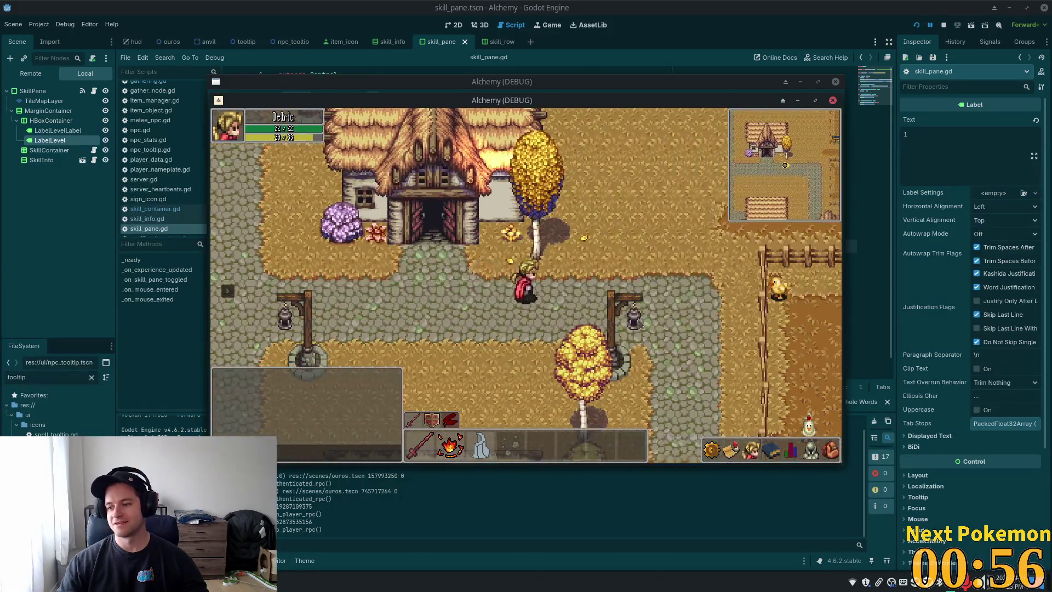
key(d)
key(s)
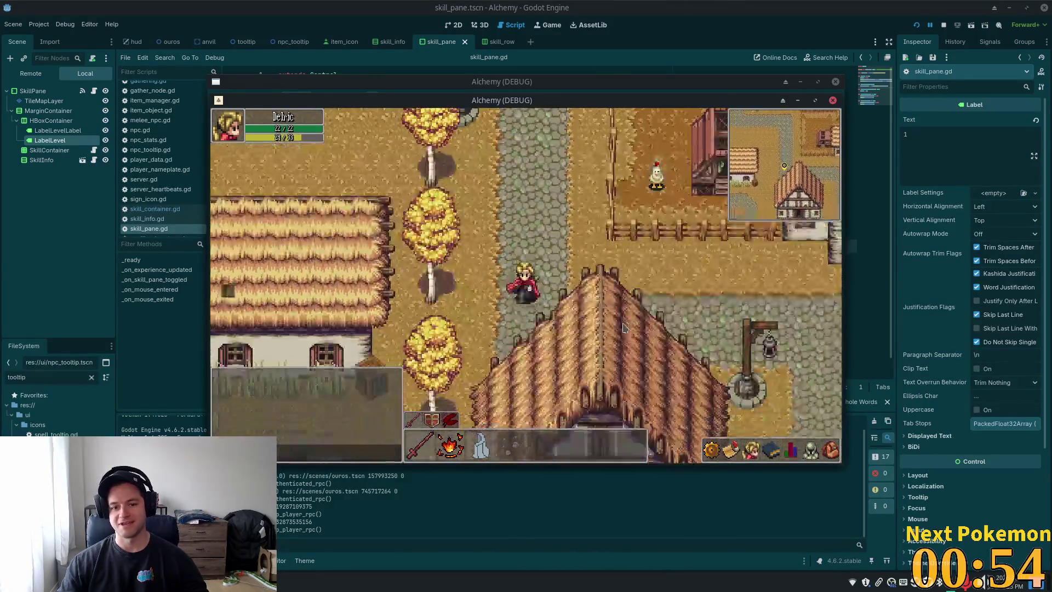
key(w)
key(a)
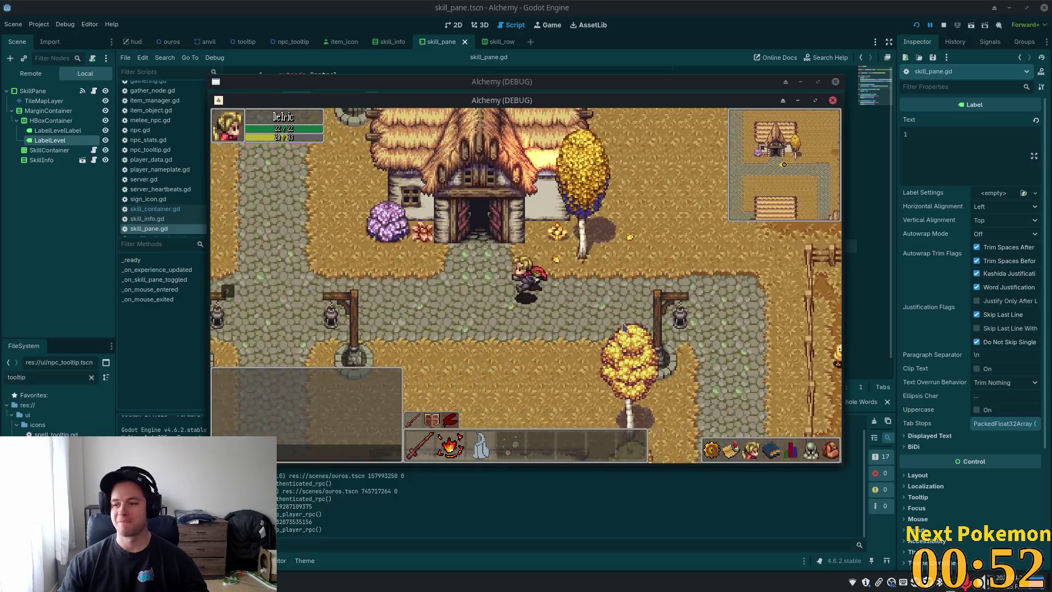
key(a)
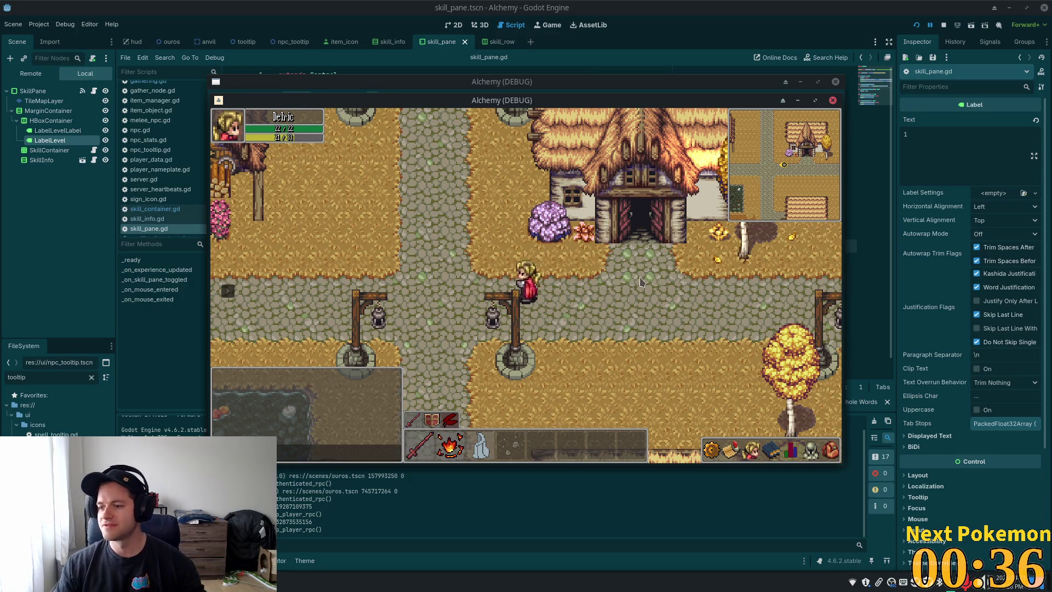
Step: Walk west past the bridge into the pink crop farm, then back east to the lamp-post crossroads
key(a)
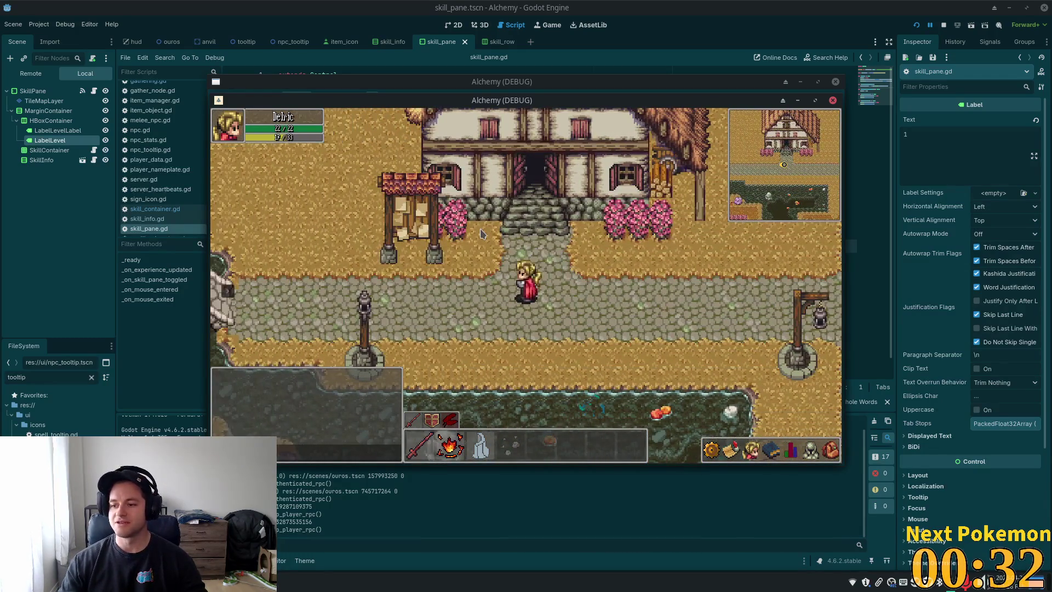
key(a)
key(a)
key(s)
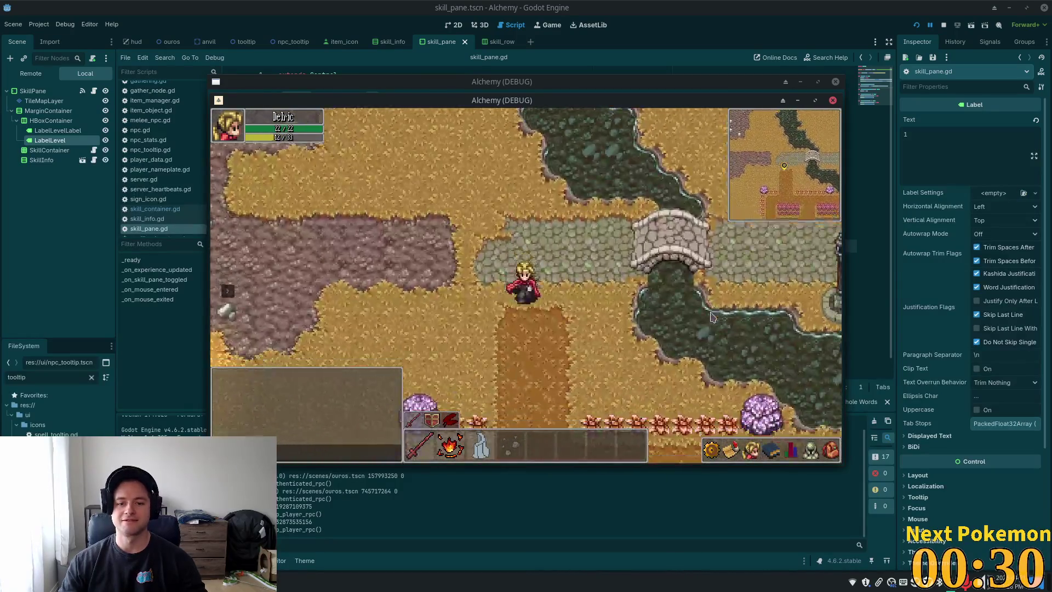
key(d)
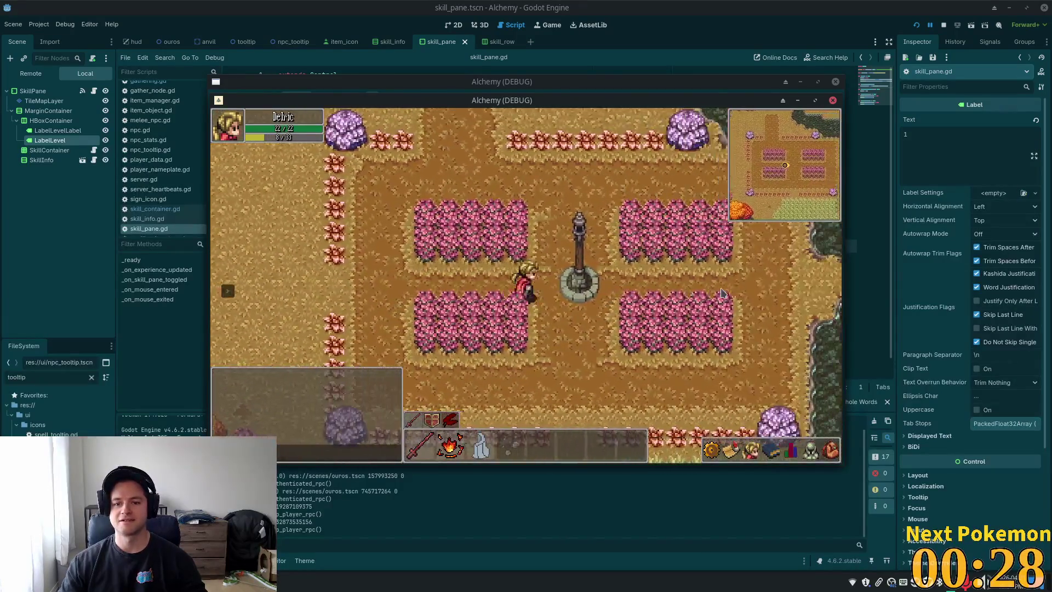
key(d)
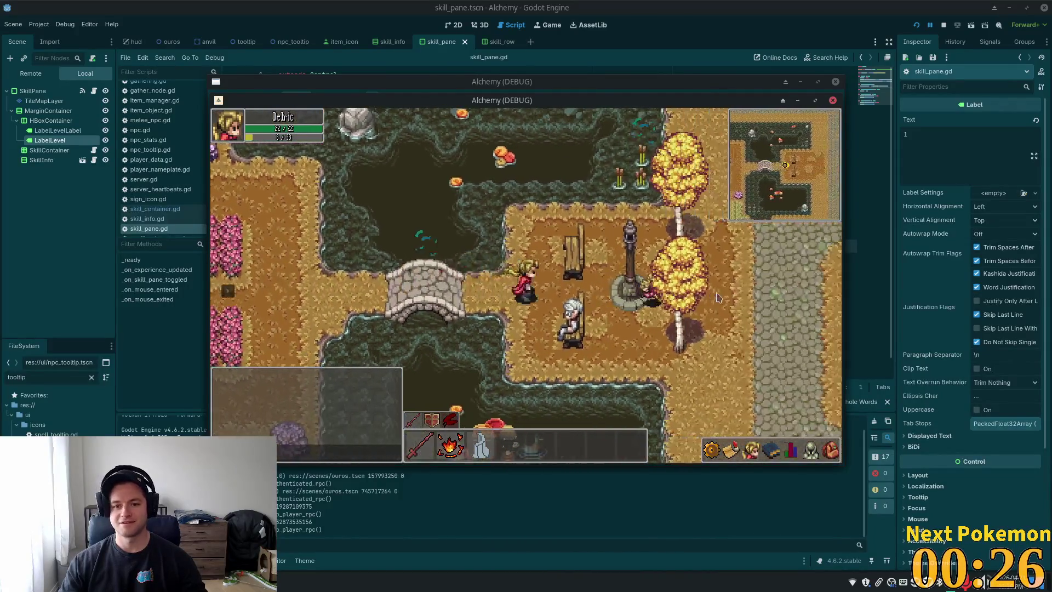
key(w)
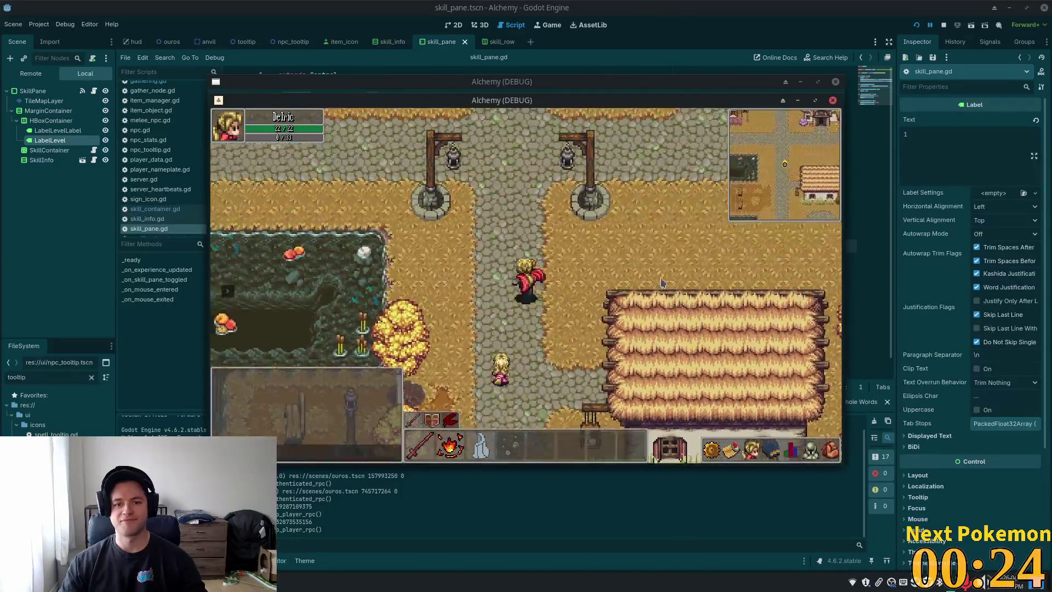
Step: Walk north into the tavern, through it and back out into the village
key(d)
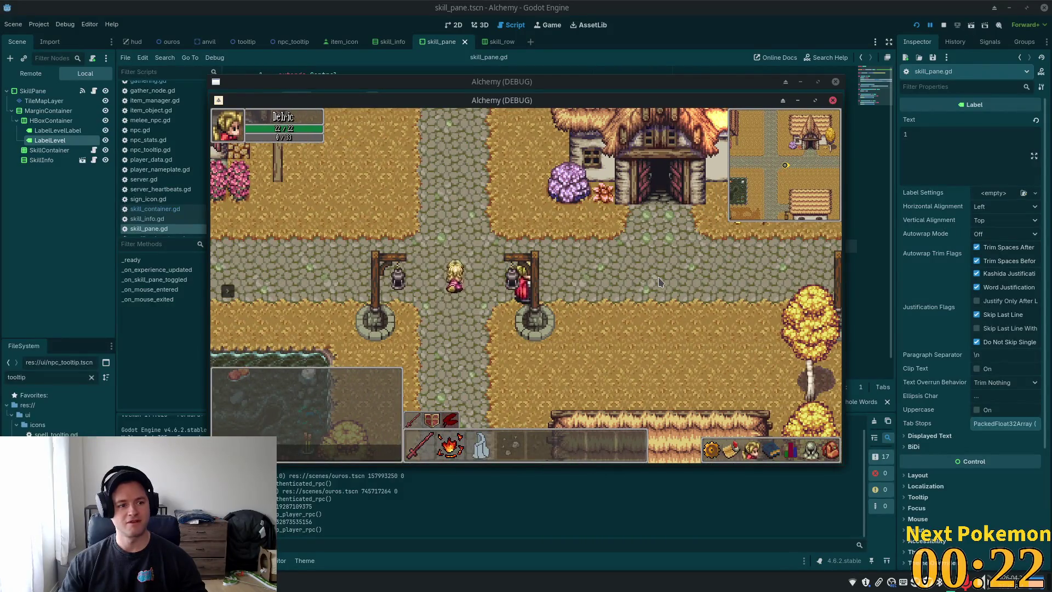
key(w)
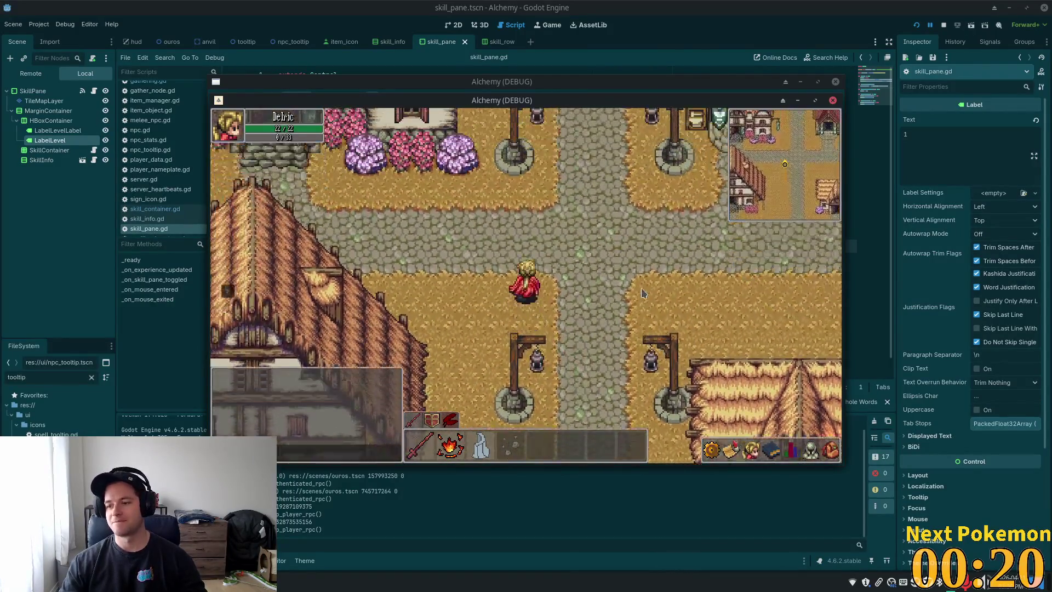
key(w)
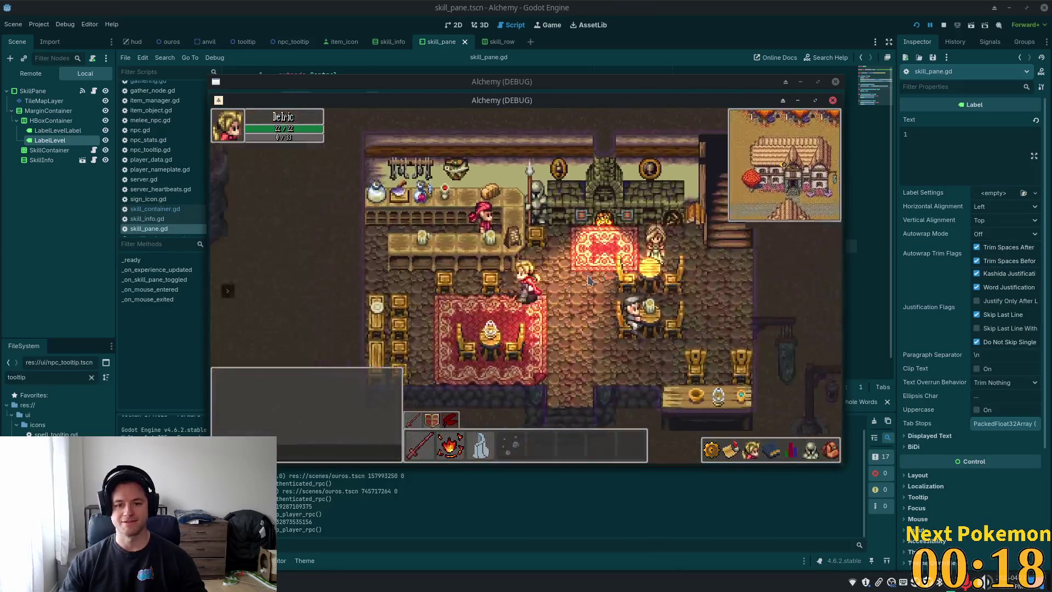
key(s)
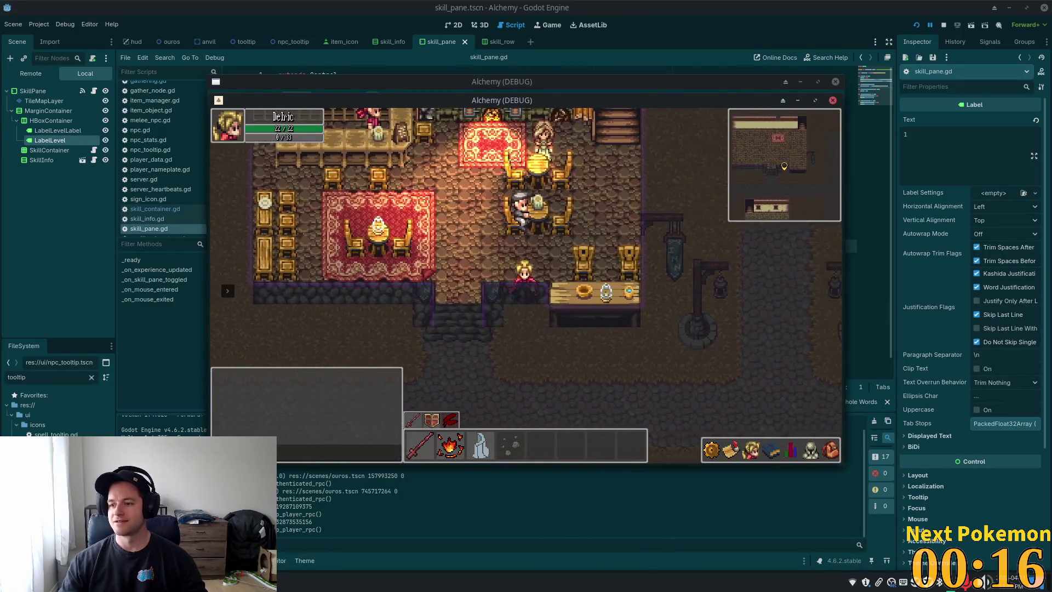
key(s)
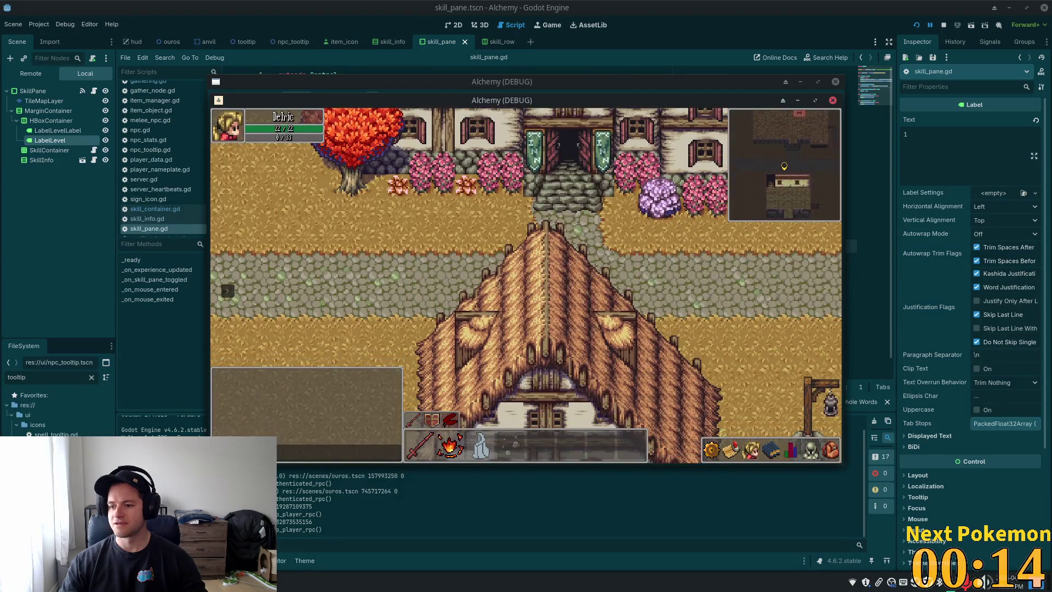
key(w)
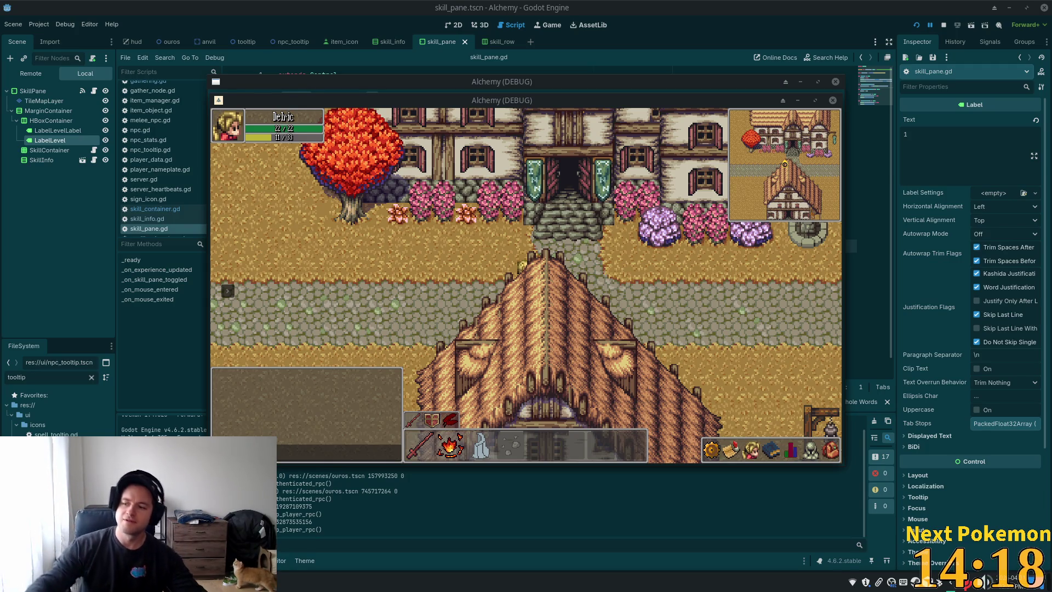
Step: Walk the character through the village, west over the bridge into the field, then back east to the cobbled road
click(702, 279)
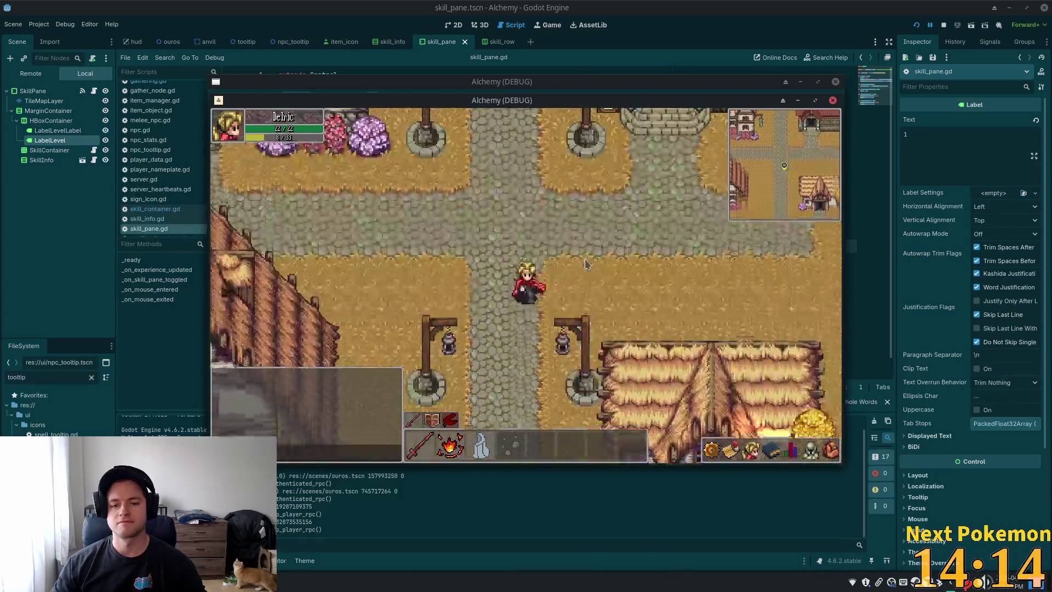
click(806, 372)
key(Left)
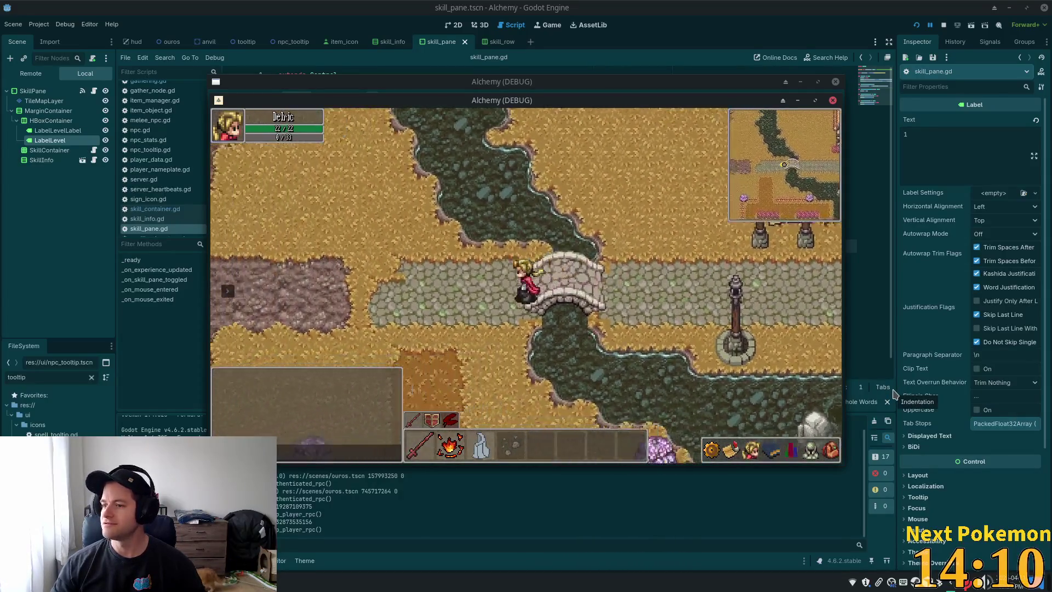
key(Down)
click(823, 390)
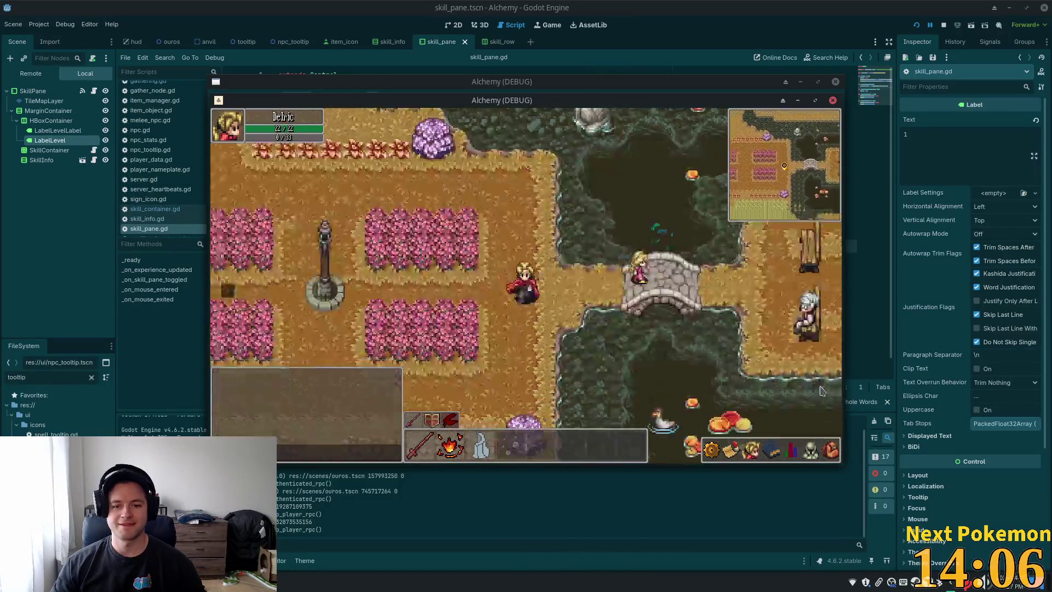
click(729, 354)
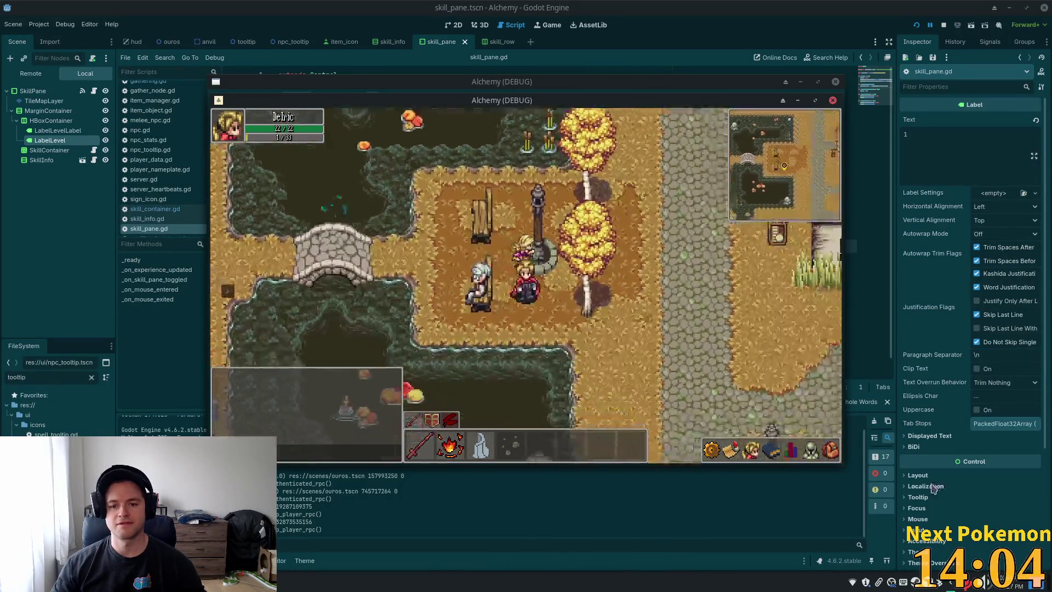
click(627, 114)
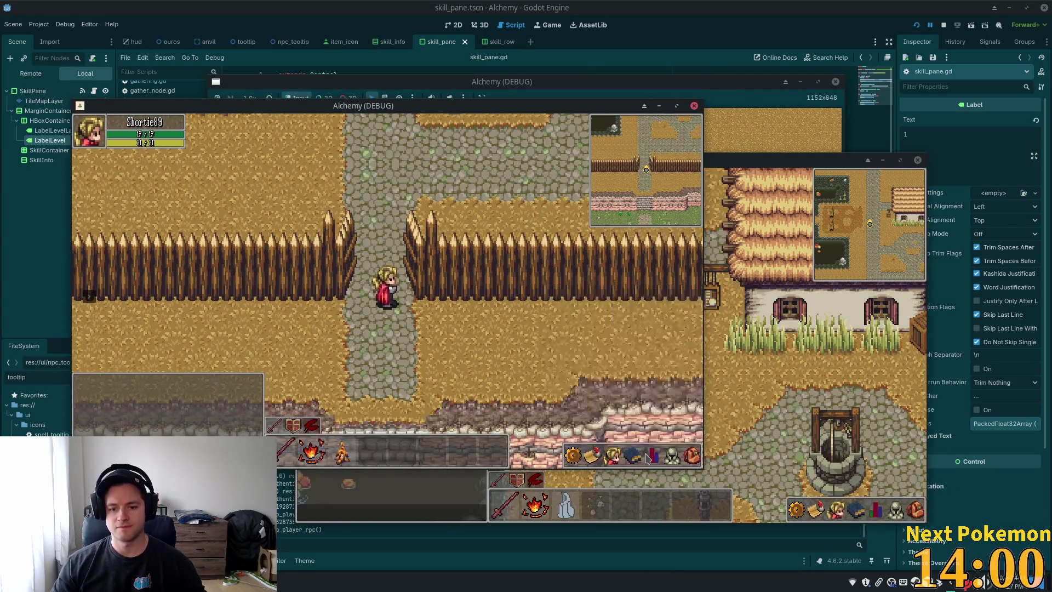
Step: In the second client, toggle the skill stats panel several times to refresh experience, then close it
click(651, 456)
key(w)
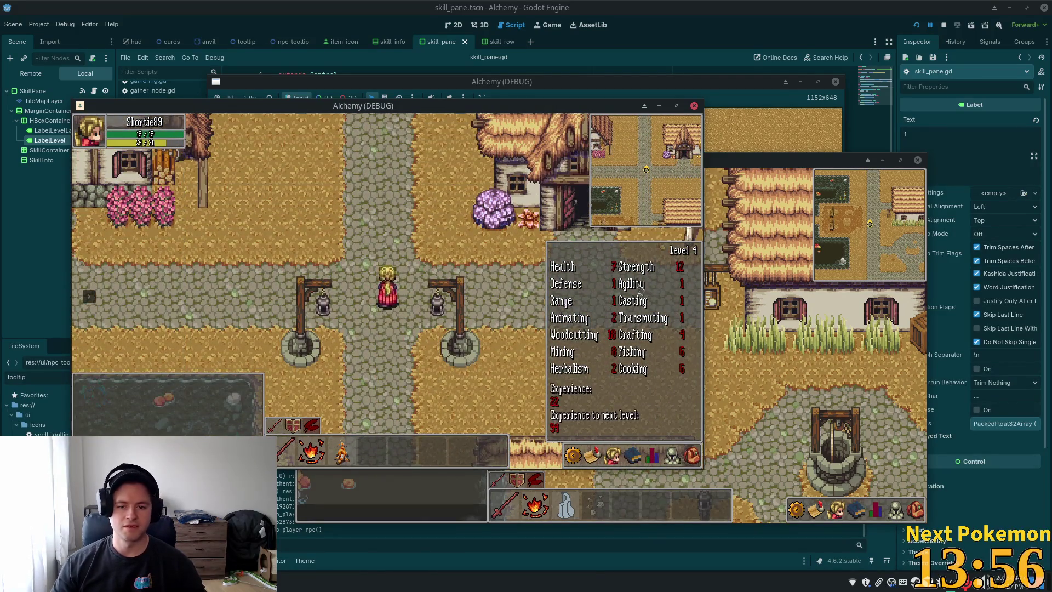
click(653, 457)
click(652, 457)
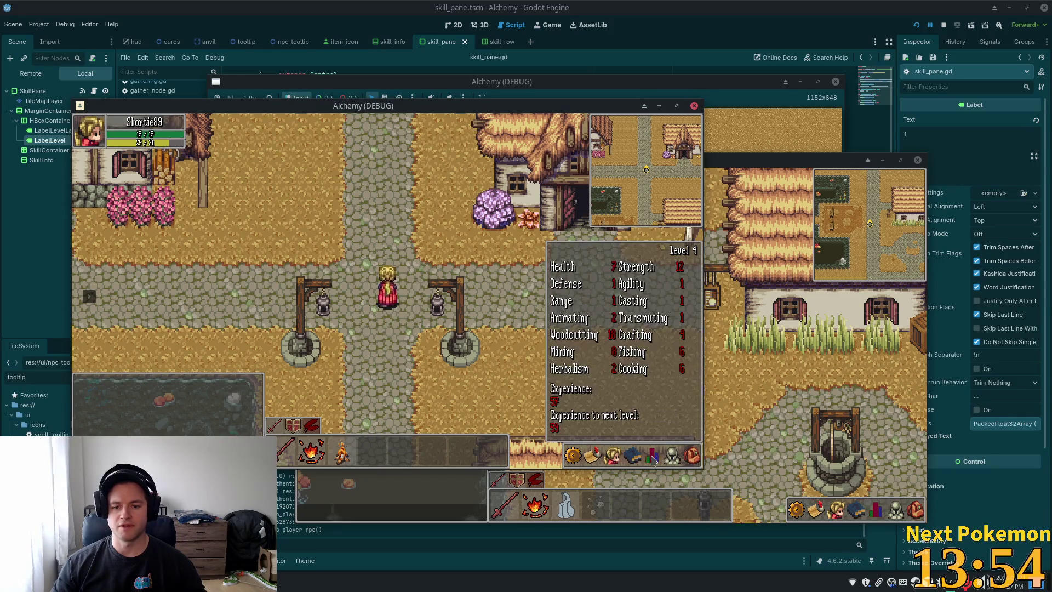
click(685, 255)
click(650, 458)
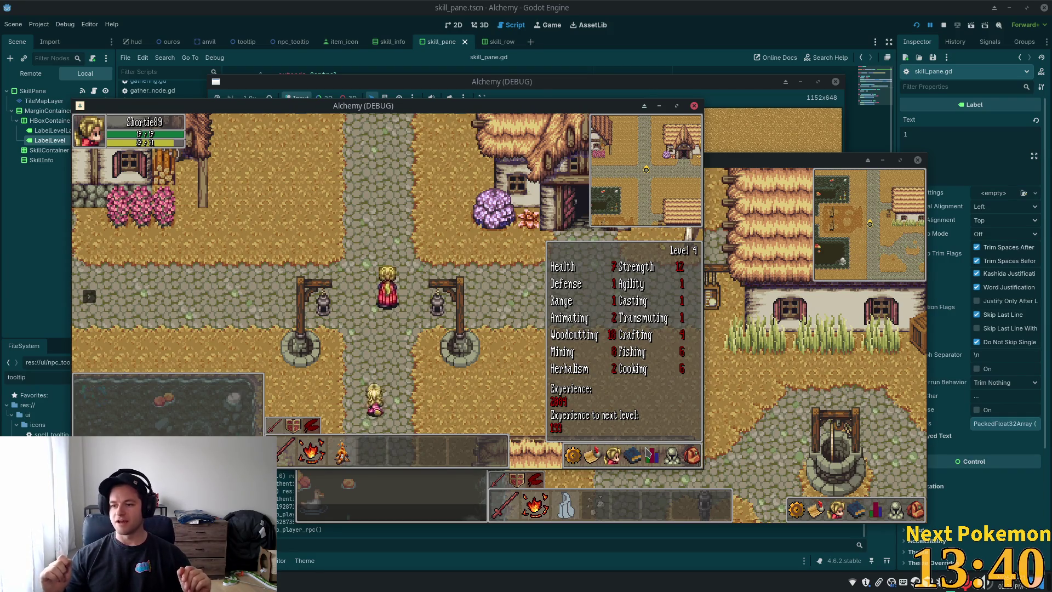
click(651, 455)
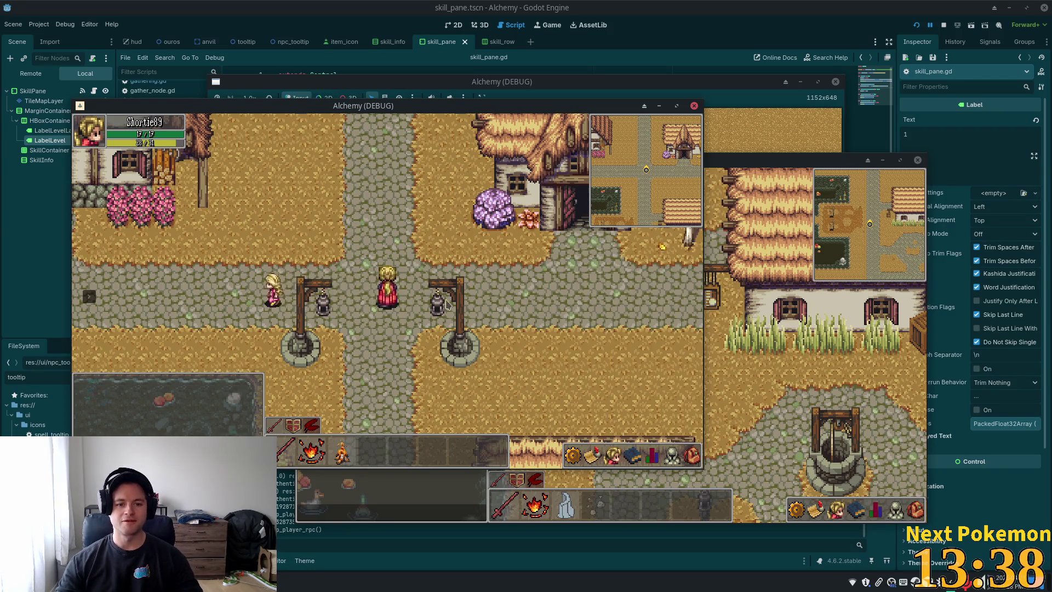
Step: Walk north and west to the stone bridge, briefly bring up the game menu, then head back east
key(w)
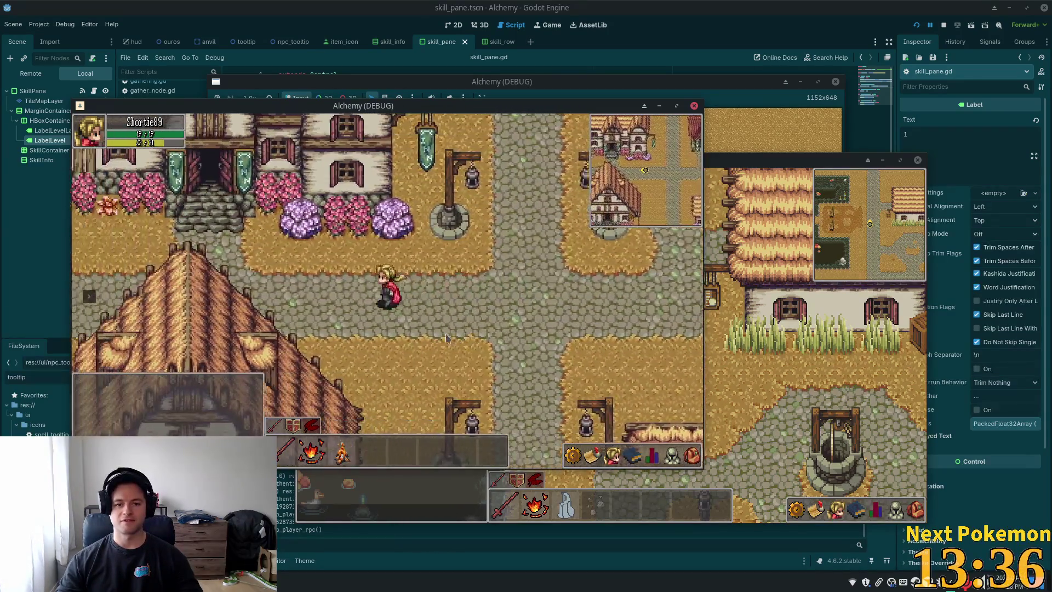
key(a)
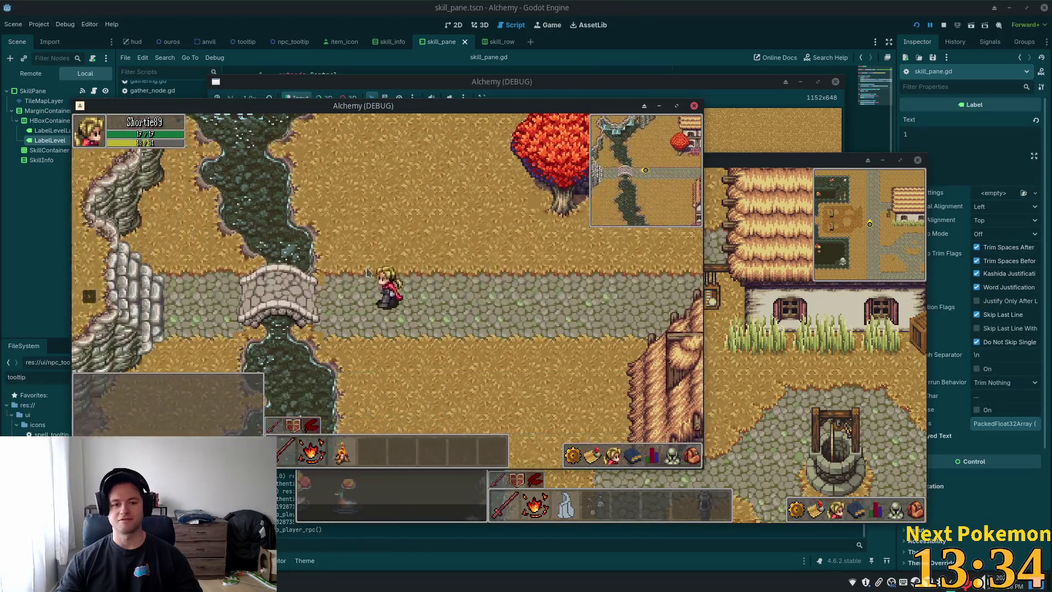
key(w)
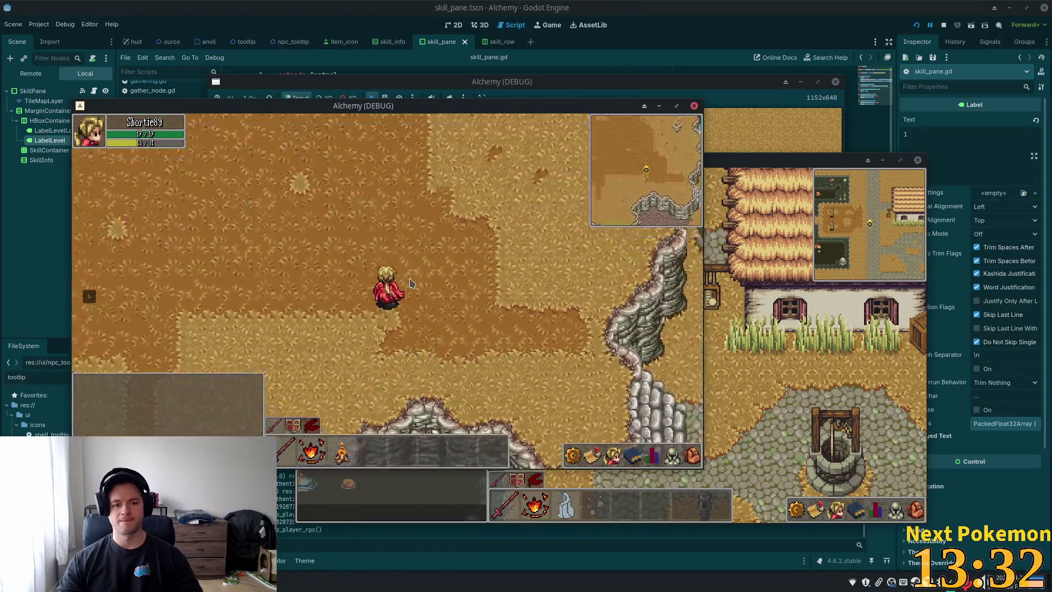
key(Escape)
key(Escape)
key(w)
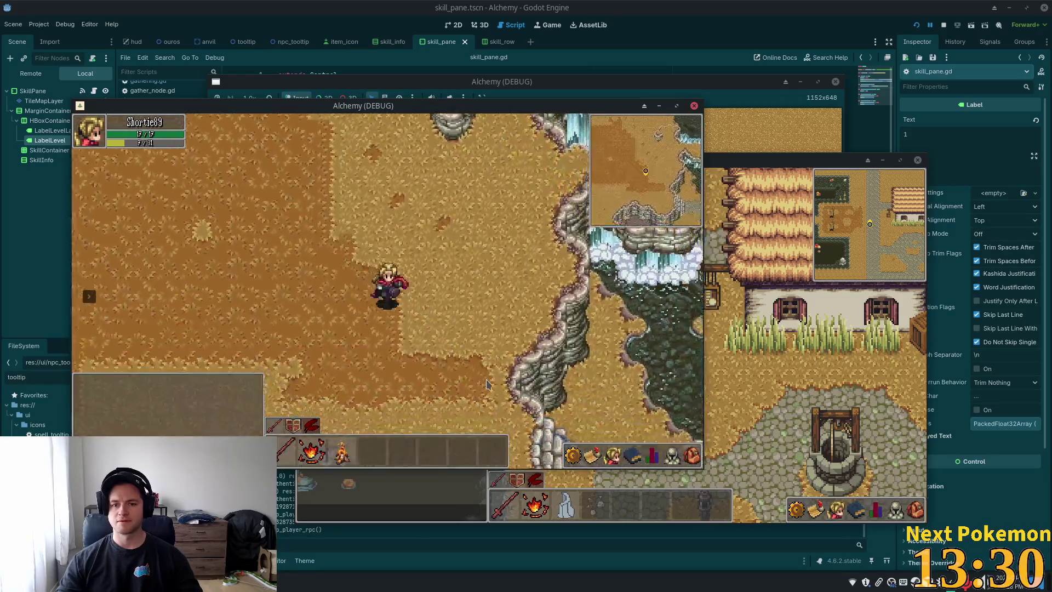
key(s)
key(d)
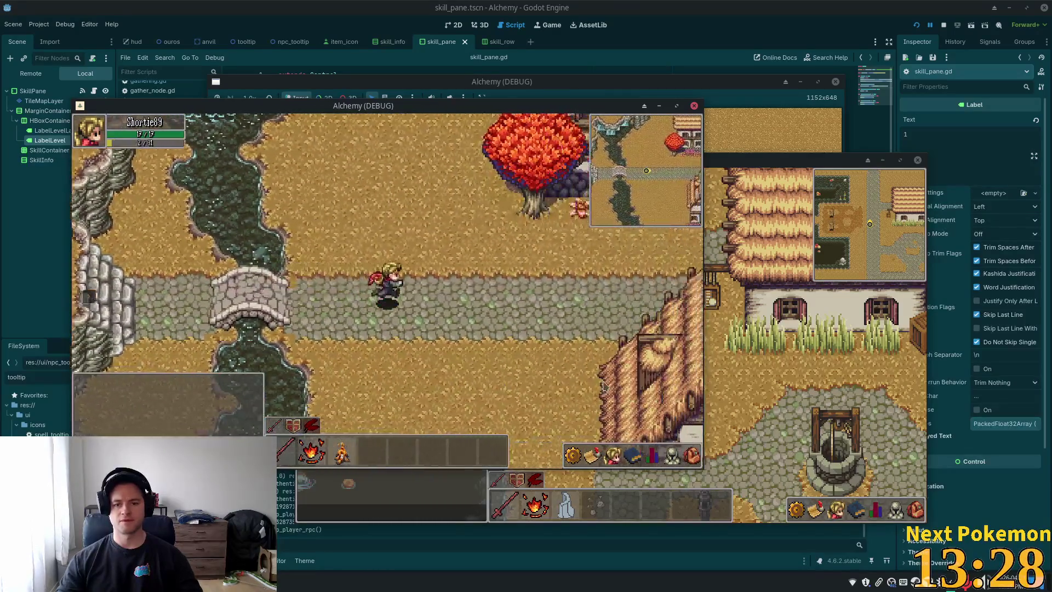
key(d)
key(s)
Step: Reopen the Level 4 skill stats panel while walking south-east through the village, then close it
click(652, 455)
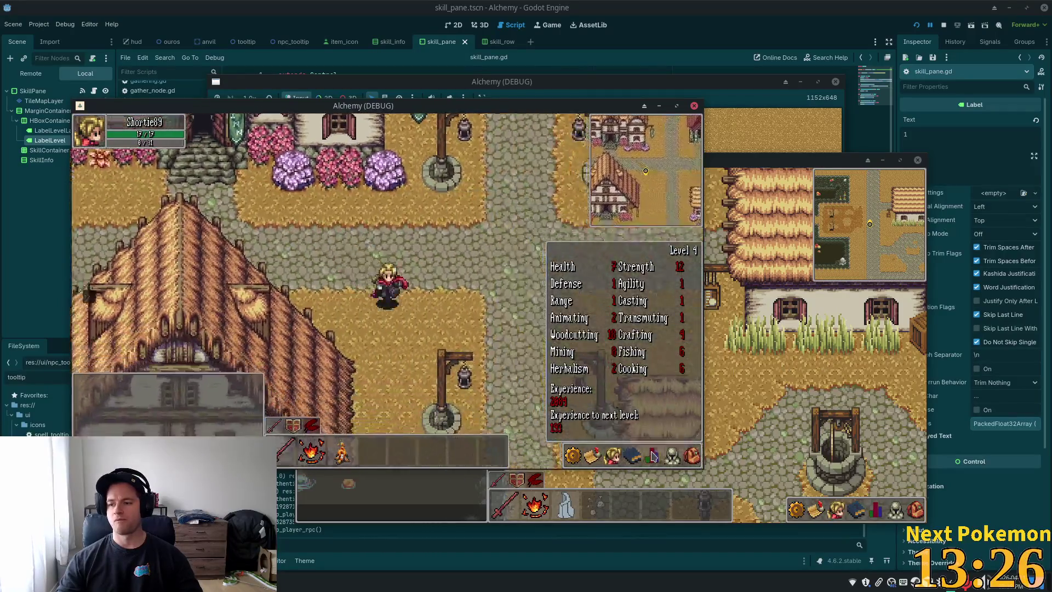
key(s)
key(d)
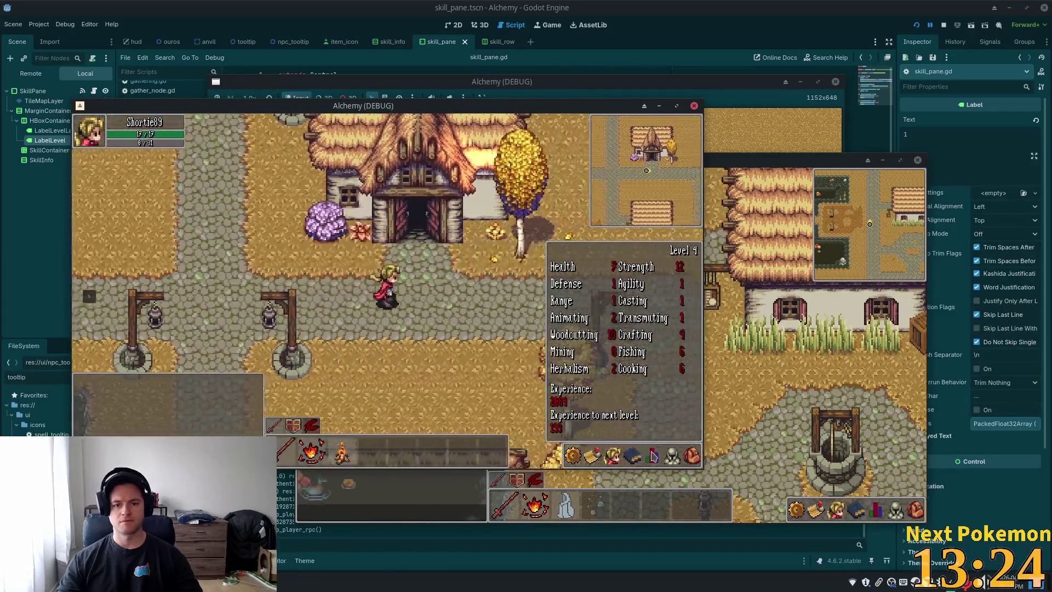
key(d)
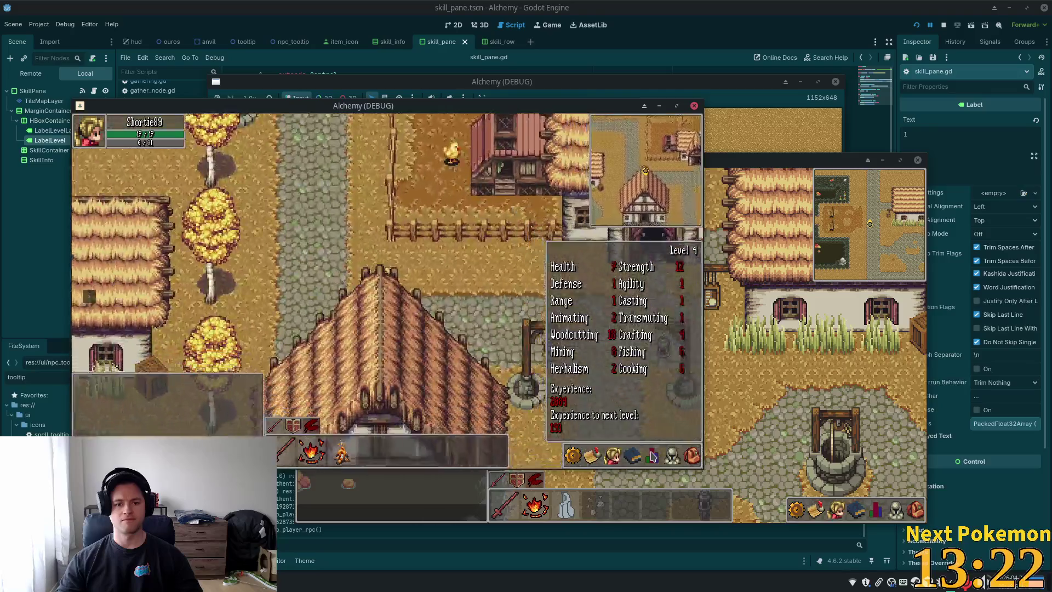
click(559, 336)
Step: Walk east and back west past the crops, then travel to the Indigo Bog area
key(d)
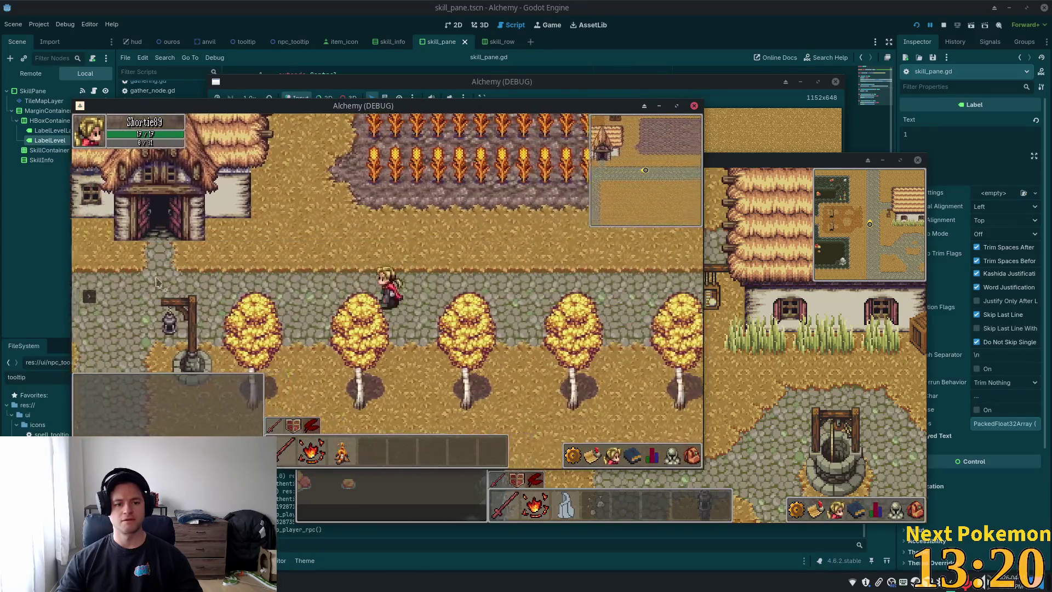
key(a)
mouse_move(142, 299)
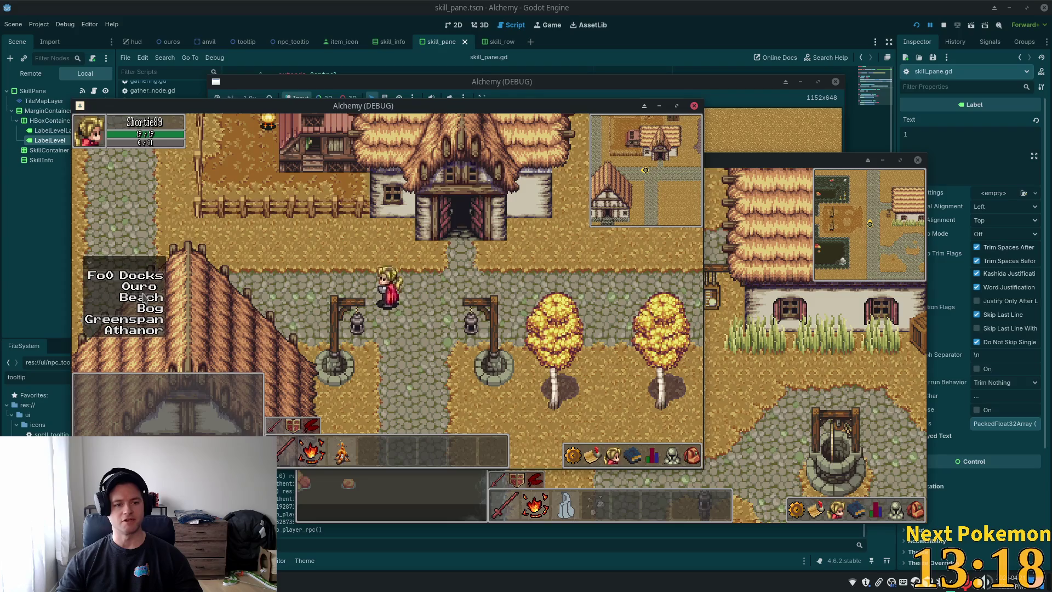
click(146, 308)
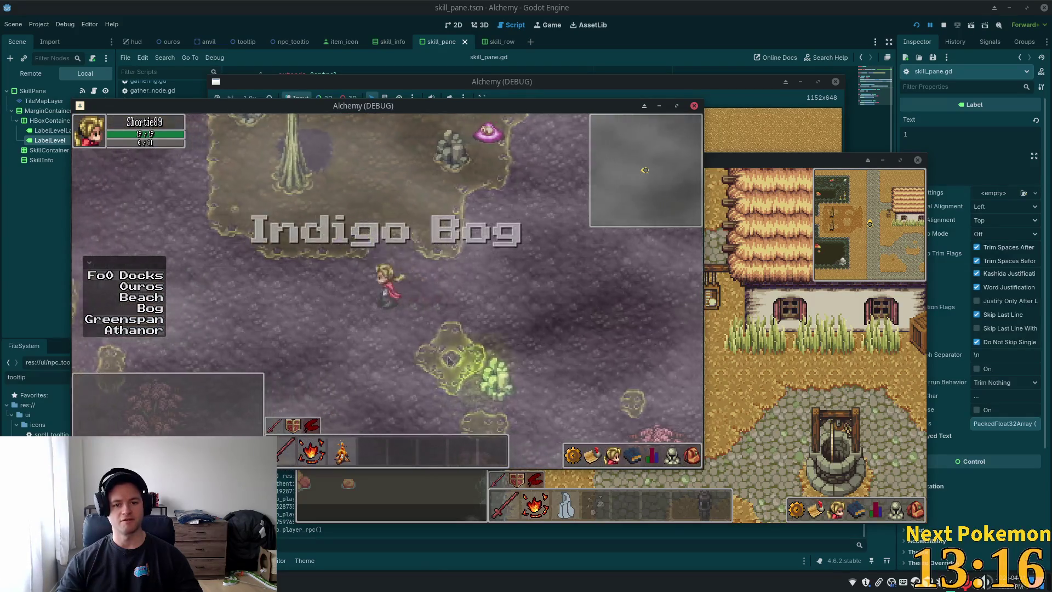
Step: Walk the character south through Indigo Bog past the pink trees, then north-east across it
key(w)
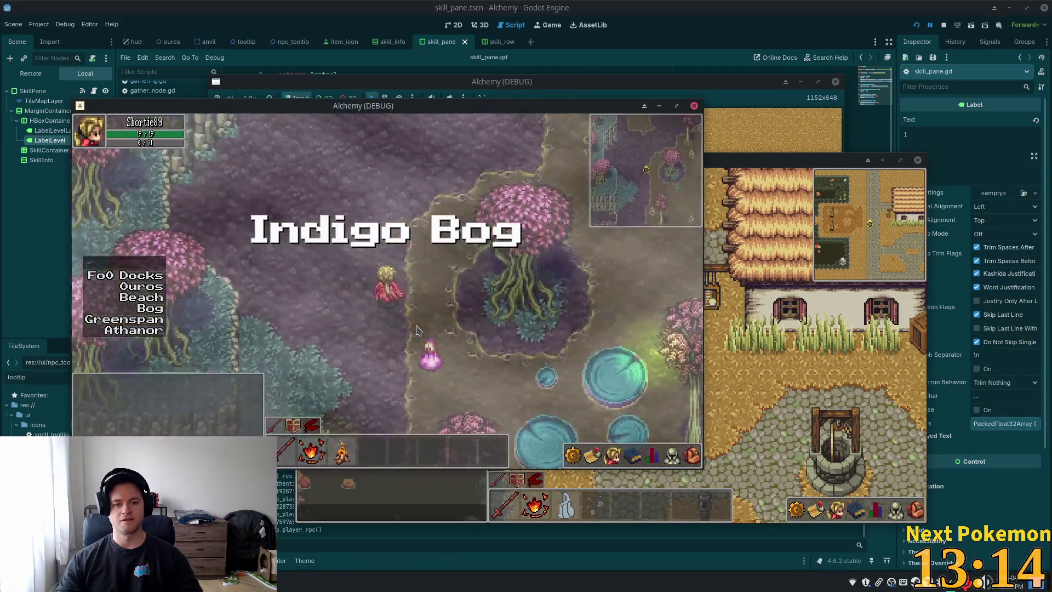
key(w)
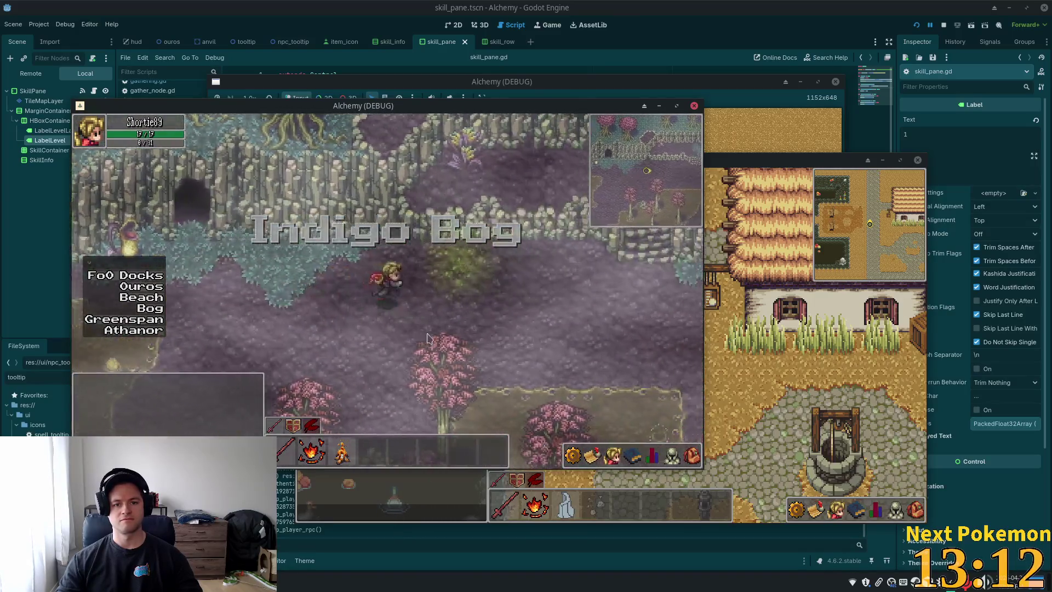
key(s)
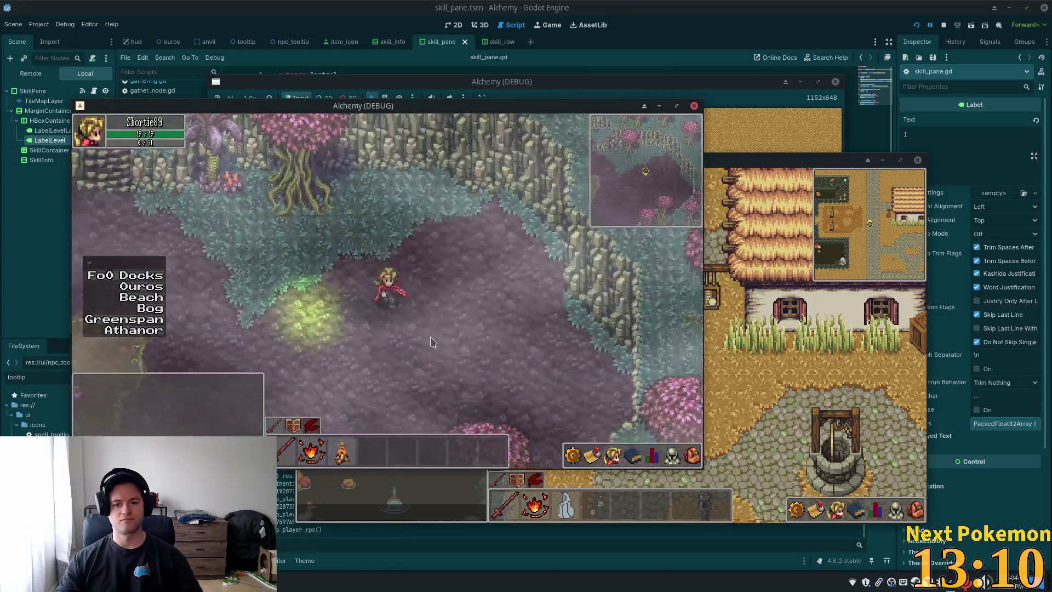
key(s)
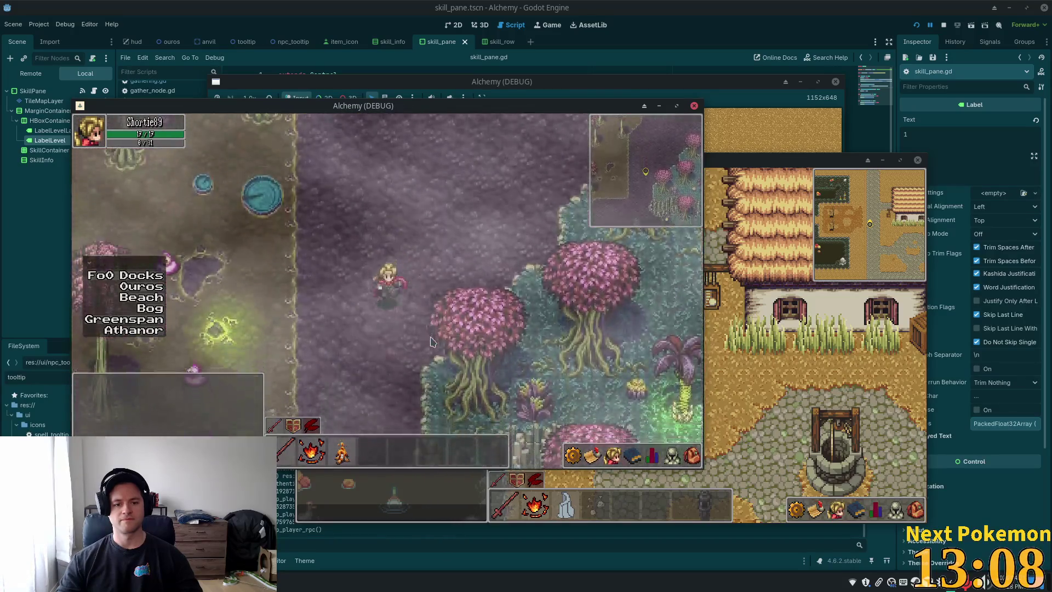
key(a)
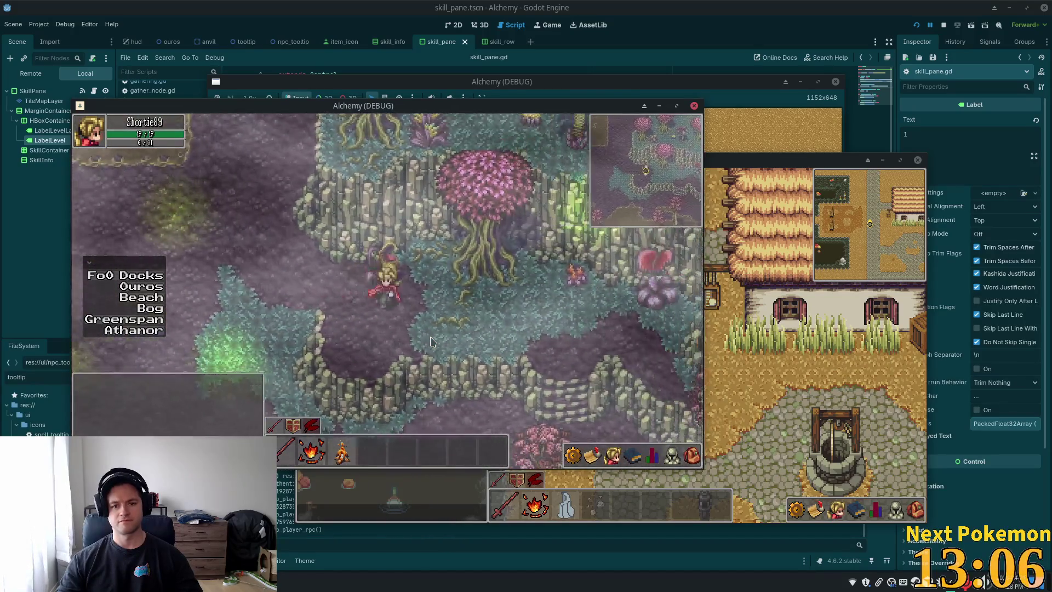
key(s)
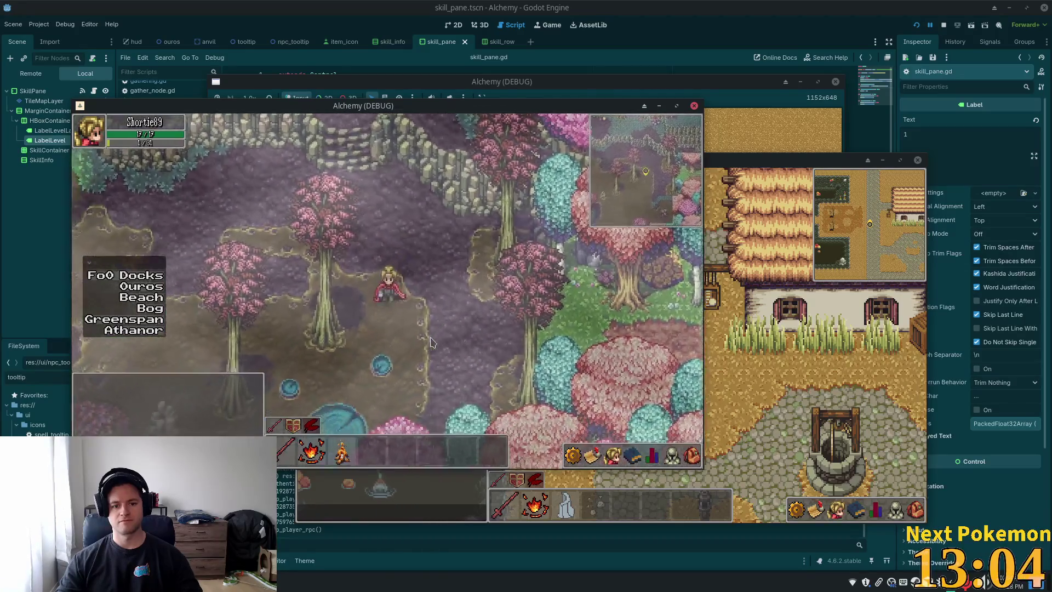
key(s)
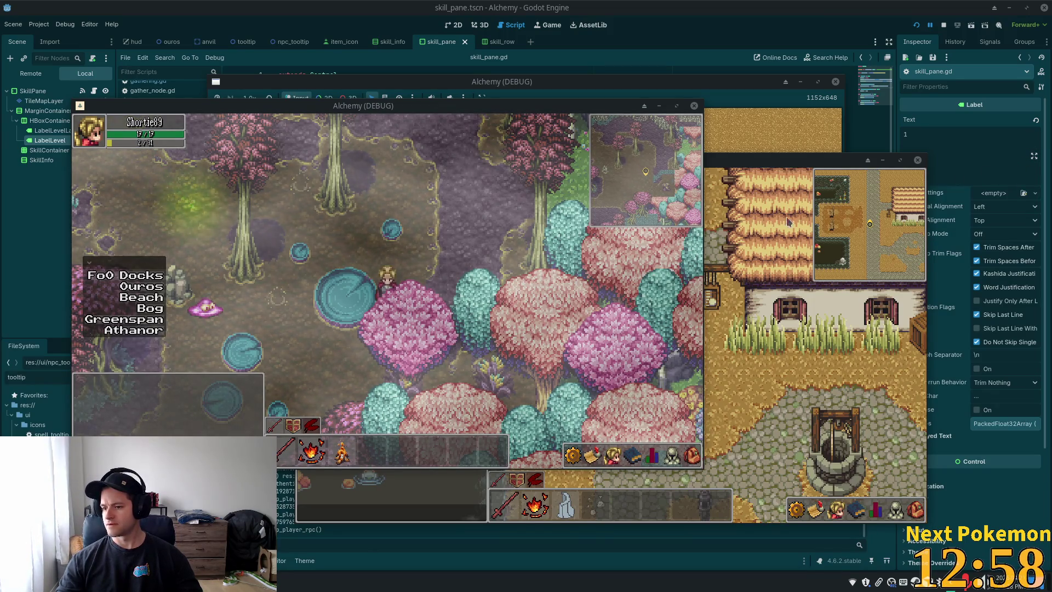
key(a)
key(s)
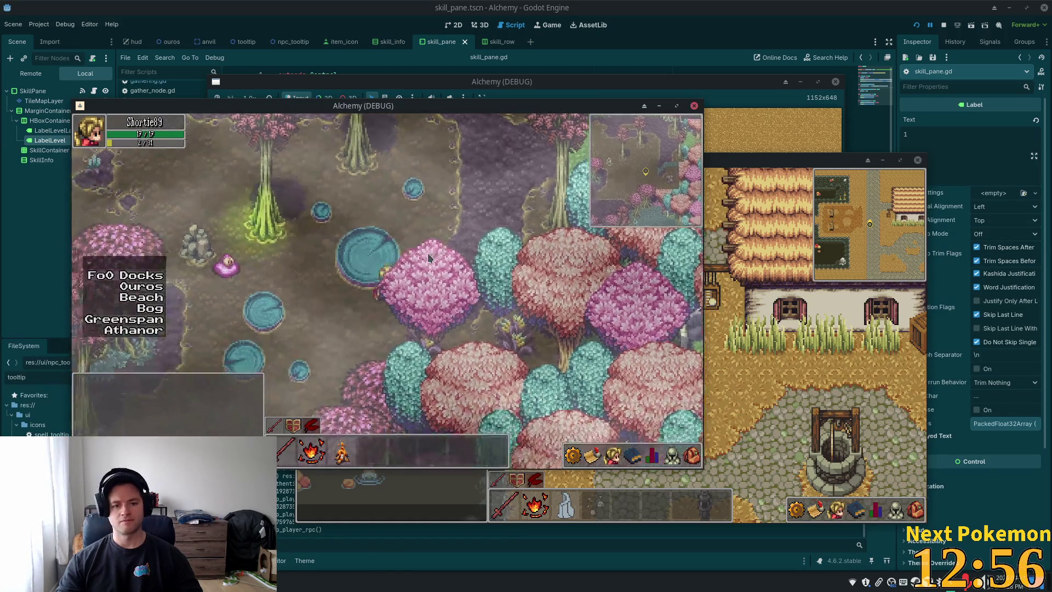
key(s)
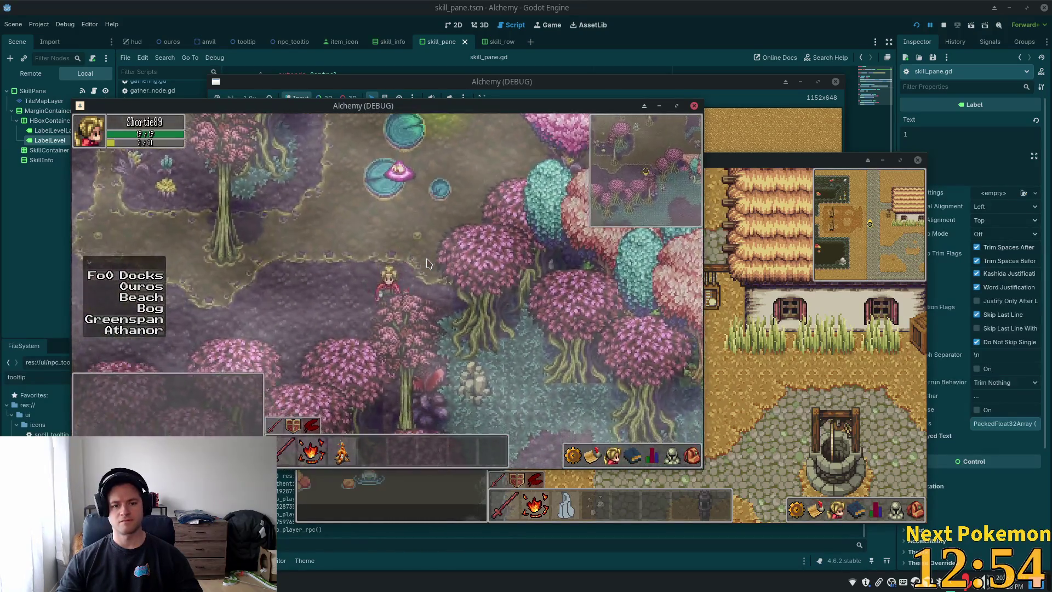
key(a)
key(a)
key(s)
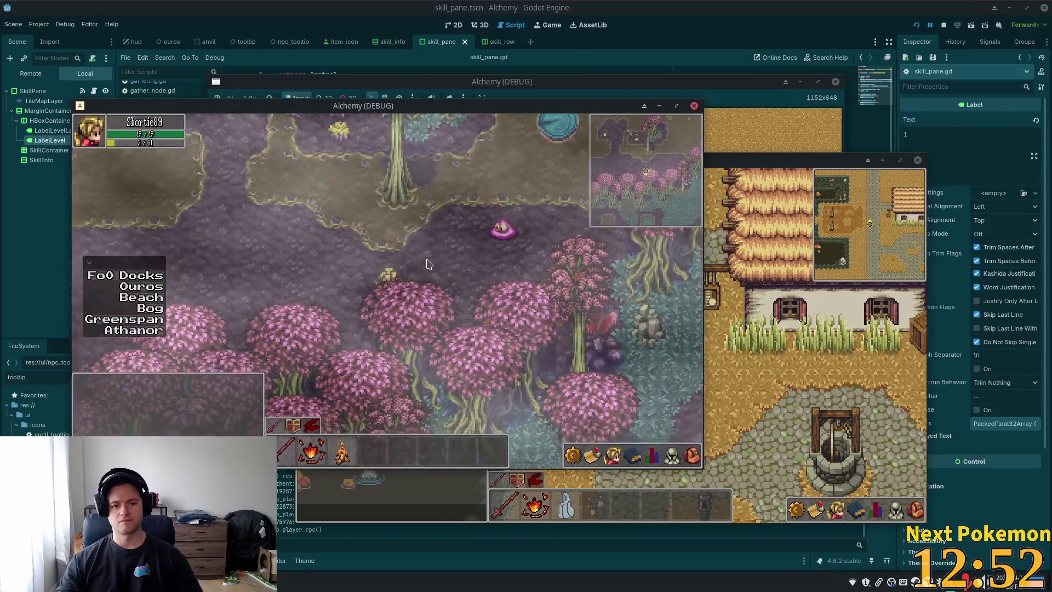
key(a)
key(s)
key(a)
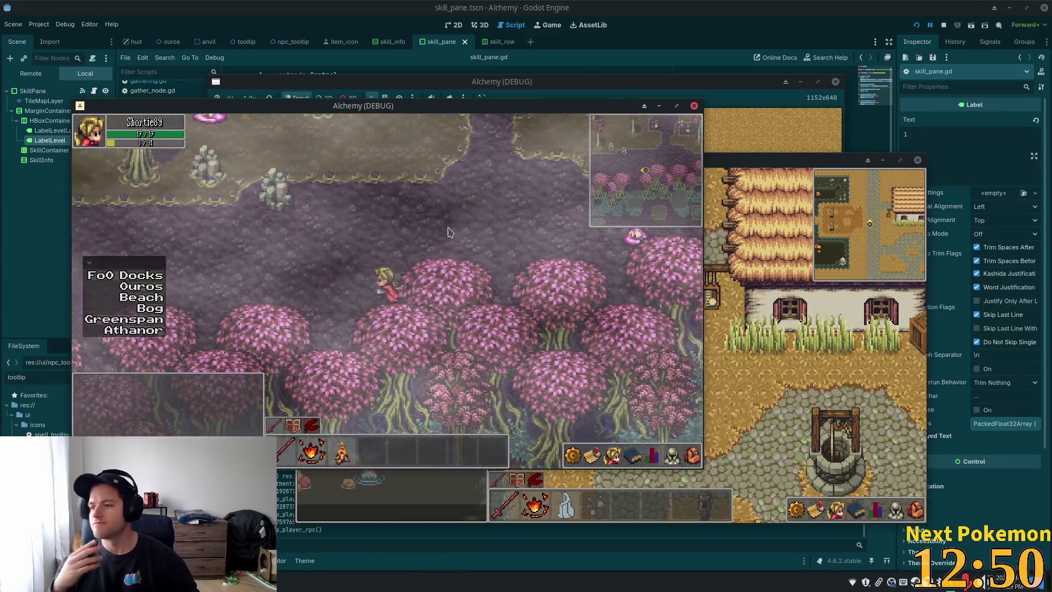
key(a)
key(a)
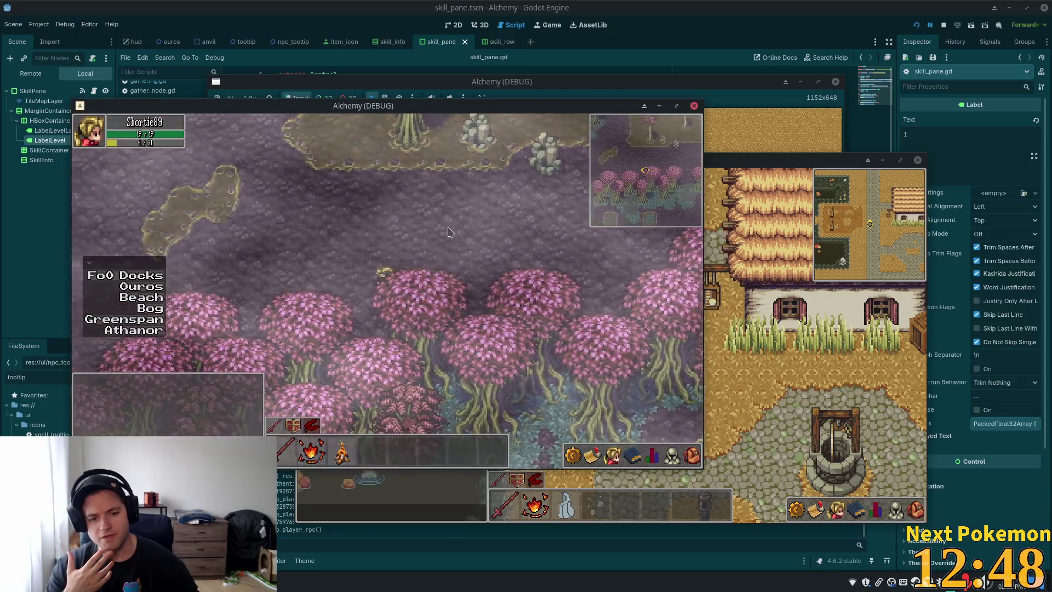
key(a)
key(a)
key(s)
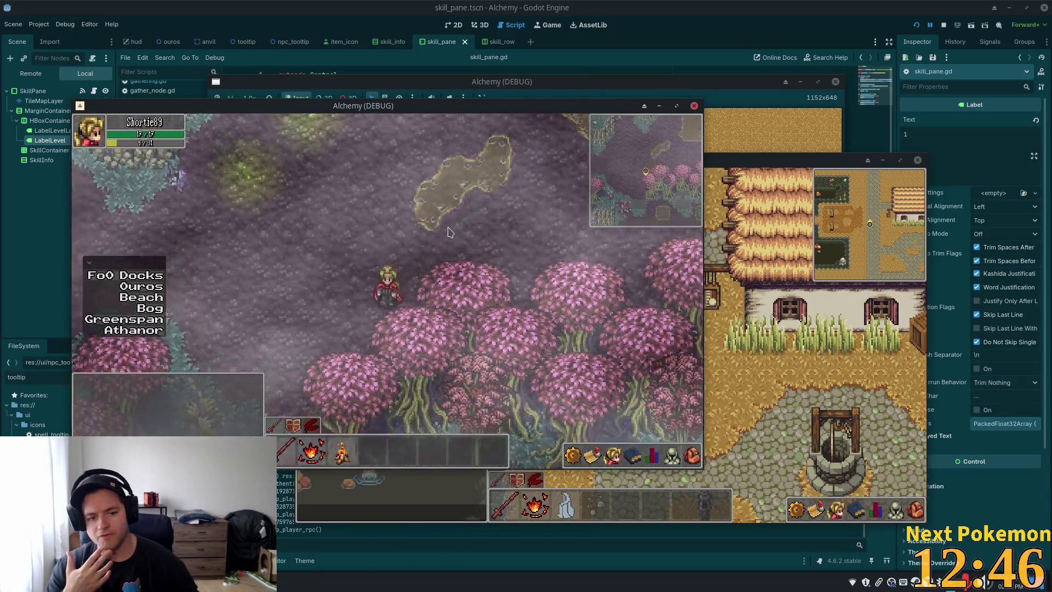
key(a)
key(w)
key(a)
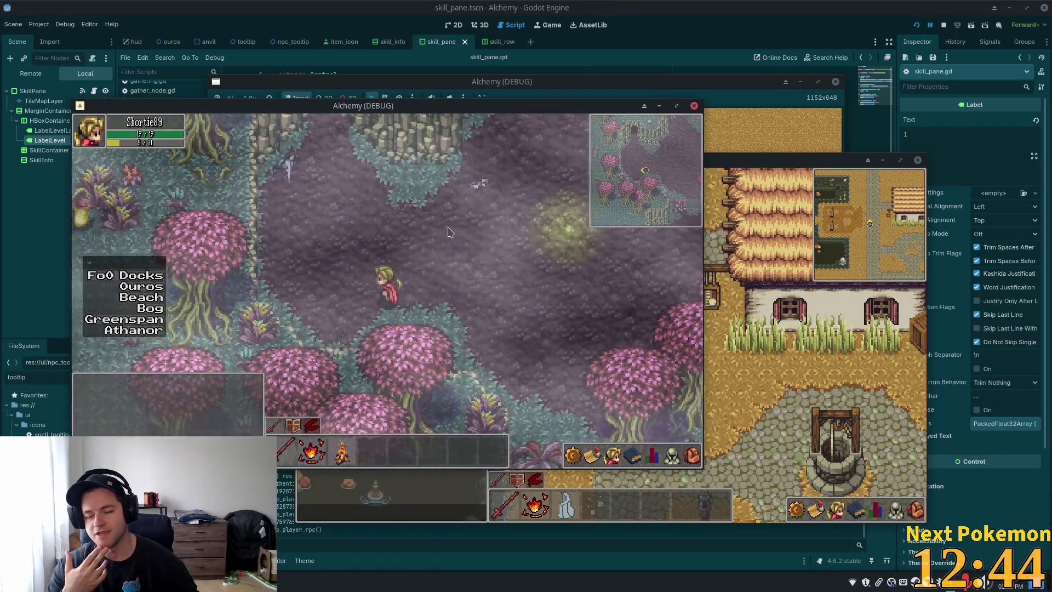
key(w)
key(d)
key(w)
key(d)
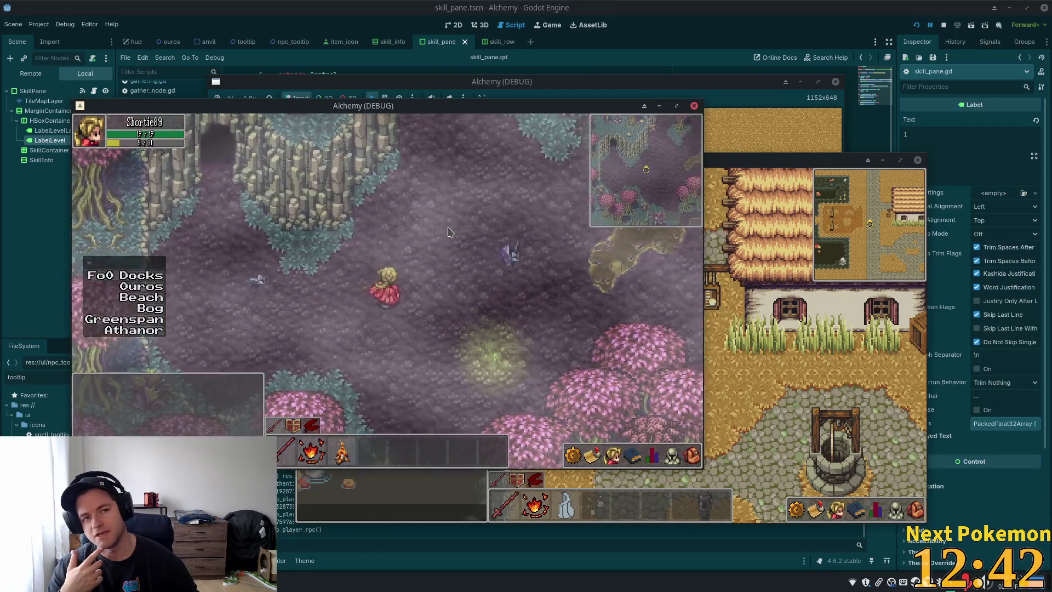
key(w)
key(w)
key(a)
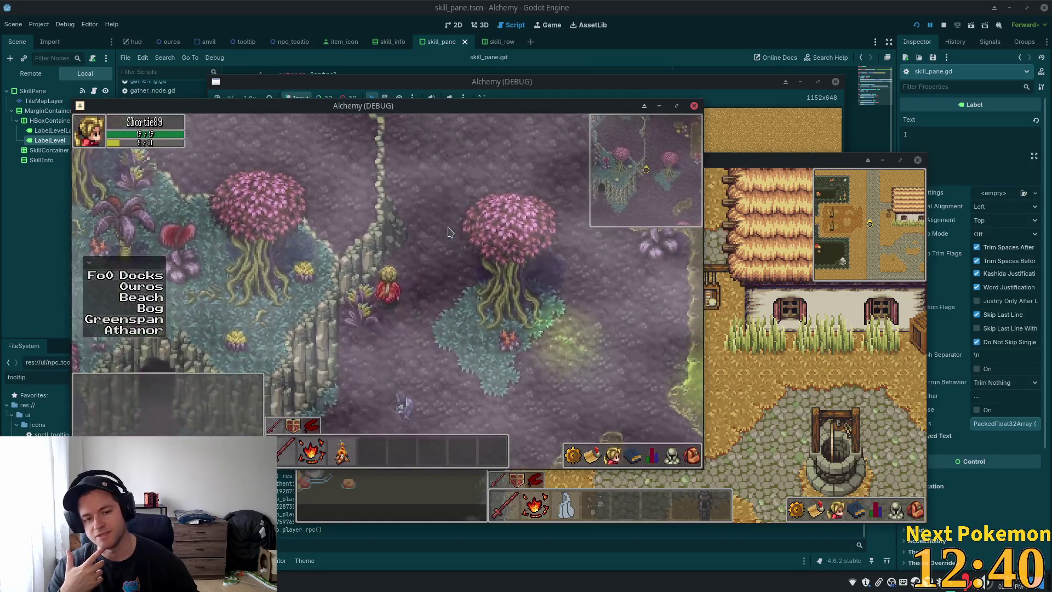
key(w)
key(w)
key(d)
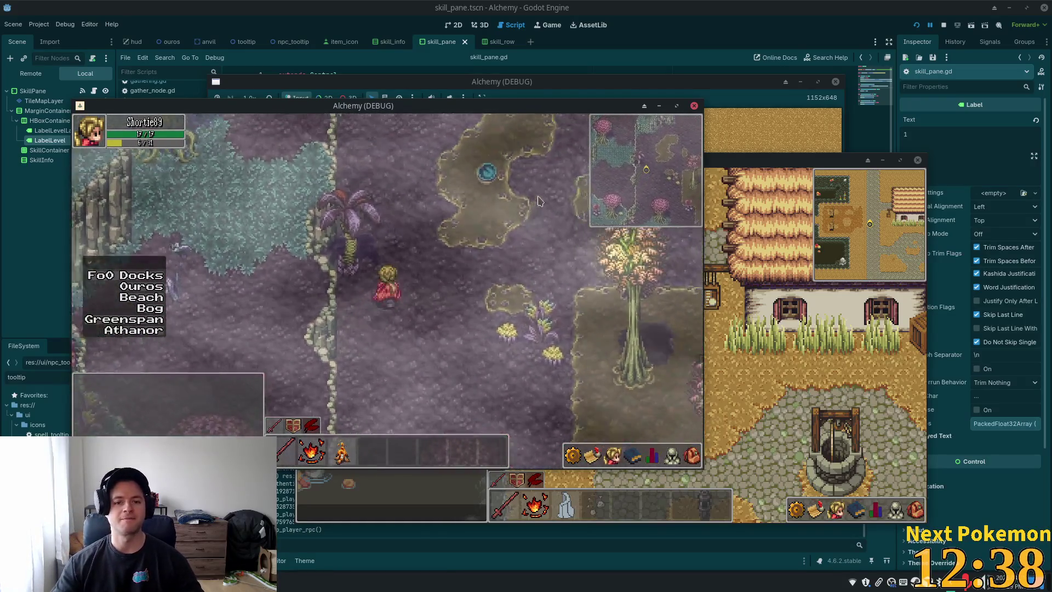
key(w)
key(a)
key(w)
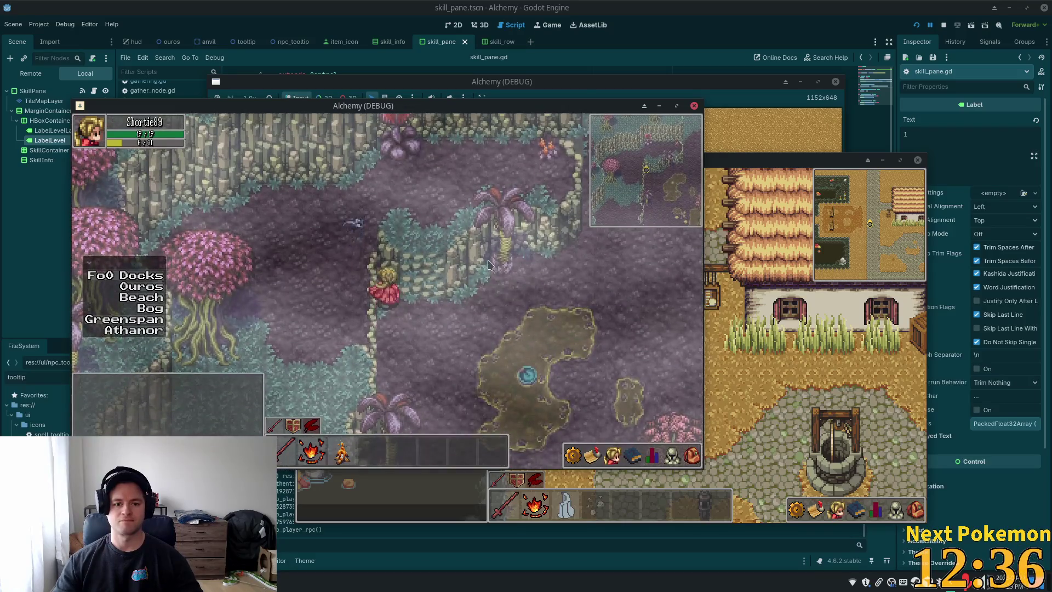
key(w)
key(d)
key(w)
key(d)
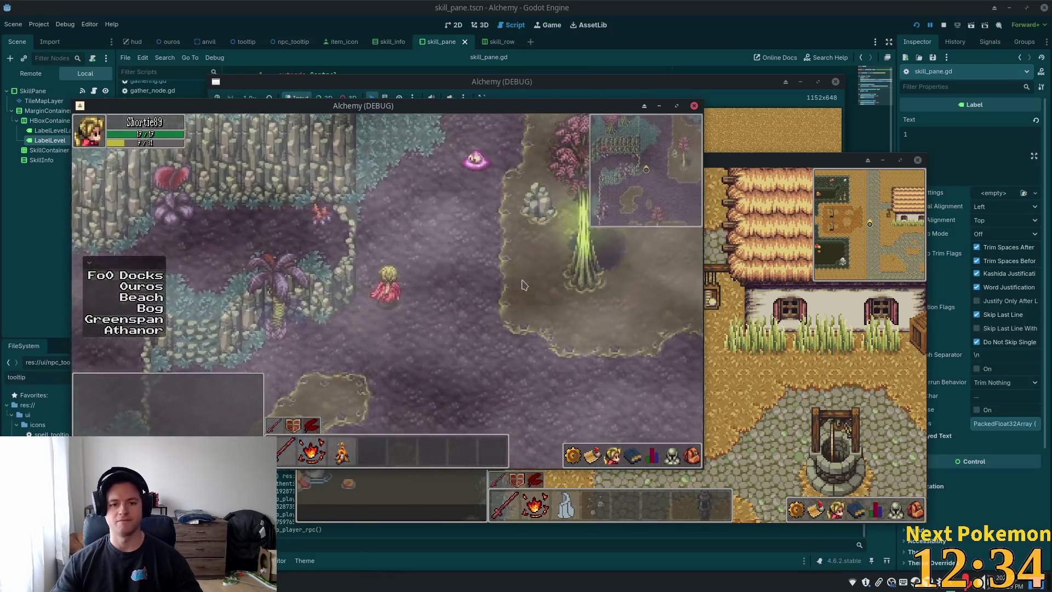
key(w)
key(d)
key(w)
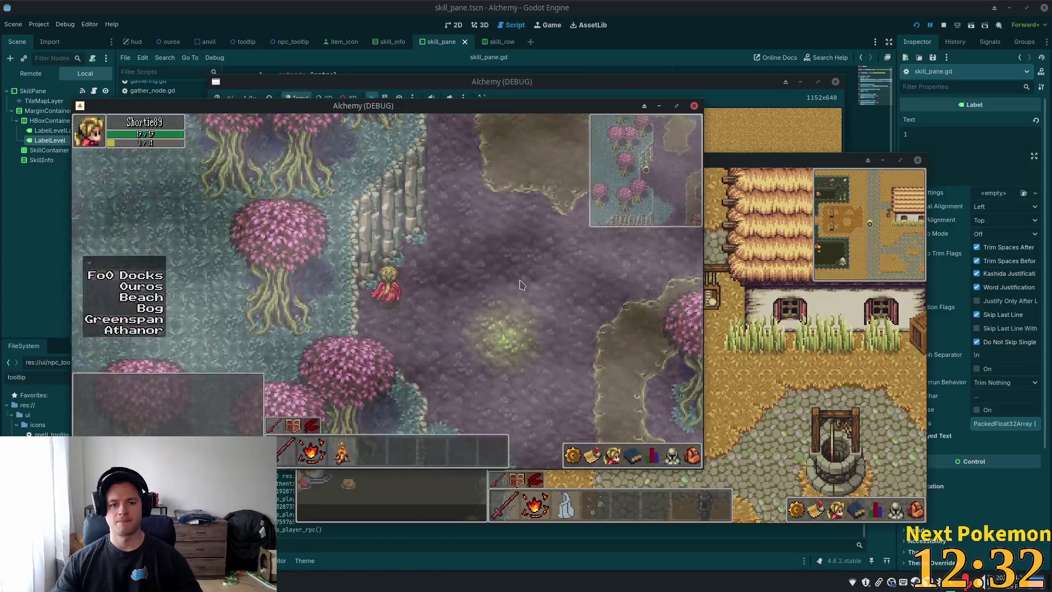
key(w)
Step: Roam south-east onto the sand and around the bog, then head west toward open ground
key(s)
key(d)
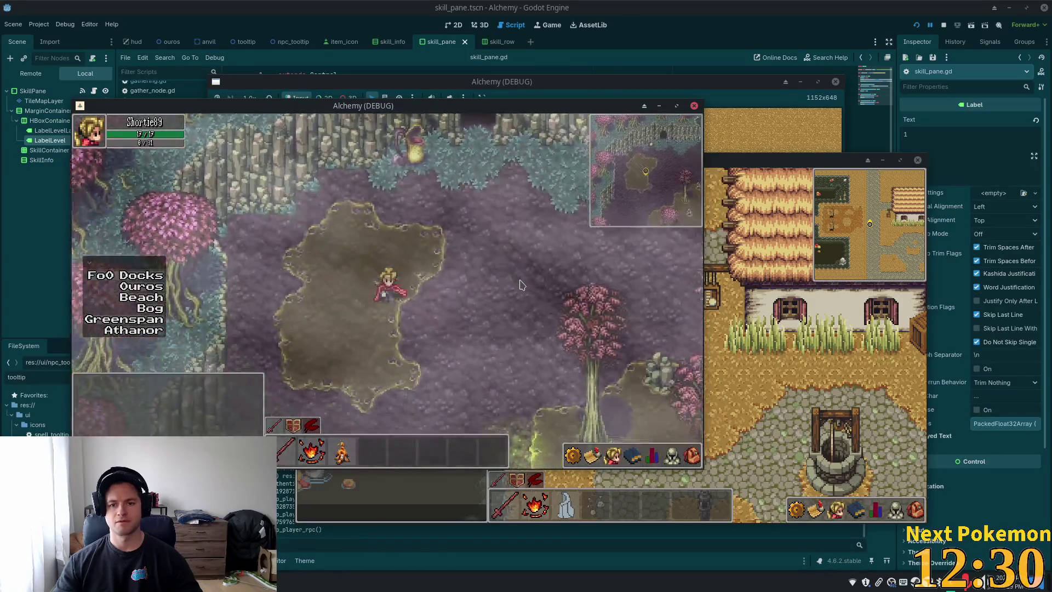
key(s)
key(d)
key(s)
key(d)
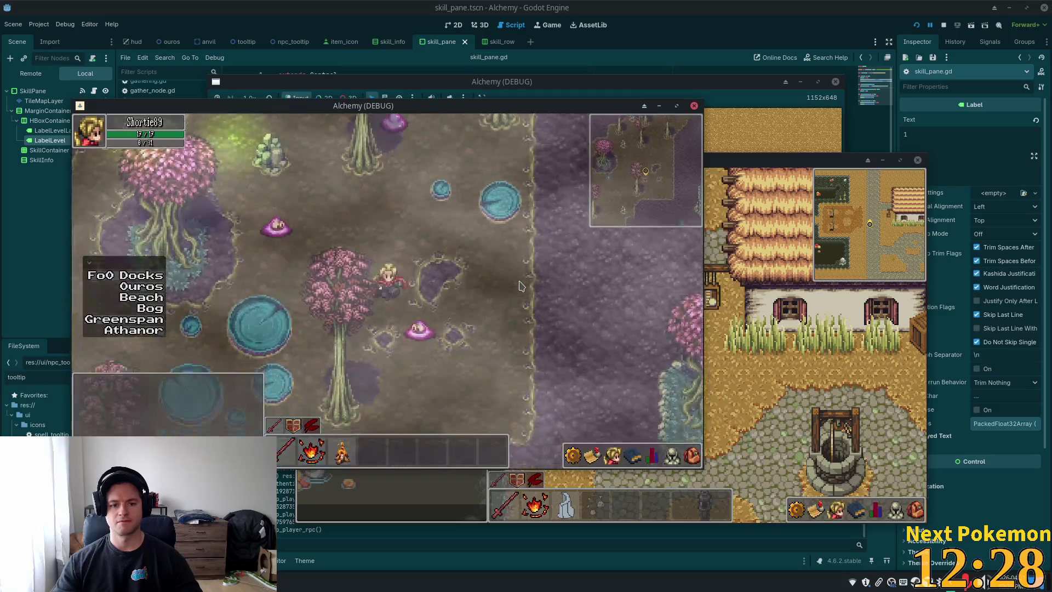
key(s)
key(a)
key(s)
key(a)
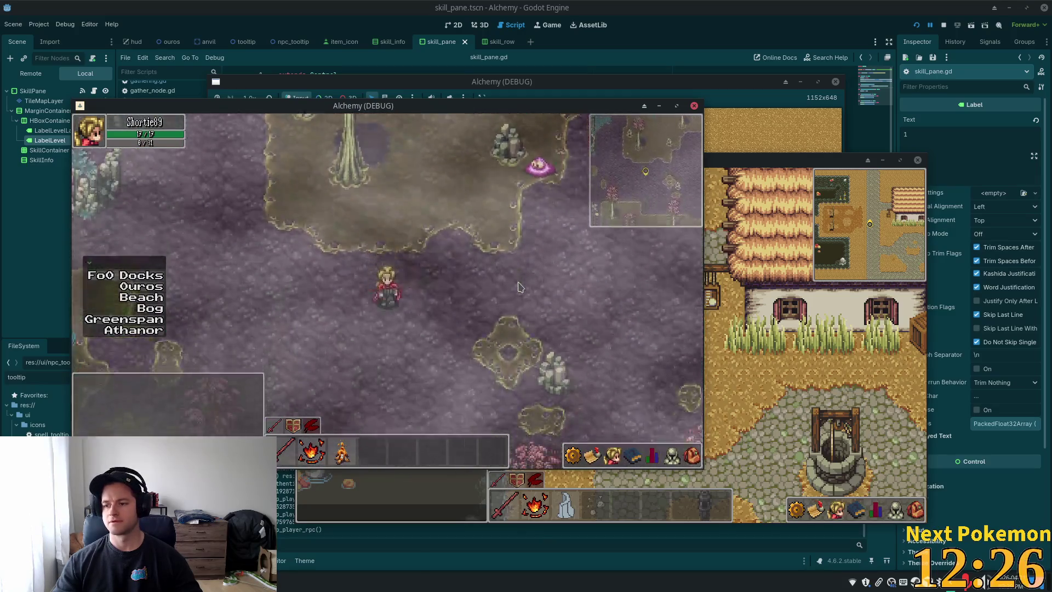
key(s)
key(d)
key(s)
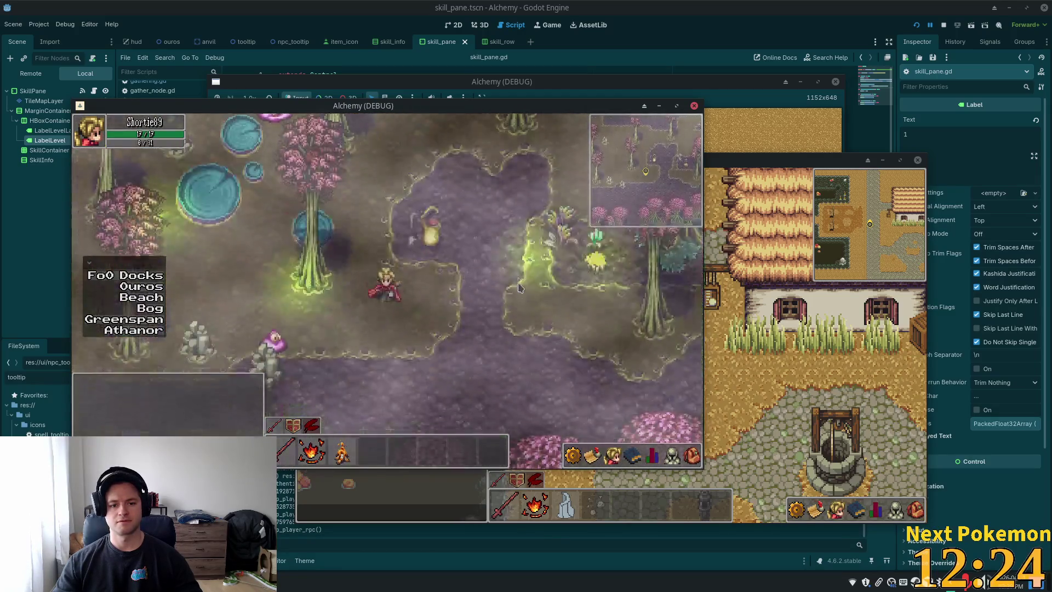
key(w)
key(a)
key(d)
key(s)
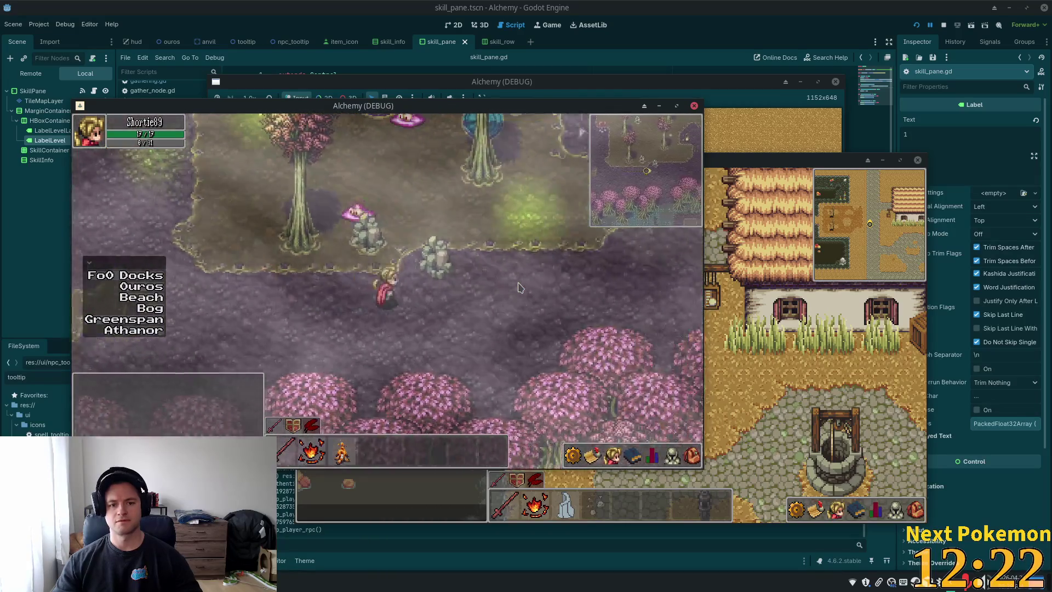
key(d)
key(w)
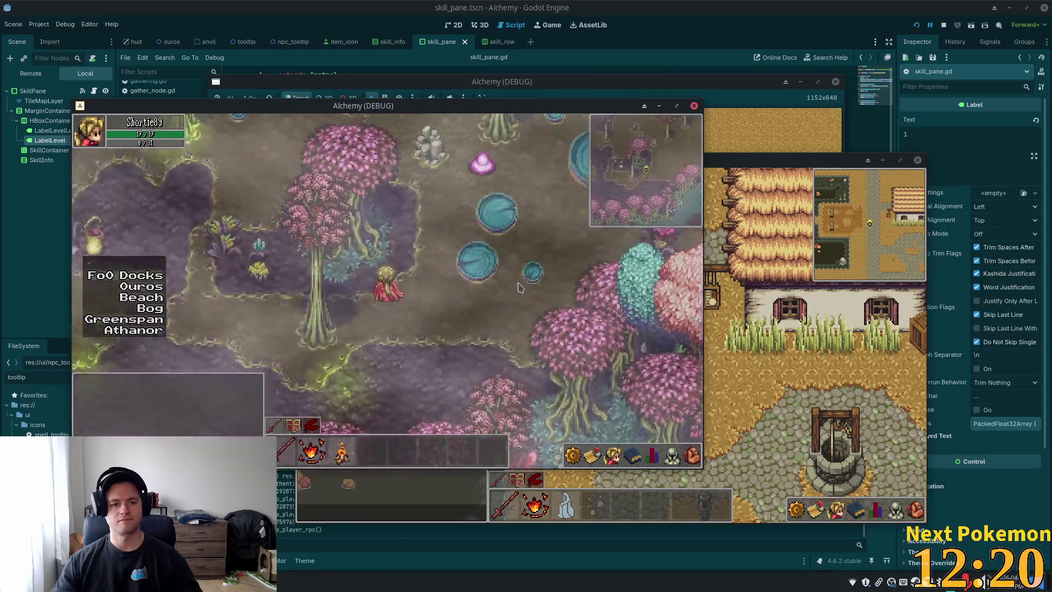
key(w)
key(w)
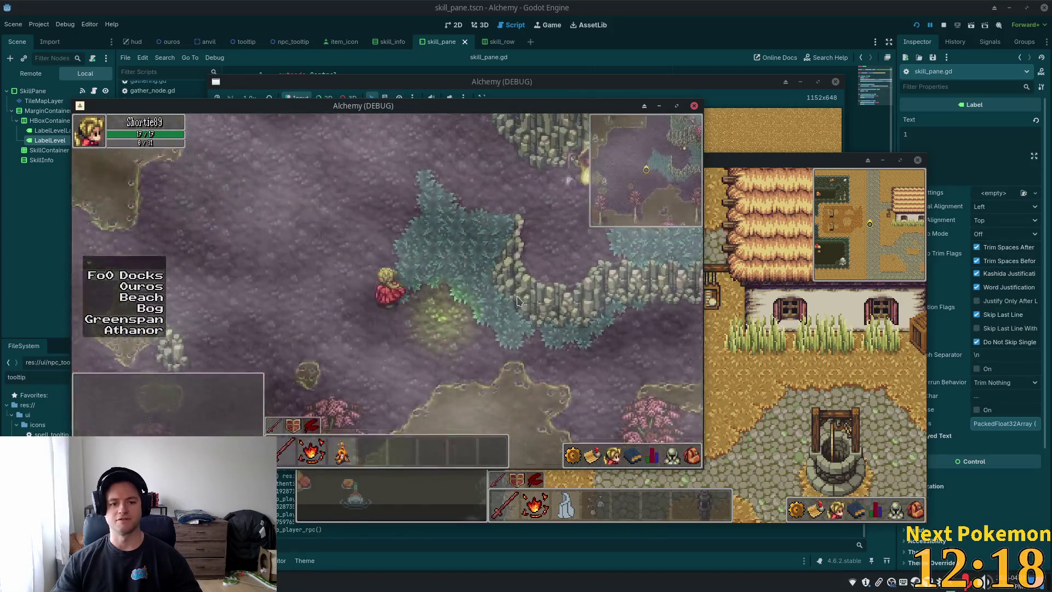
key(a)
key(w)
key(a)
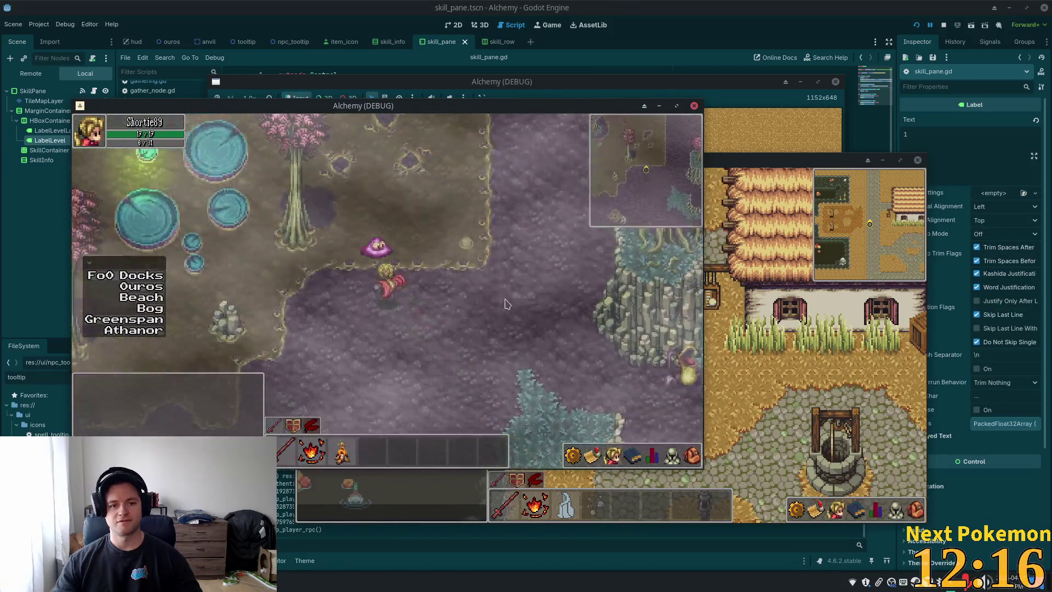
key(w)
key(a)
key(w)
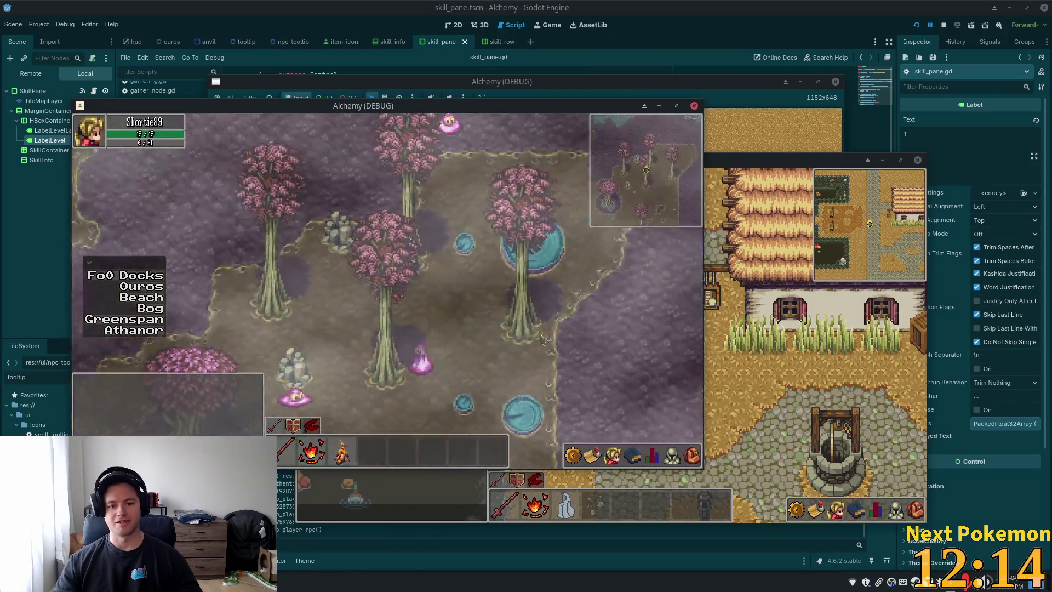
key(w)
key(d)
key(a)
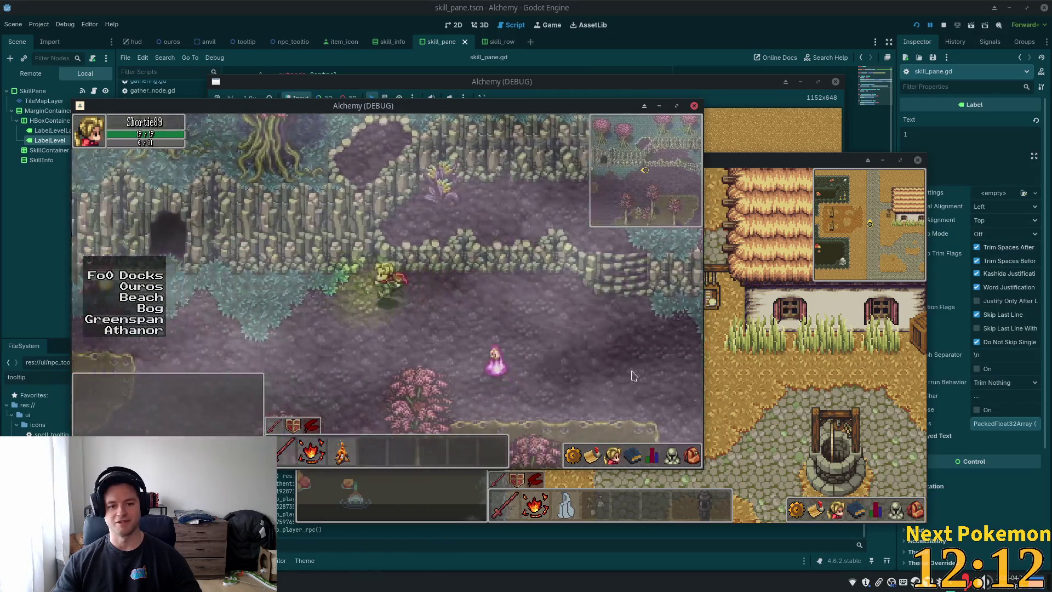
key(s)
key(s)
key(d)
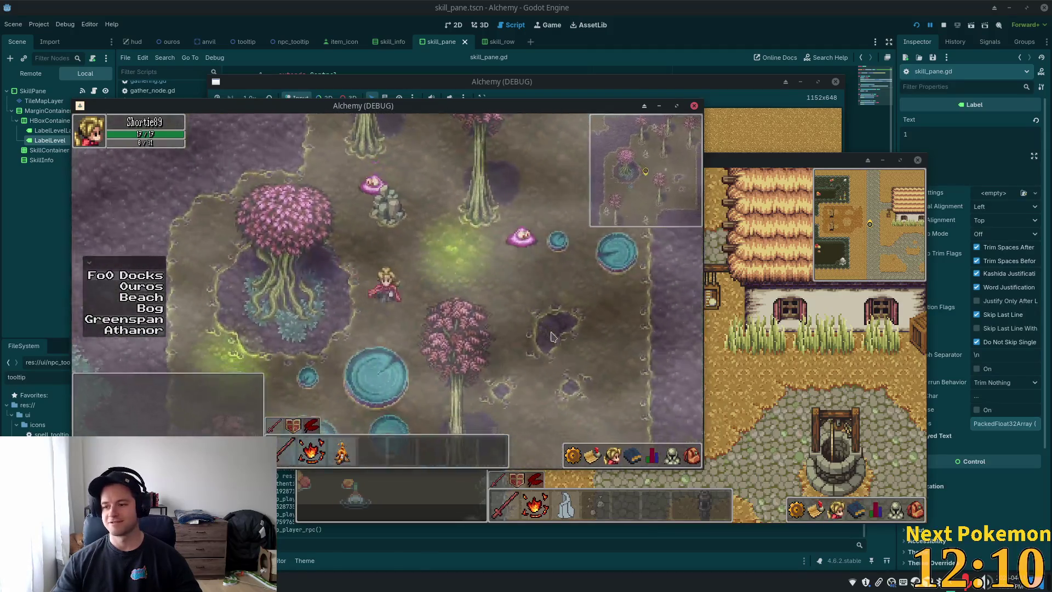
key(s)
key(s)
key(d)
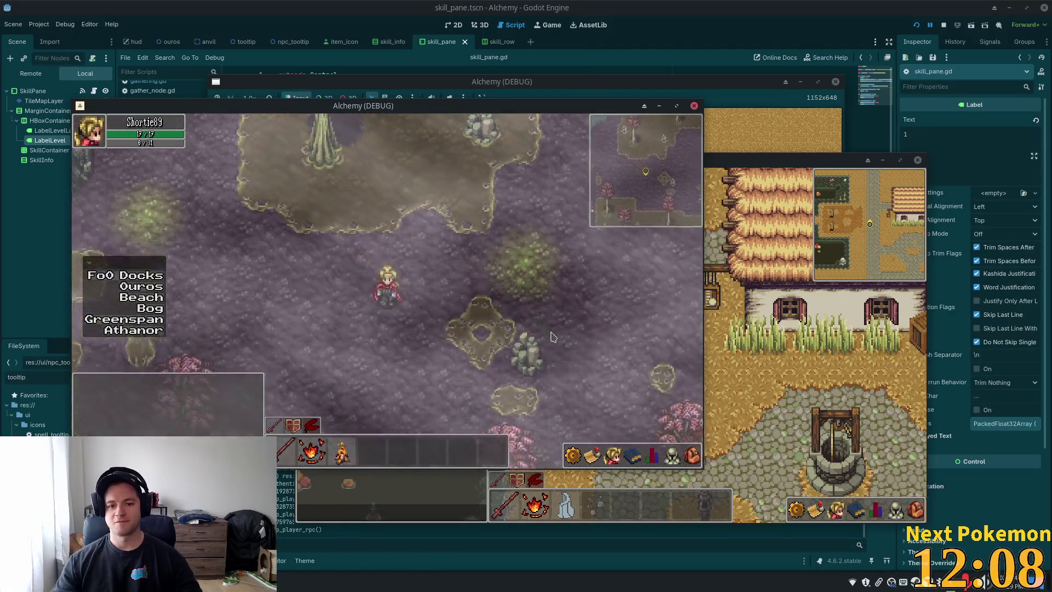
key(d)
key(d)
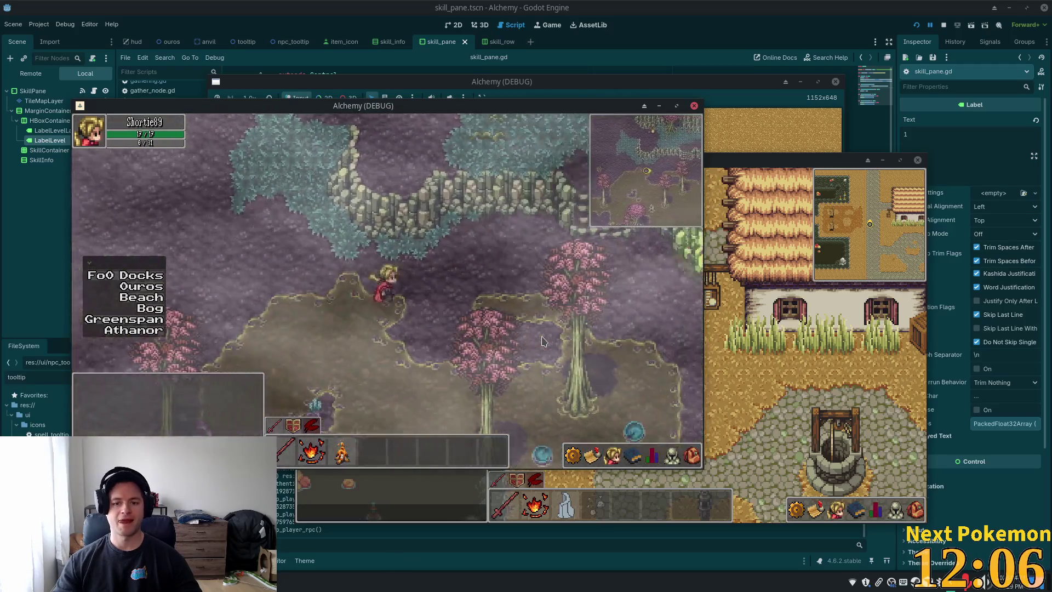
key(d)
key(d)
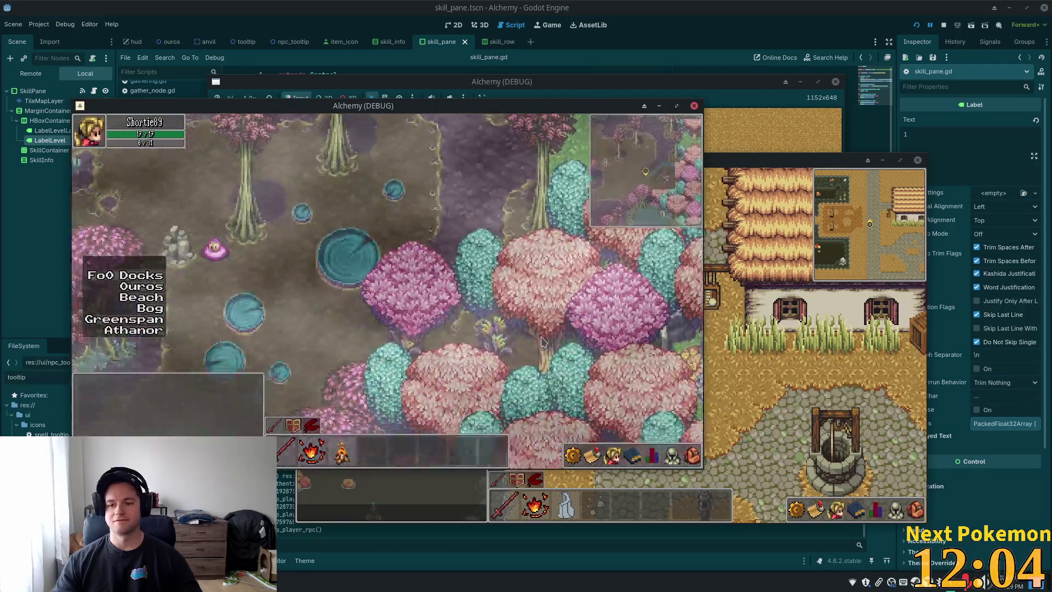
key(s)
key(a)
key(a)
key(w)
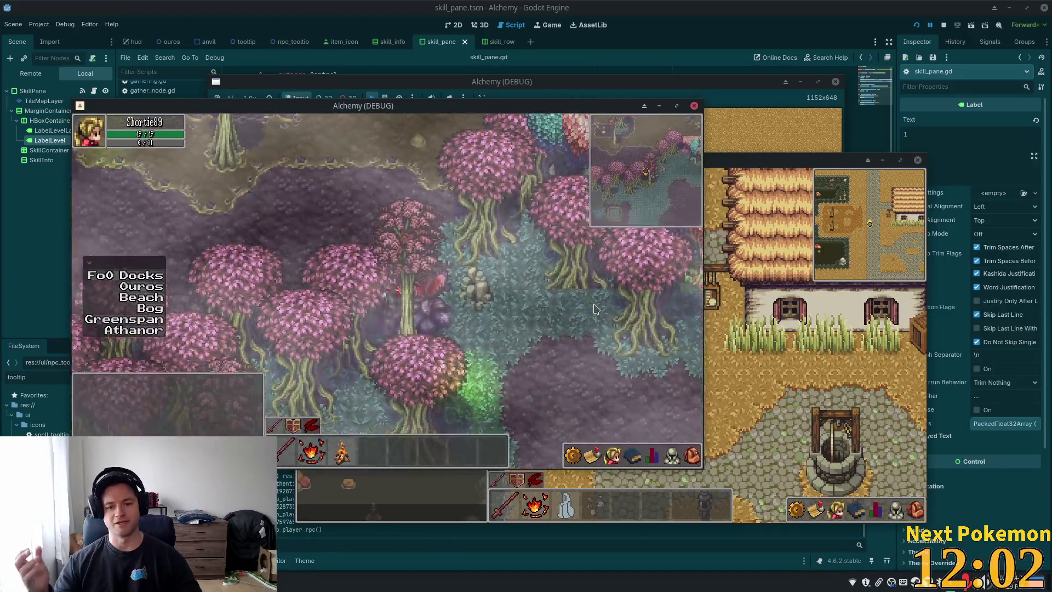
key(w)
key(a)
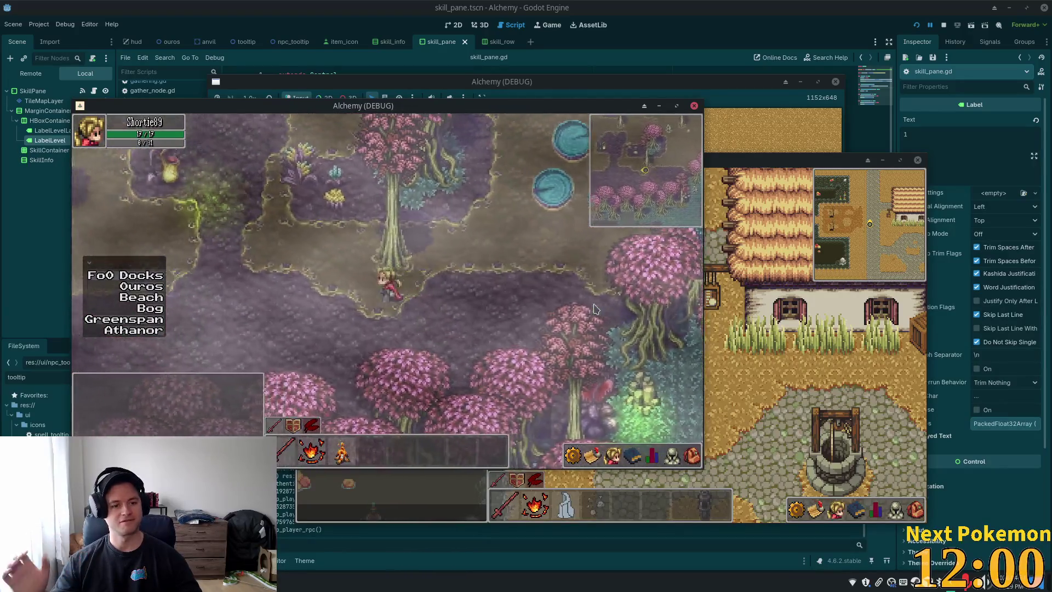
key(a)
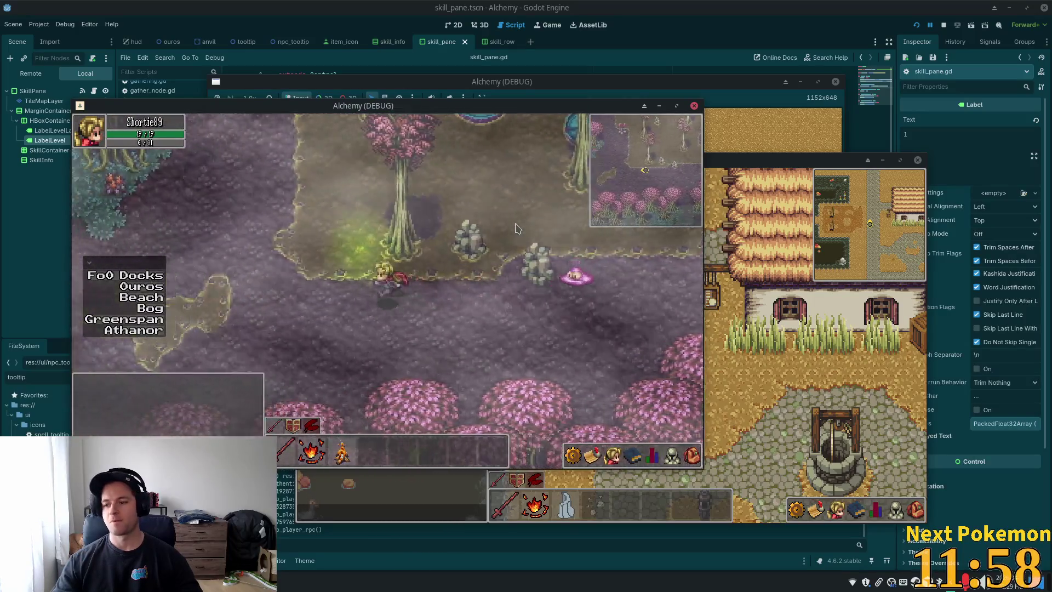
key(a)
Step: Enter the Bog Cave and walk north-west through it
key(a)
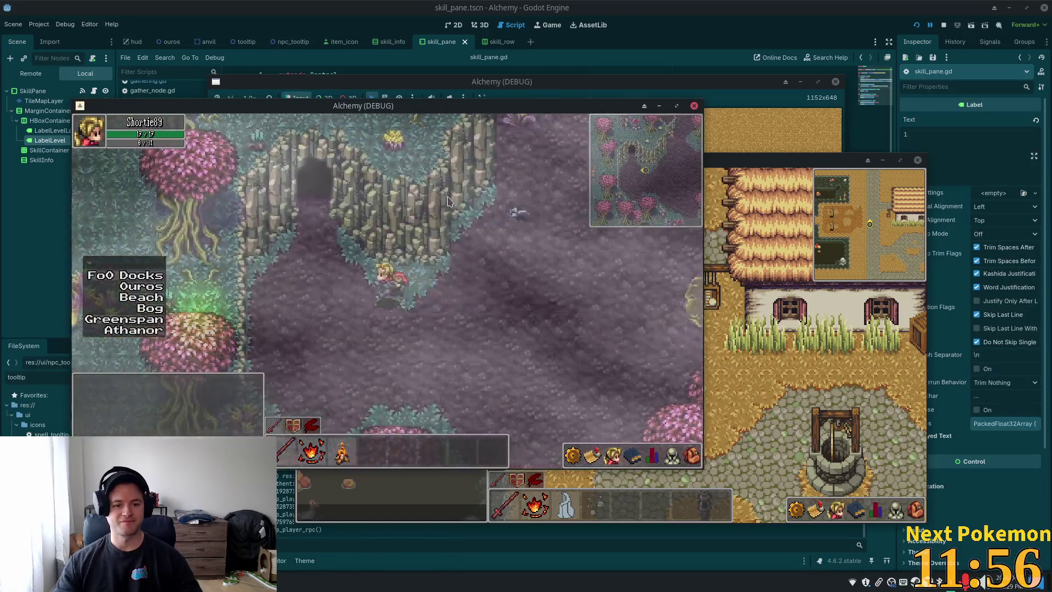
key(w)
key(a)
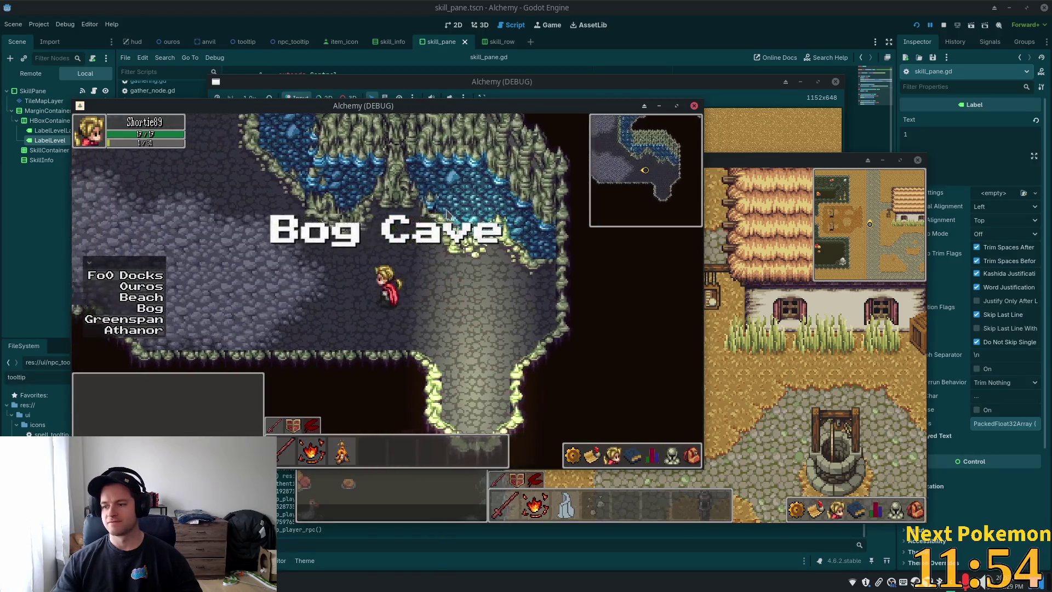
key(w)
key(a)
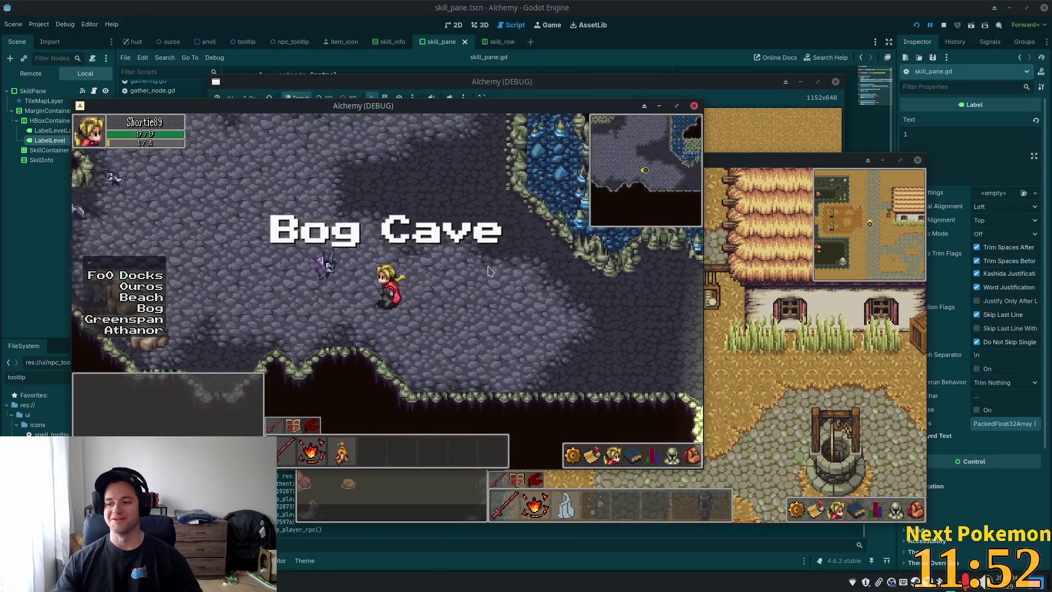
key(w)
key(w)
key(d)
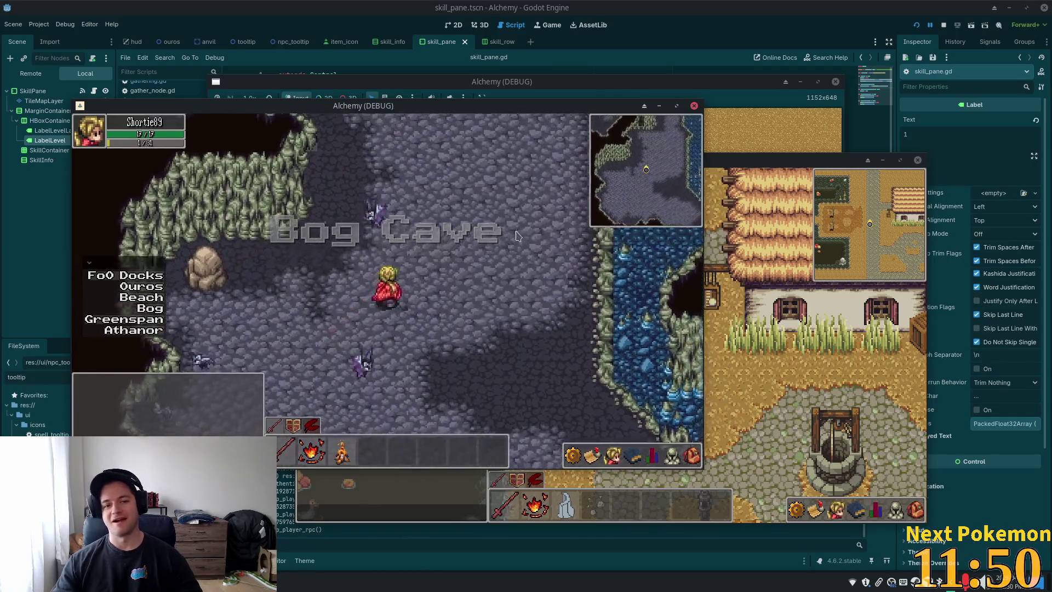
key(w)
key(d)
key(w)
key(a)
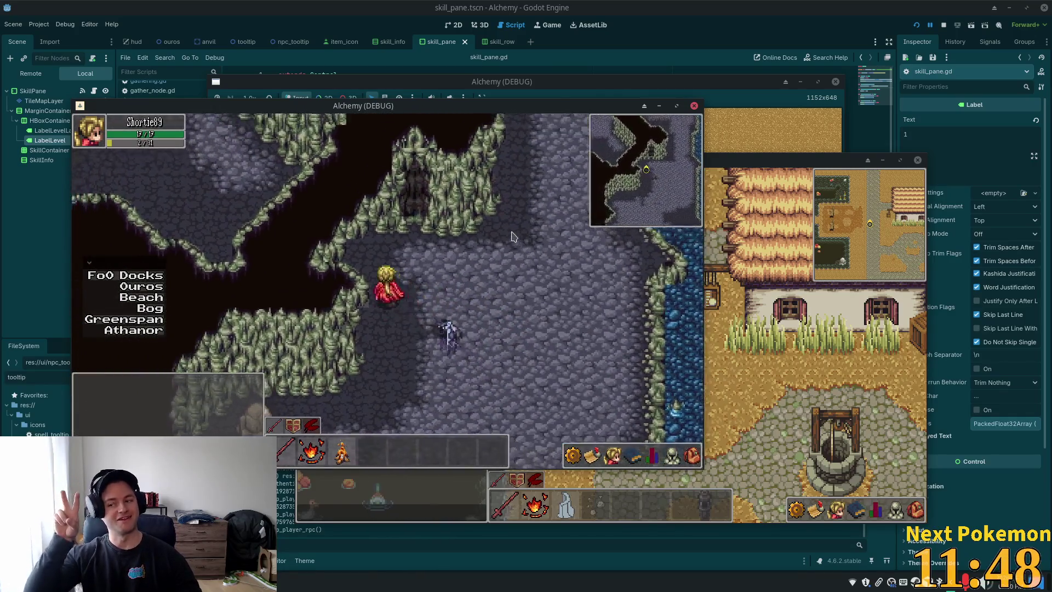
key(w)
key(a)
key(w)
key(a)
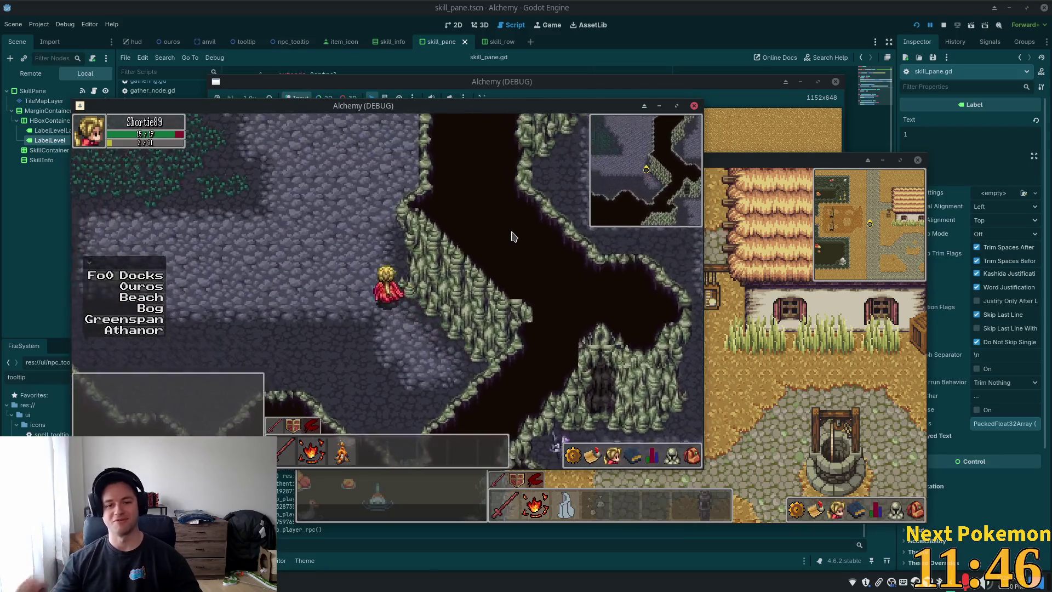
key(w)
key(a)
Step: Target the Bog Froglin enemy, then walk south-east toward the cave exit
click(338, 196)
key(a)
key(s)
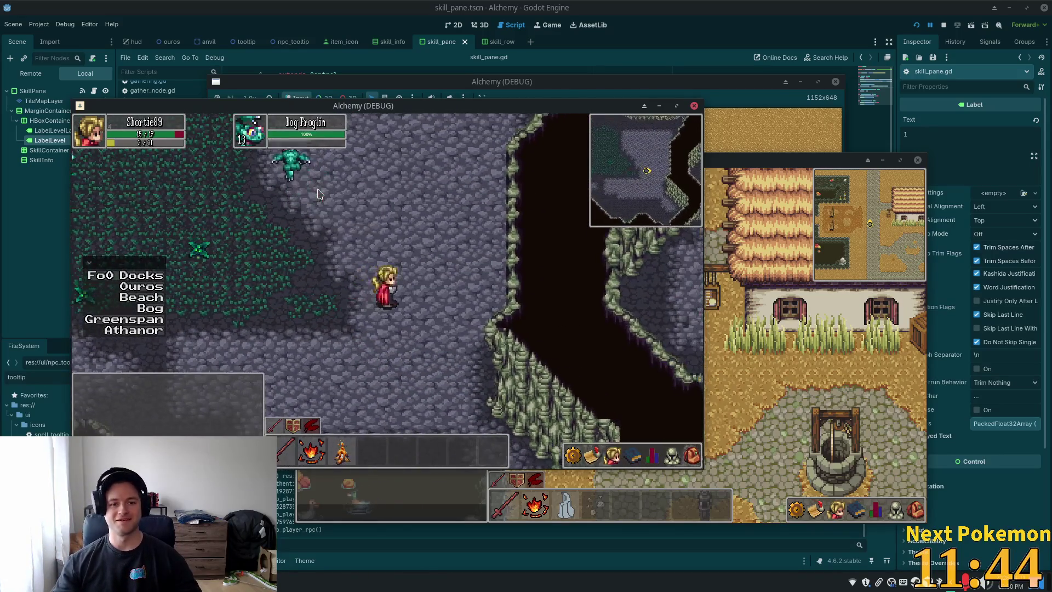
key(s)
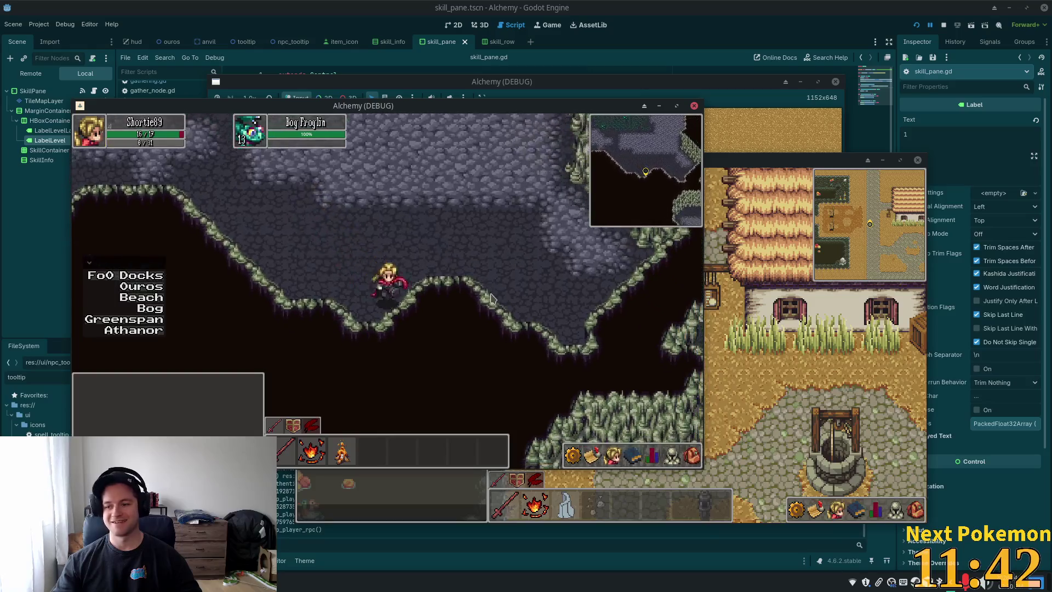
key(d)
key(d)
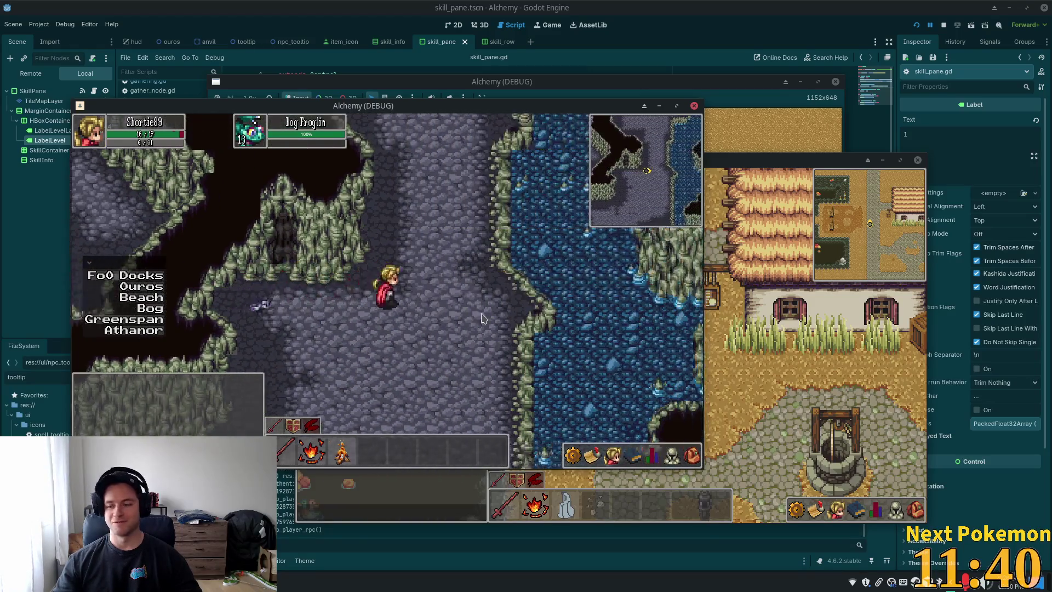
key(s)
key(s)
key(d)
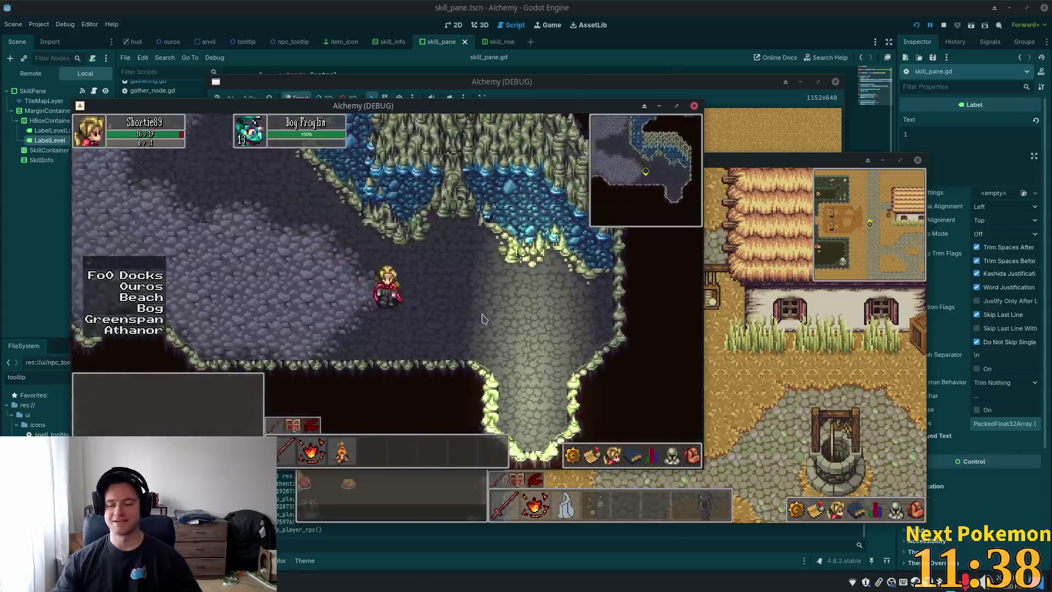
key(s)
Step: Leave the cave and move the character east across Indigo Bog
key(a)
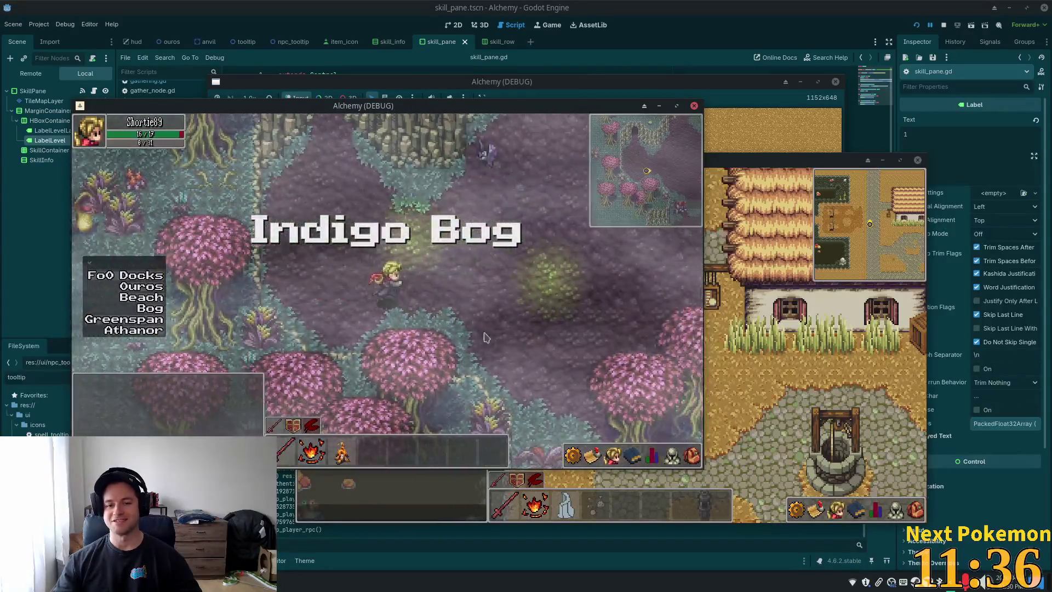
key(d)
key(w)
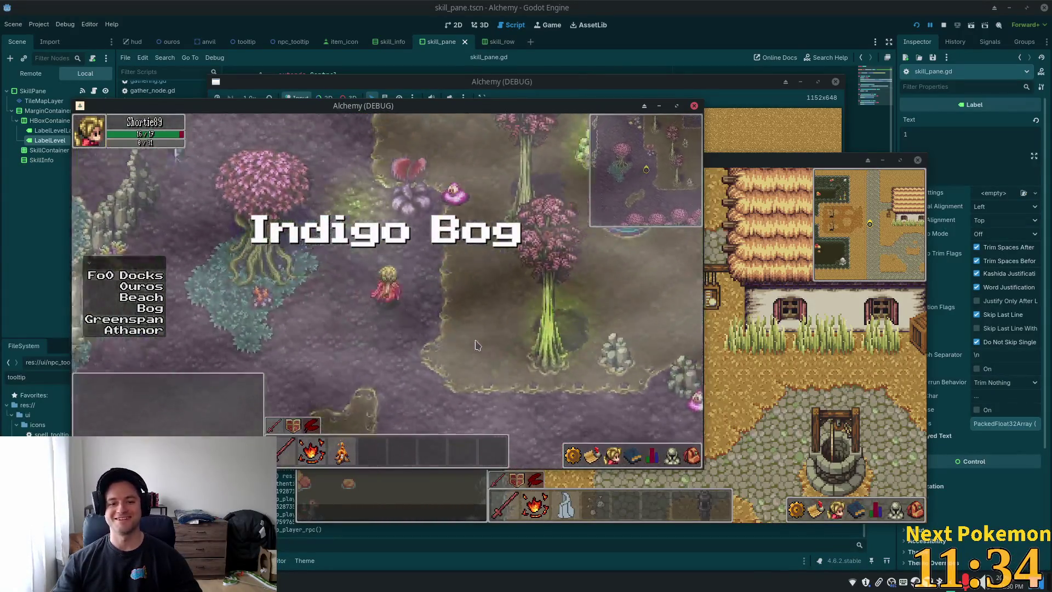
key(w)
key(d)
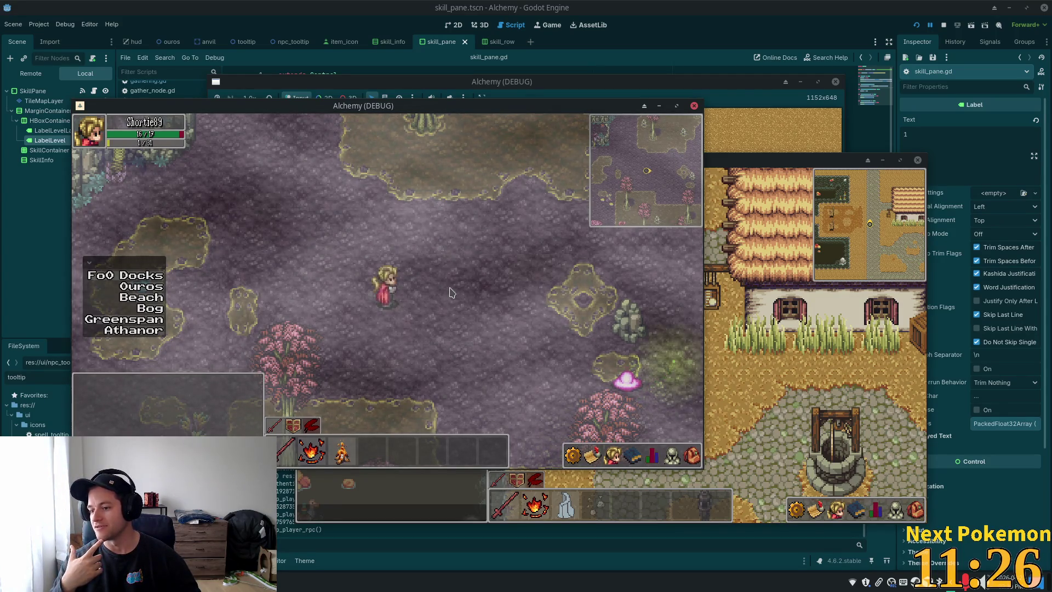
click(451, 293)
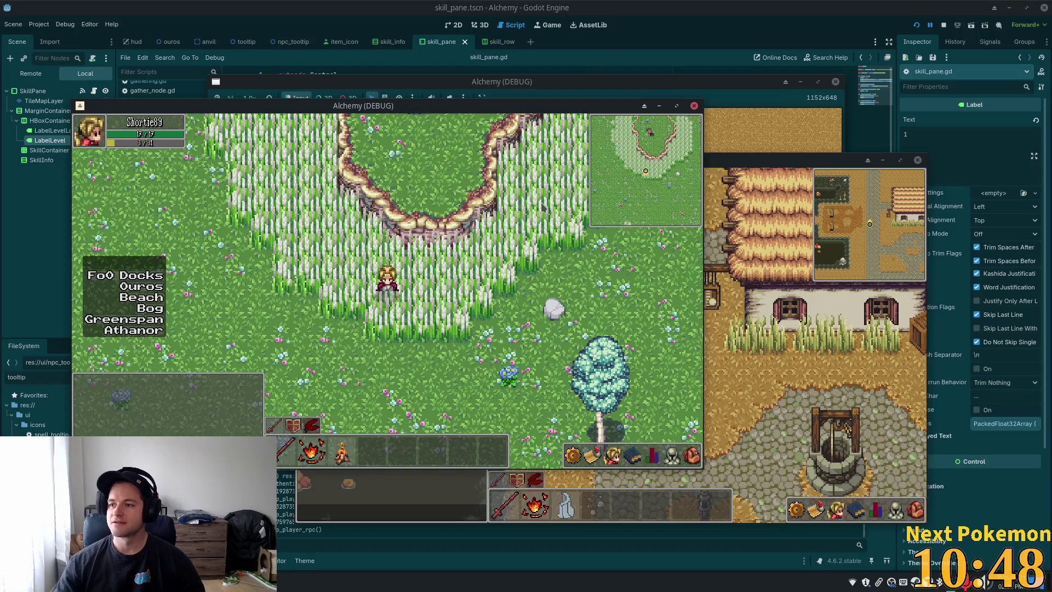
Step: Walk the character north, south and west around the meadow
key(w)
key(d)
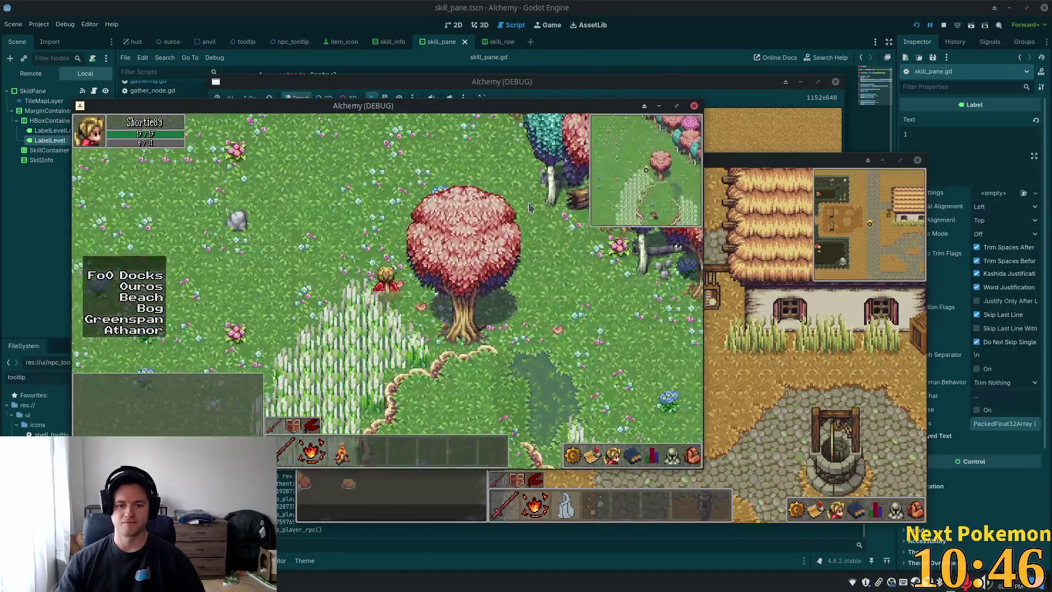
key(s)
key(a)
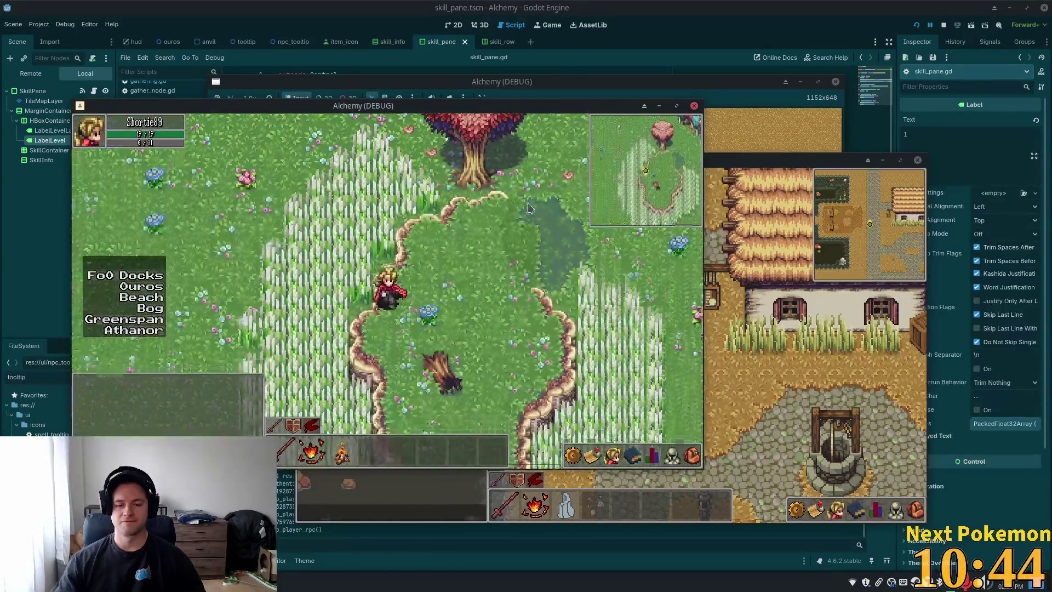
key(w)
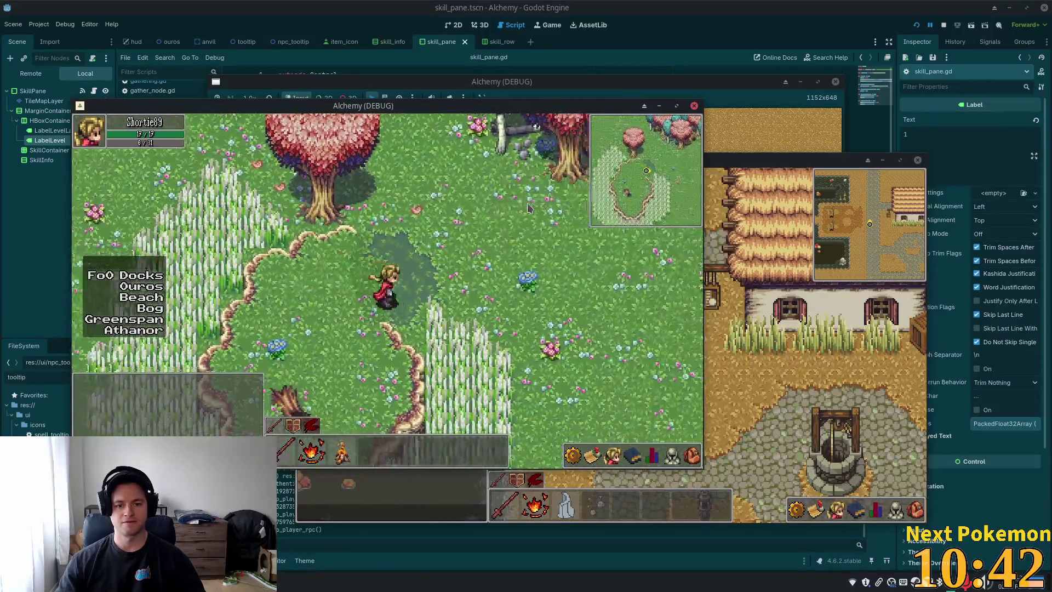
key(s)
key(a)
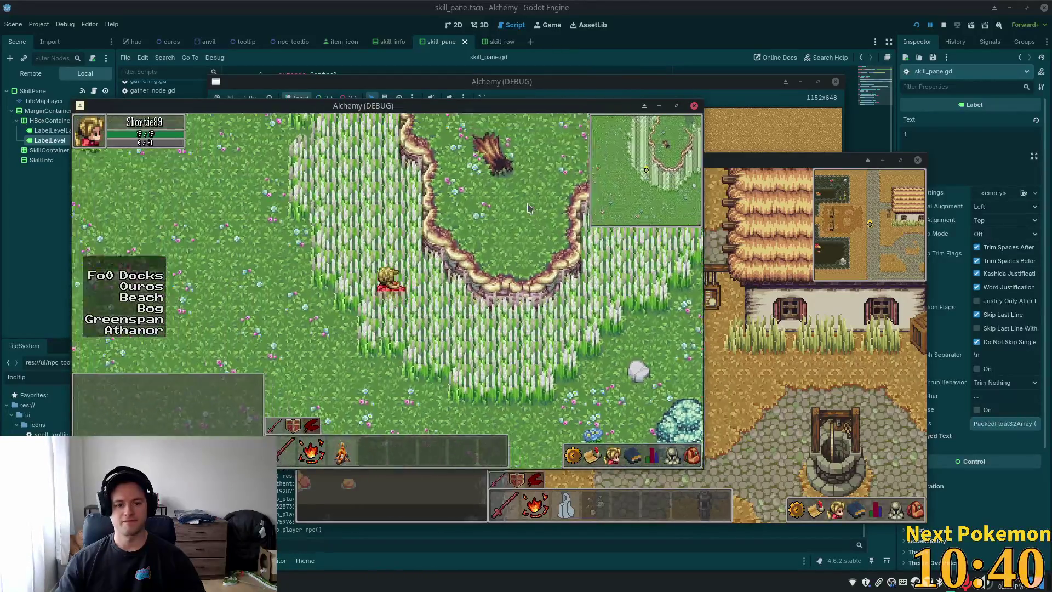
key(w)
key(w)
key(a)
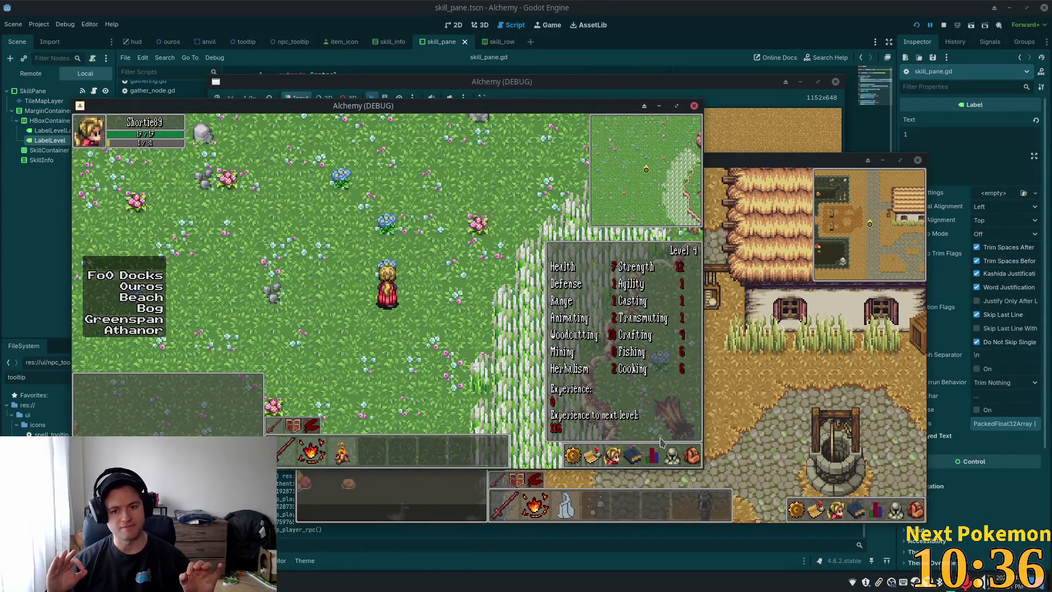
Step: Close the skill stats panel showing Level 4, then walk south-west and east through the meadow
key(Escape)
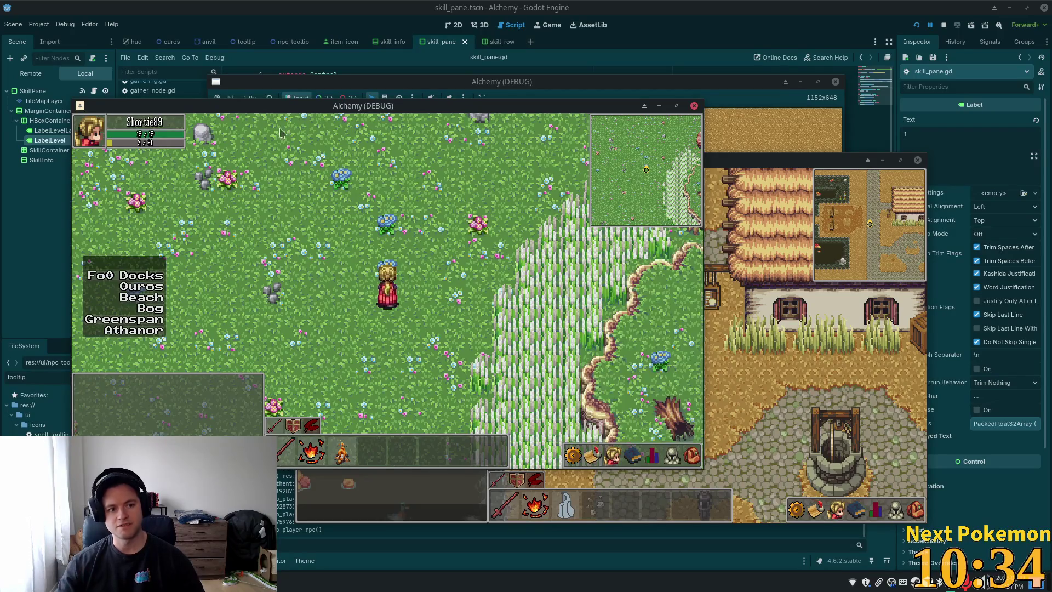
key(w)
key(a)
key(d)
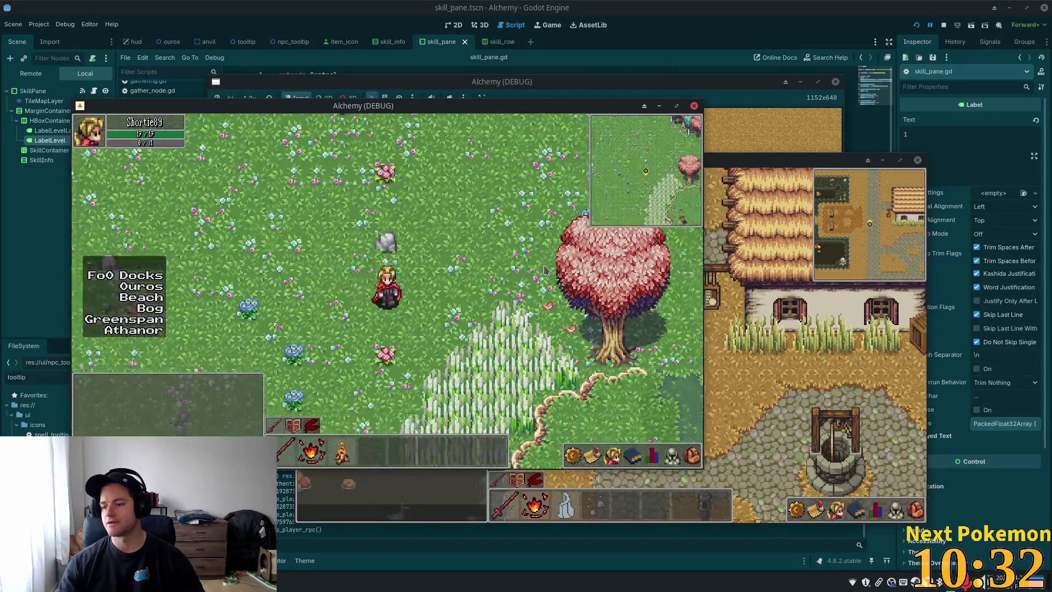
key(s)
key(a)
key(s)
key(a)
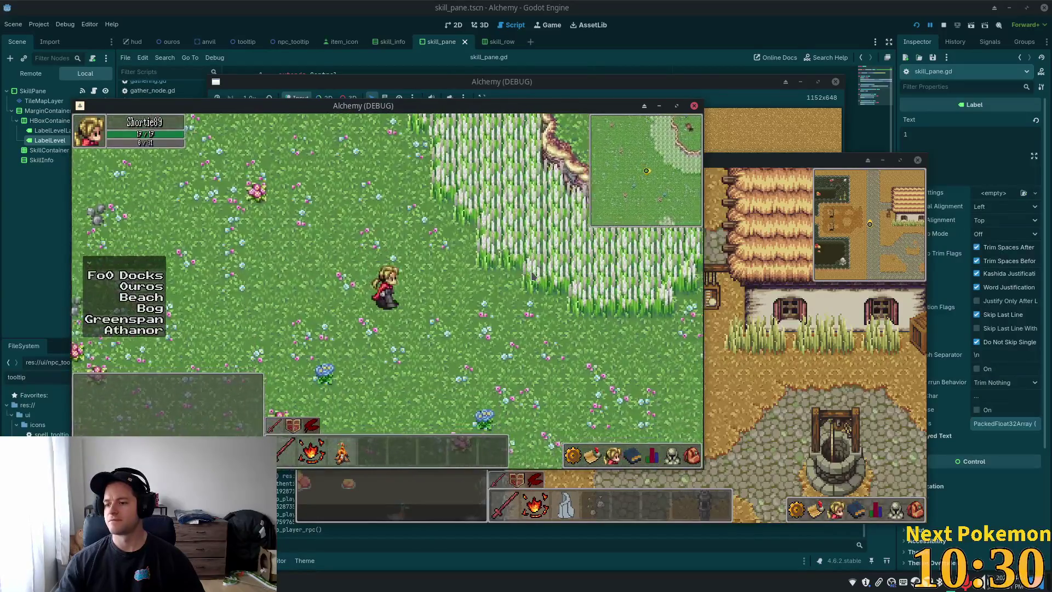
key(d)
key(d)
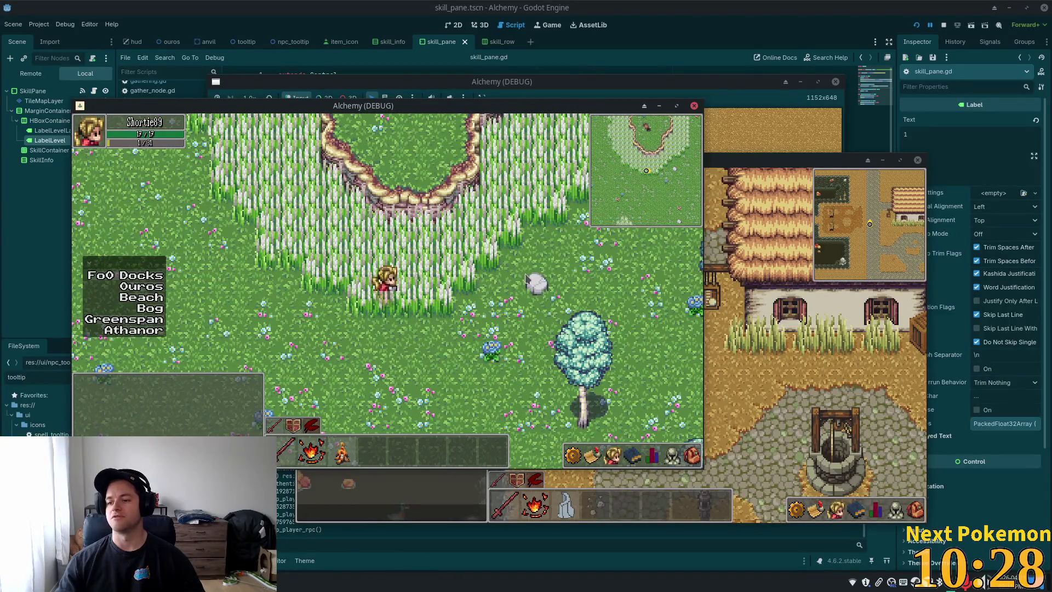
key(s)
key(d)
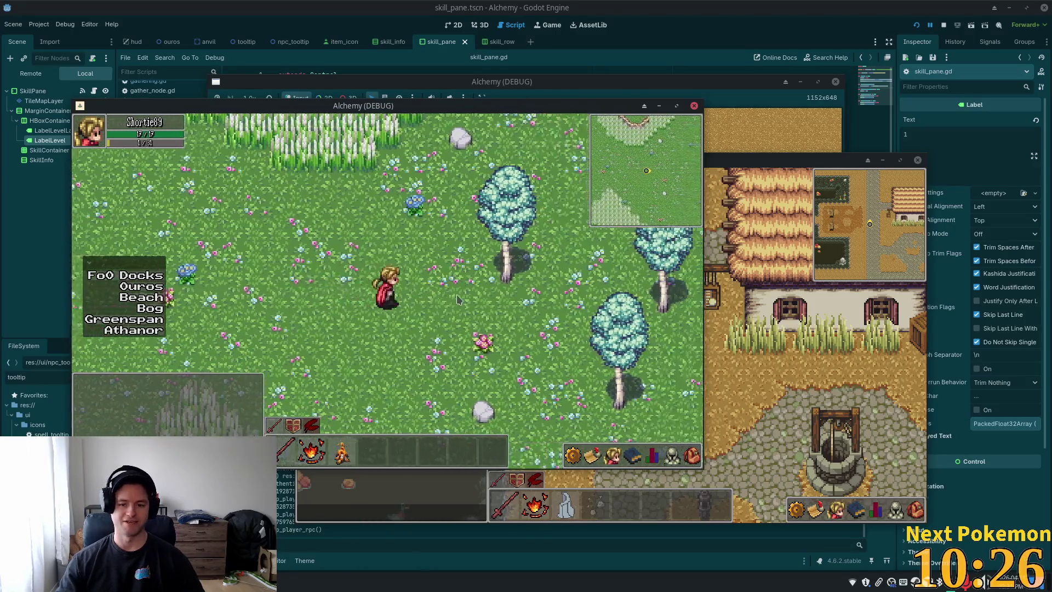
Step: Walk the character north past the cliff, then east and south through Ouros Highlands
key(s)
key(w)
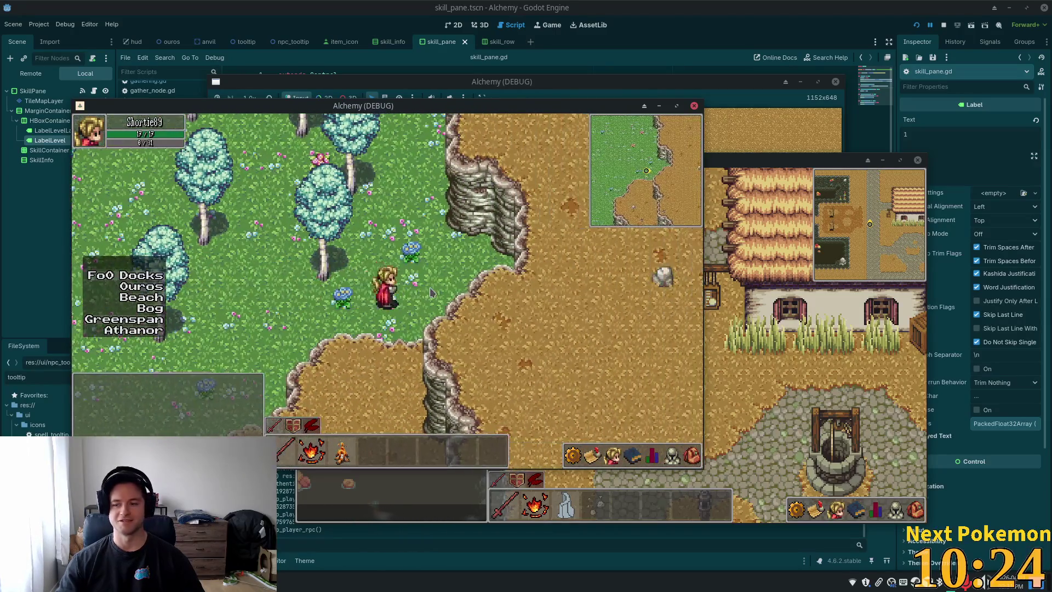
key(a)
key(d)
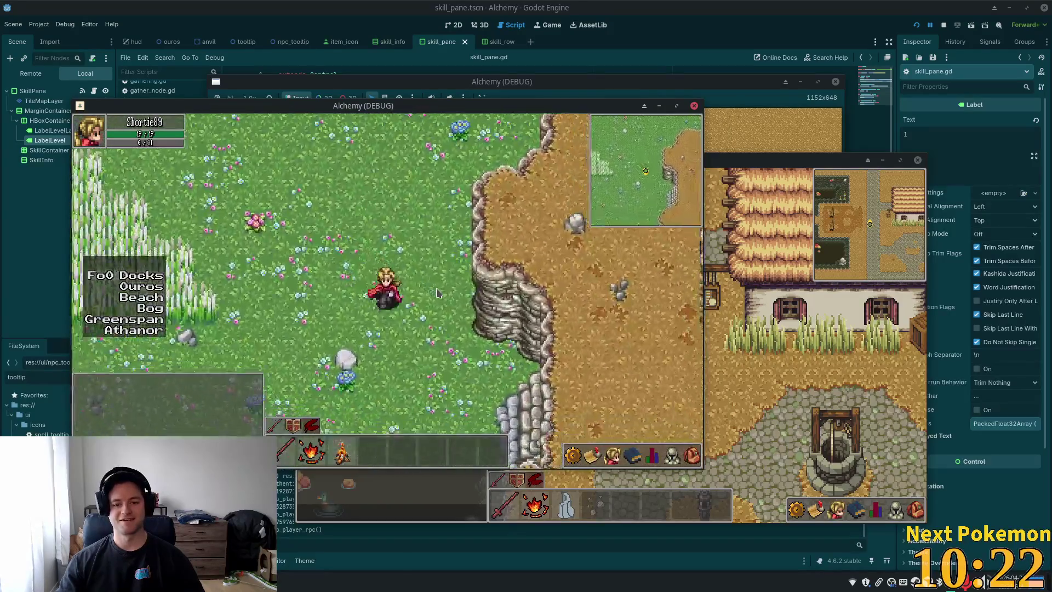
key(d)
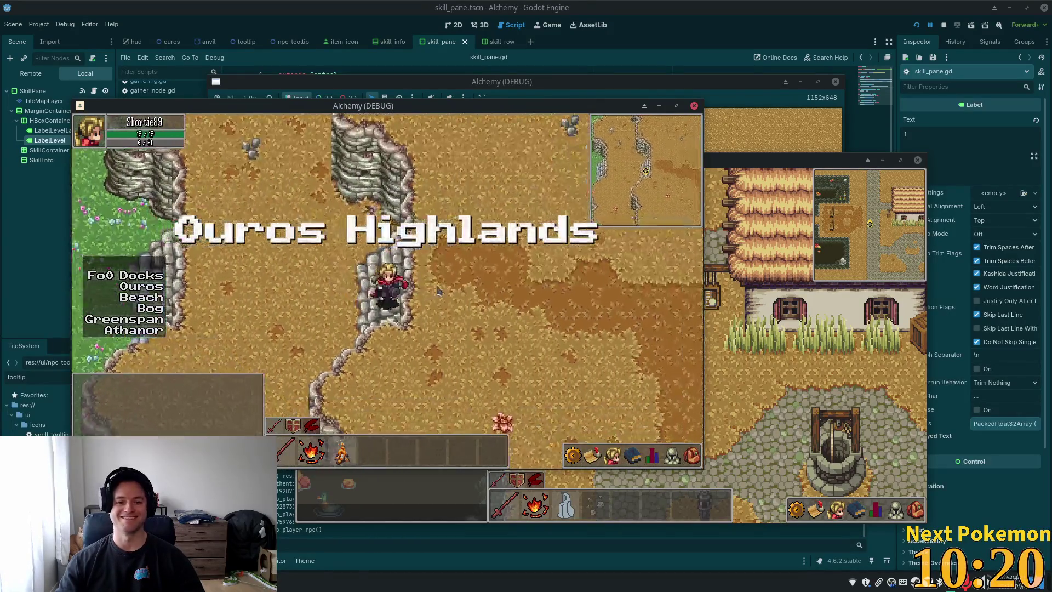
key(d)
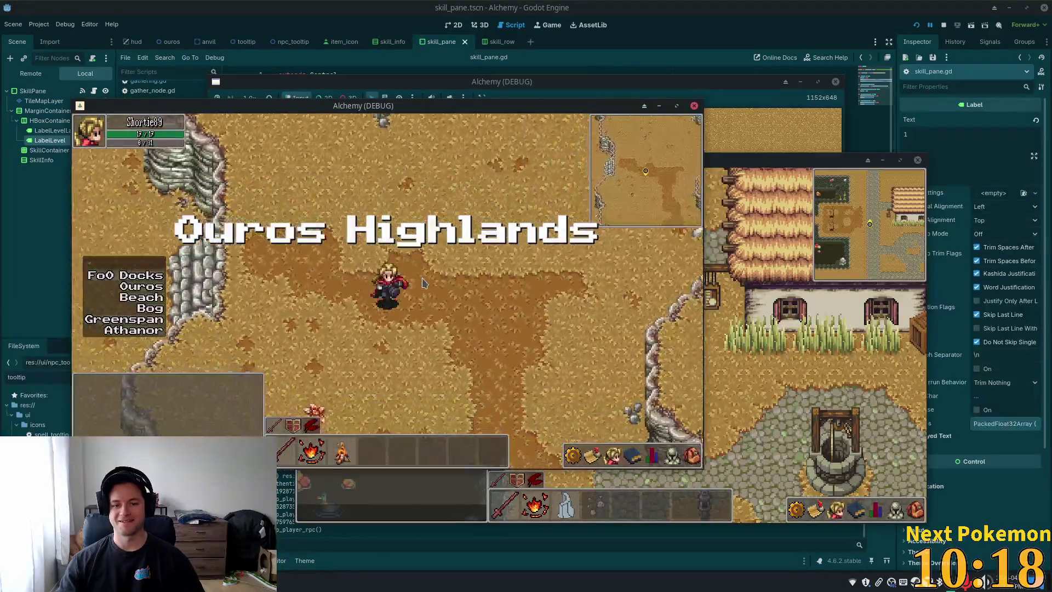
key(s)
key(s)
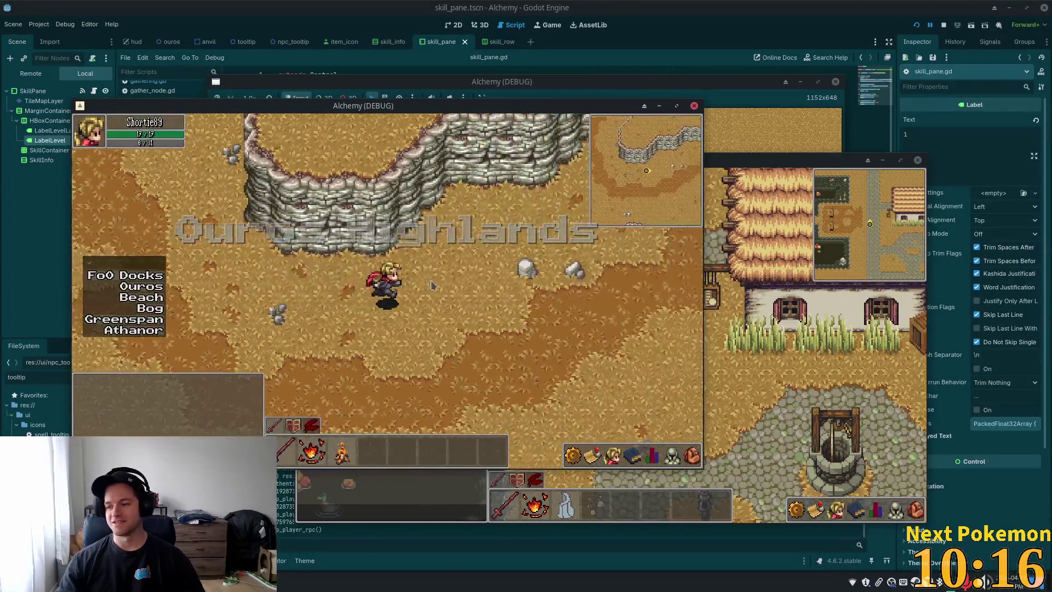
key(s)
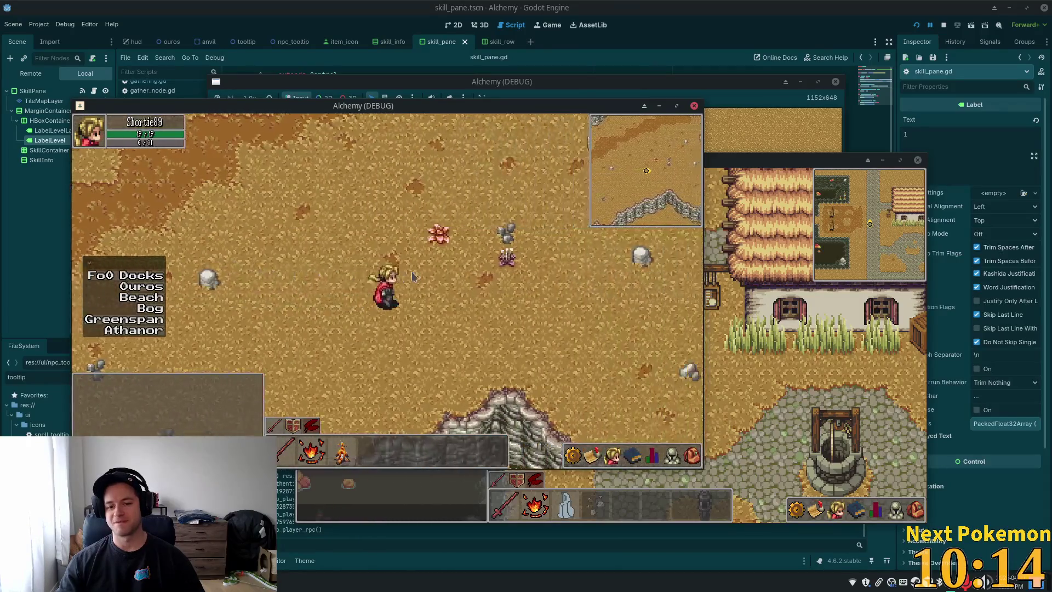
key(s)
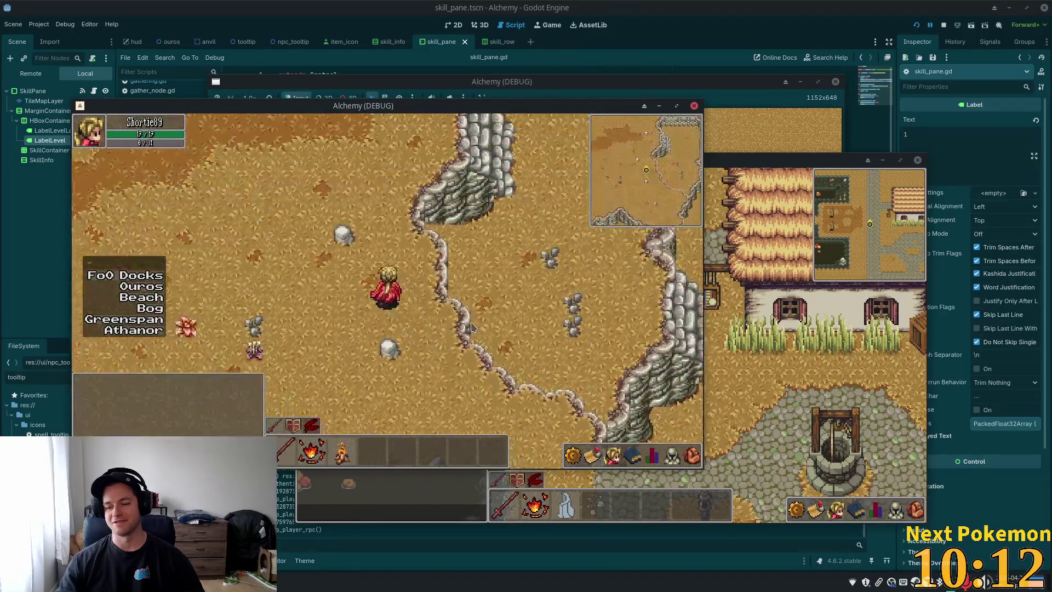
key(s)
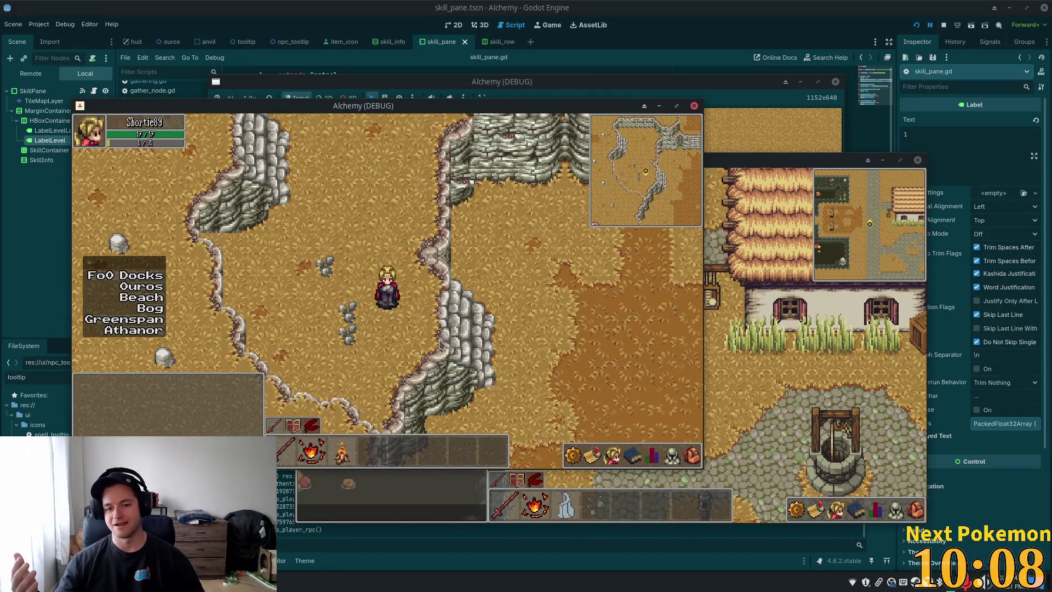
Step: Walk east onto the cliff rocks and down south-east toward Ouros
key(d)
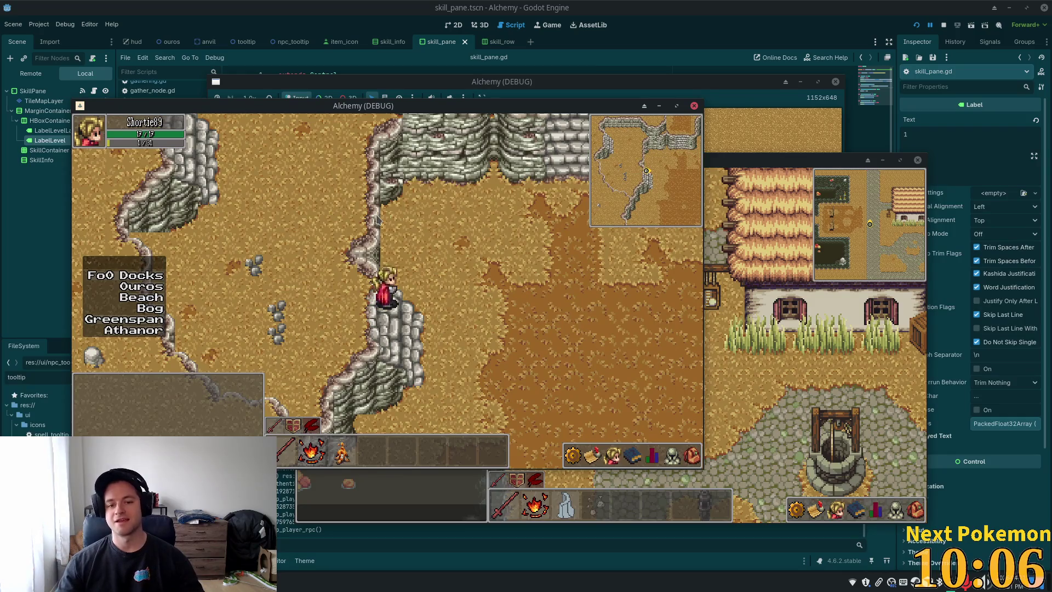
key(d)
key(s)
key(d)
key(s)
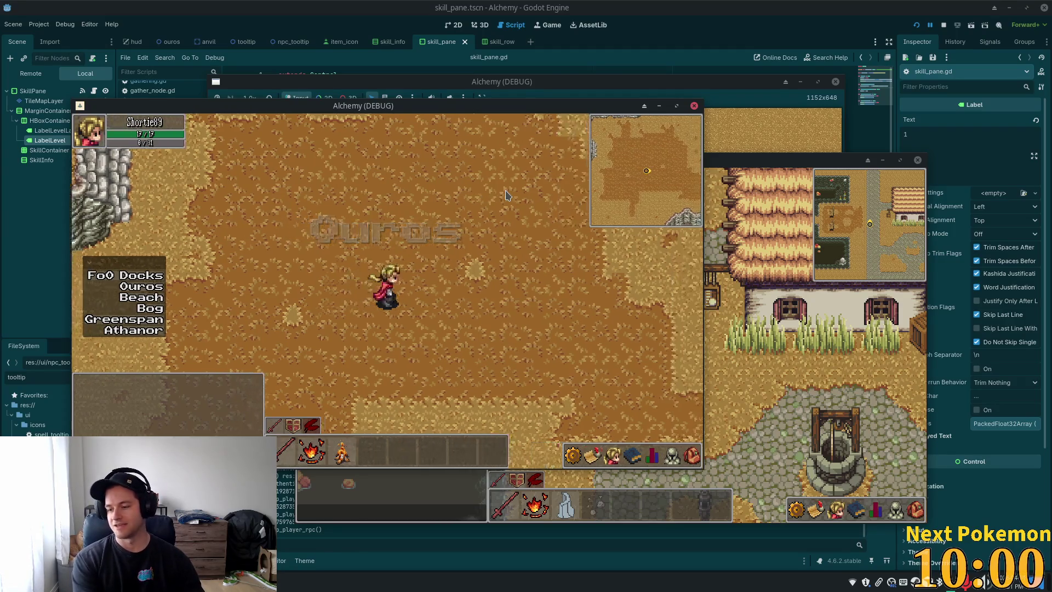
Step: Cross the stone bridge and follow the cobbled road past the crossroads toward the inn
key(d)
key(s)
key(d)
key(s)
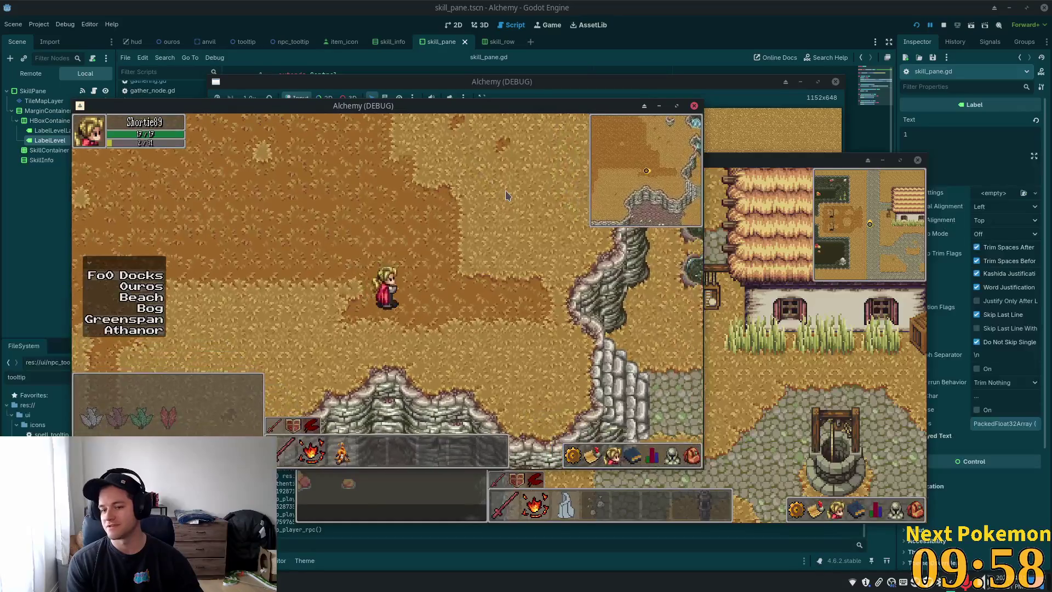
key(d)
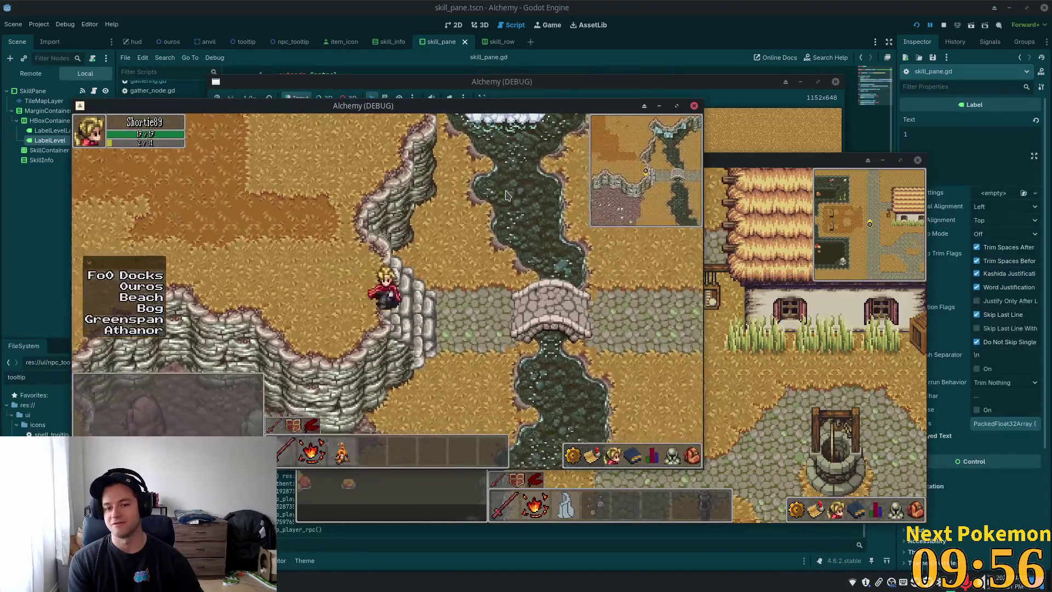
key(d)
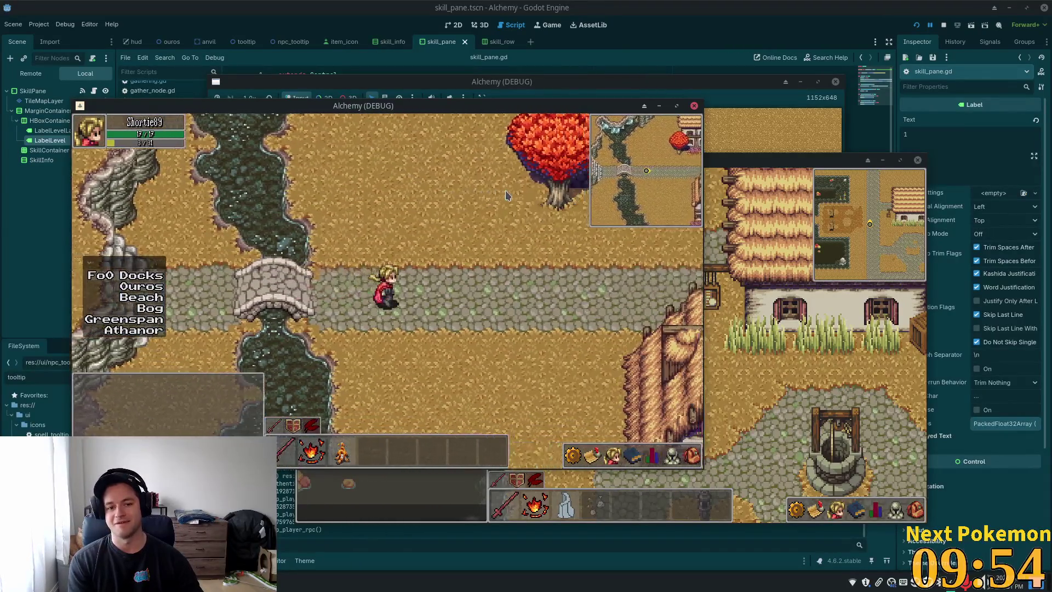
key(d)
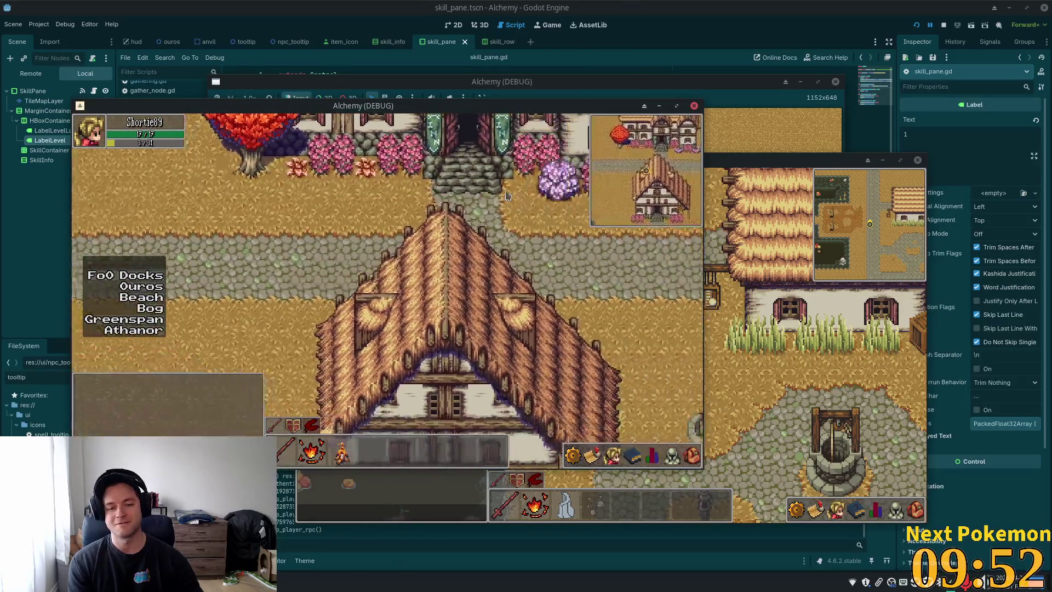
key(w)
key(d)
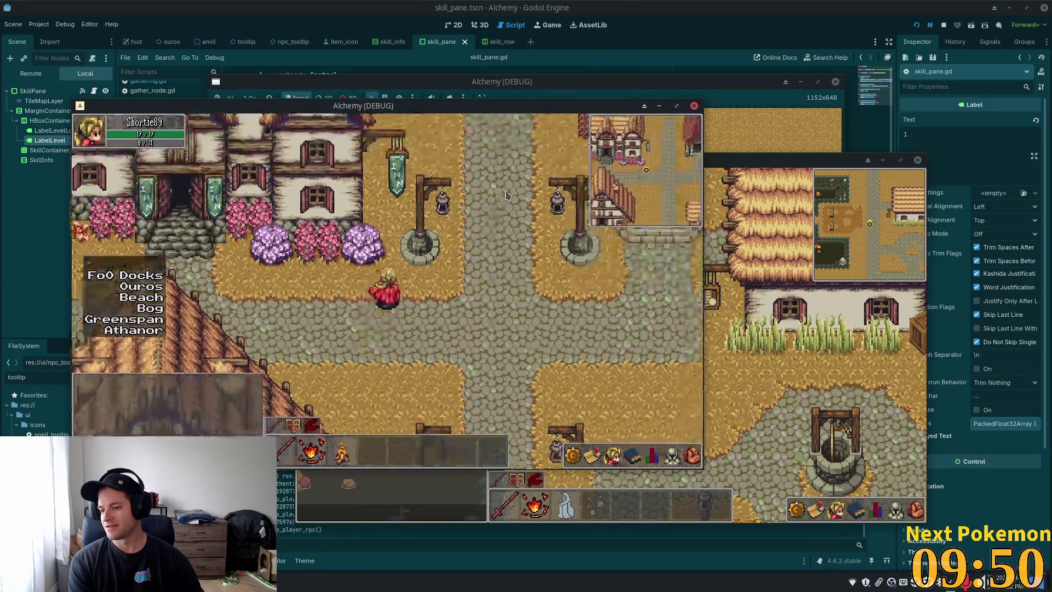